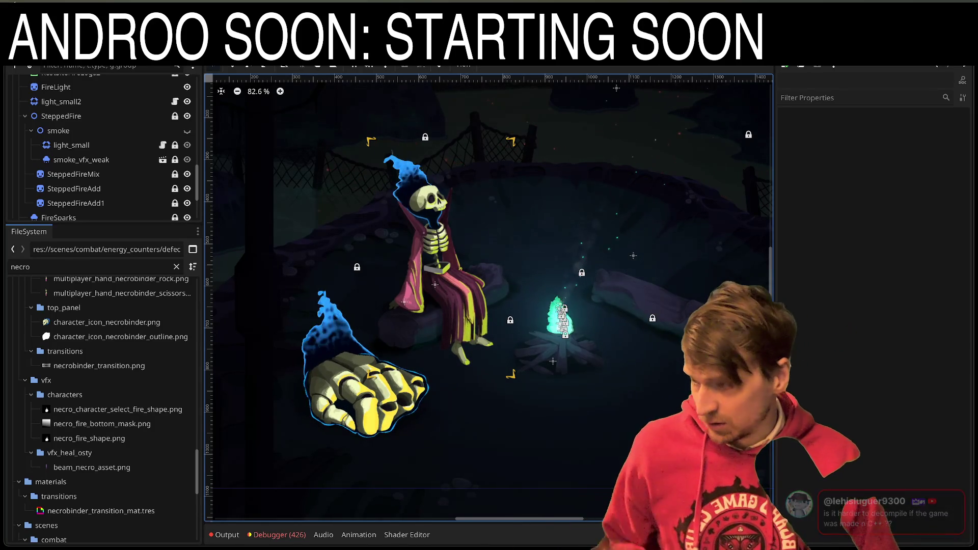
Switch to Firefox and read down through the GDMaim obfuscation plugin's README
key("alt+Tab")
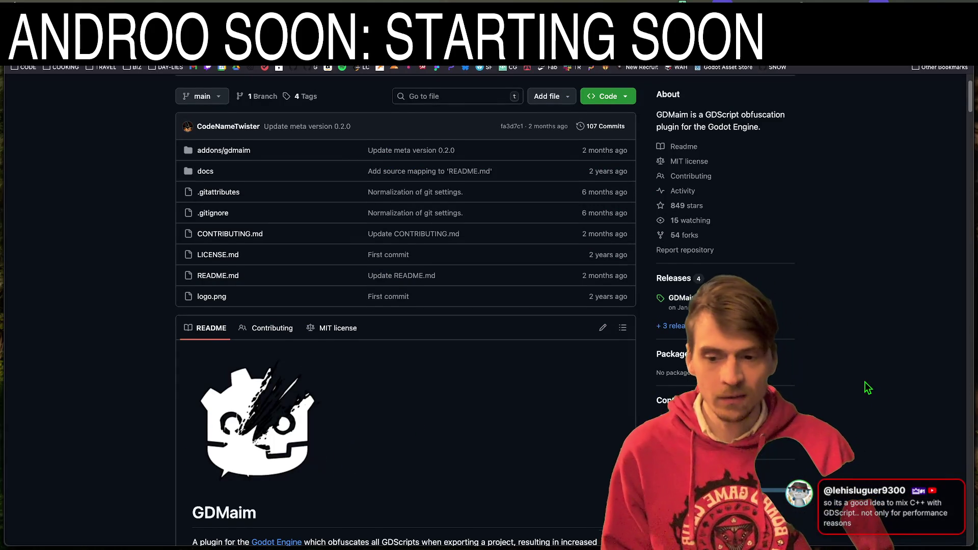
scroll(867, 387, "down", 2)
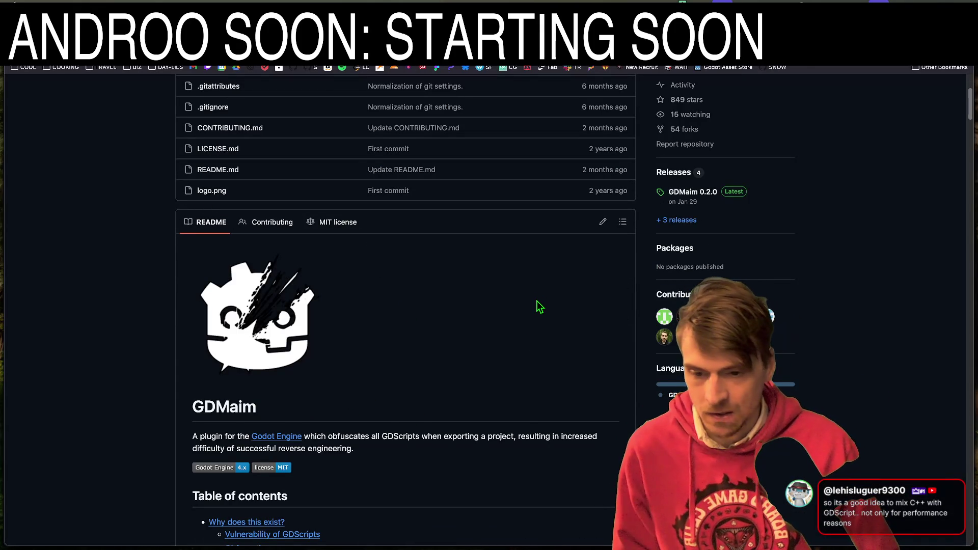
scroll(436, 433, "down", 1)
left_click_drag(212, 441, 490, 455)
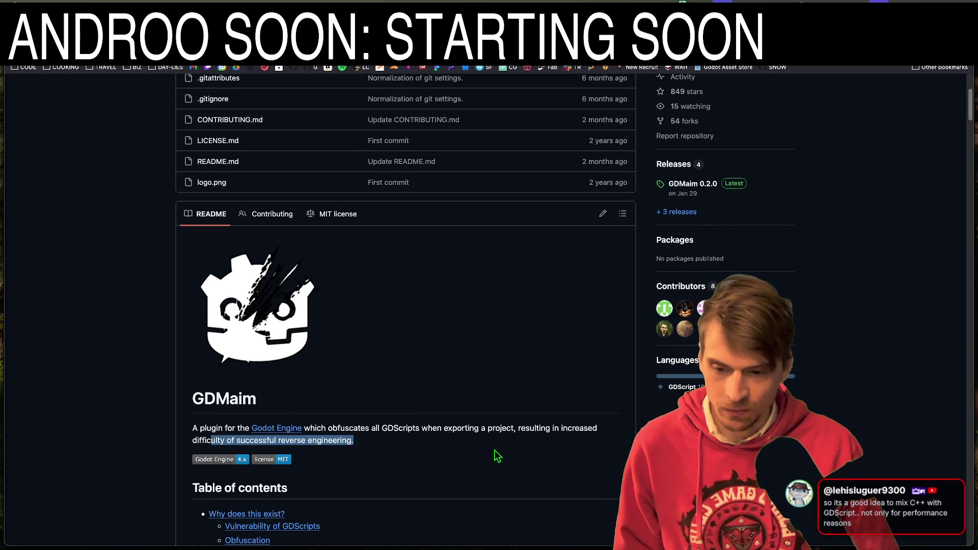
scroll(495, 448, "down", 5)
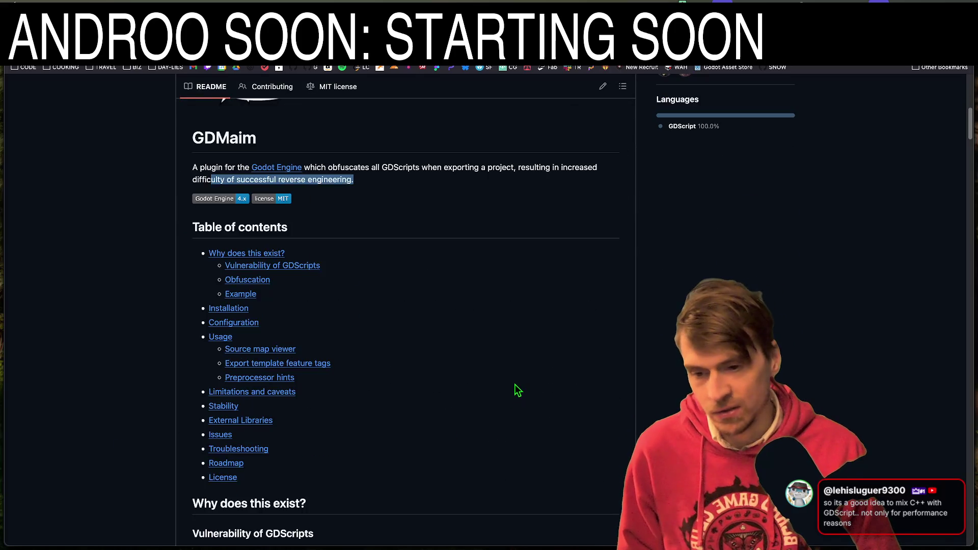
scroll(514, 388, "up", 5)
scroll(511, 377, "down", 15)
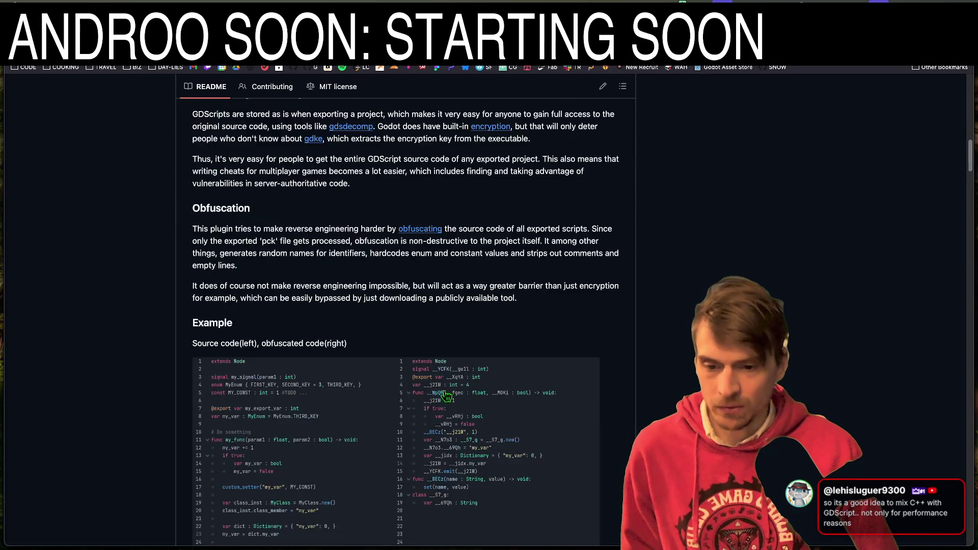
scroll(665, 377, "down", 2)
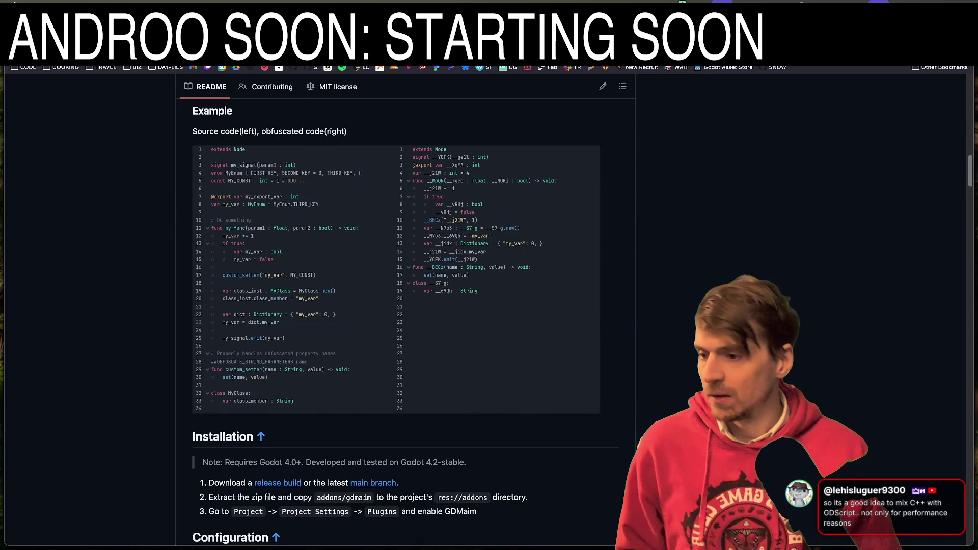
View the example1.png code comparison image, return to 'Why does this exist?', and start a blank tab
left_click(590, 360)
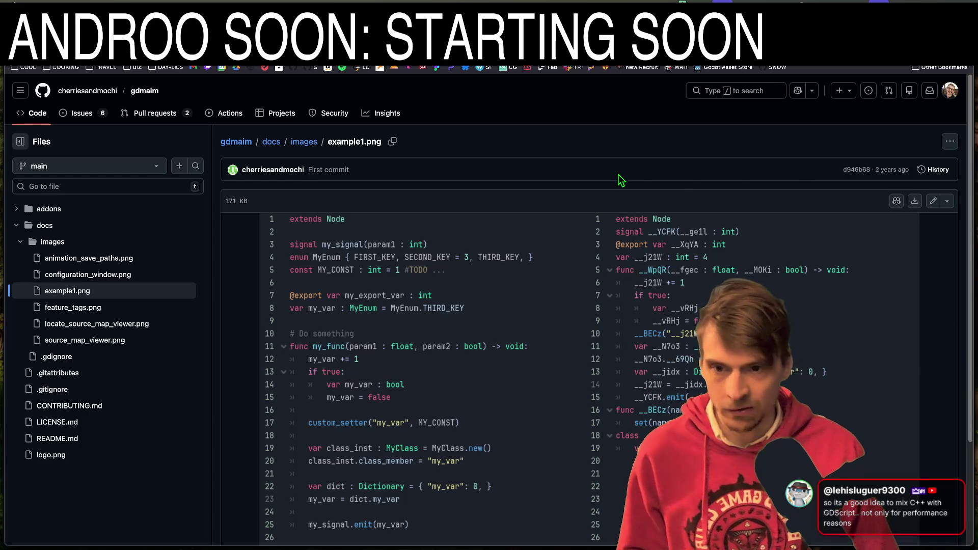
key("alt+Left")
scroll(615, 236, "down", 5)
scroll(615, 236, "down", 7)
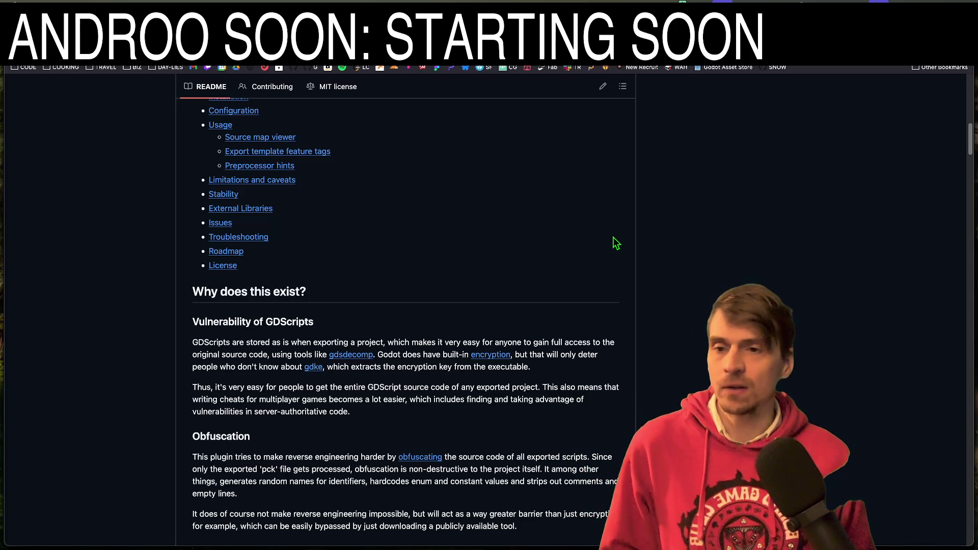
key("ctrl+t")
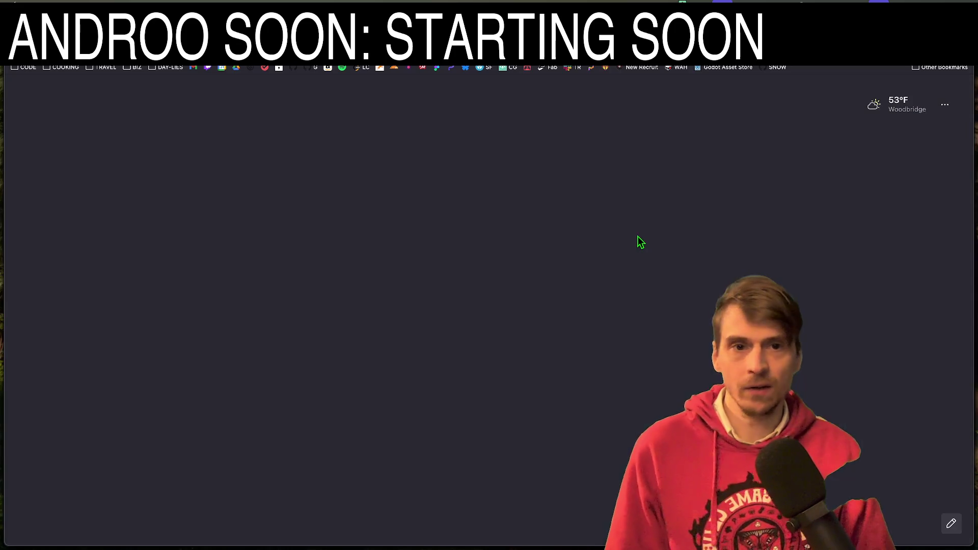
Search 'godot secure' from the address bar and open the Godot-Secure GitHub repository
type("gds")
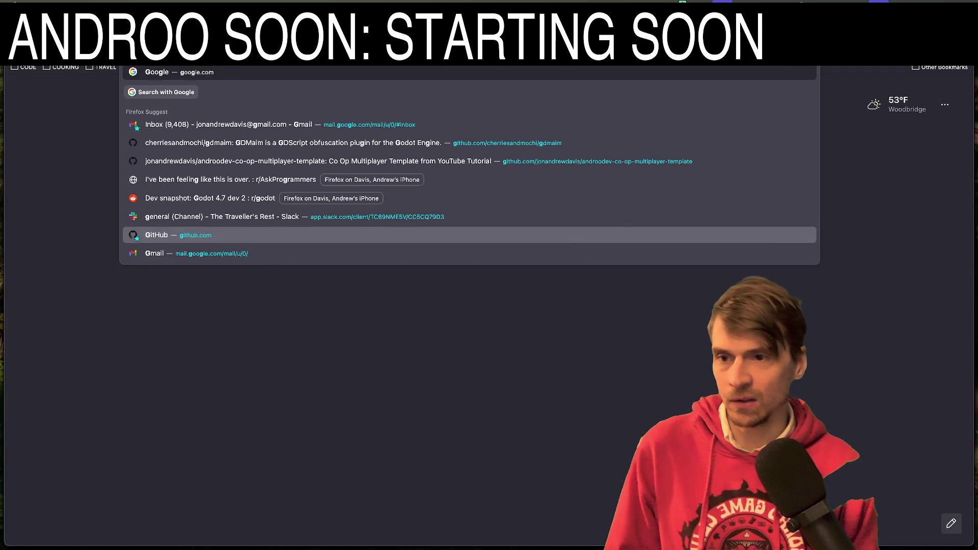
key("BackSpace")
key("BackSpace")
key("BackSpace")
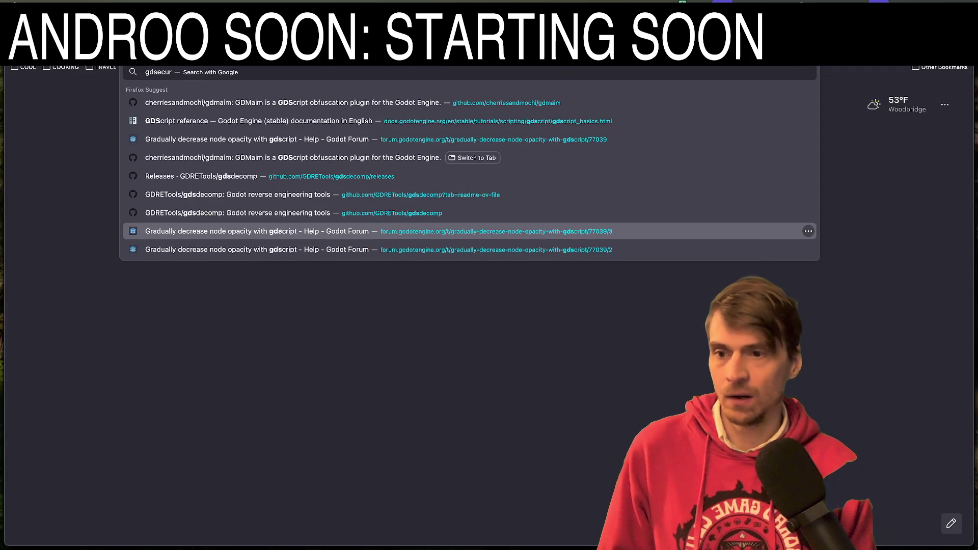
type("odot secure")
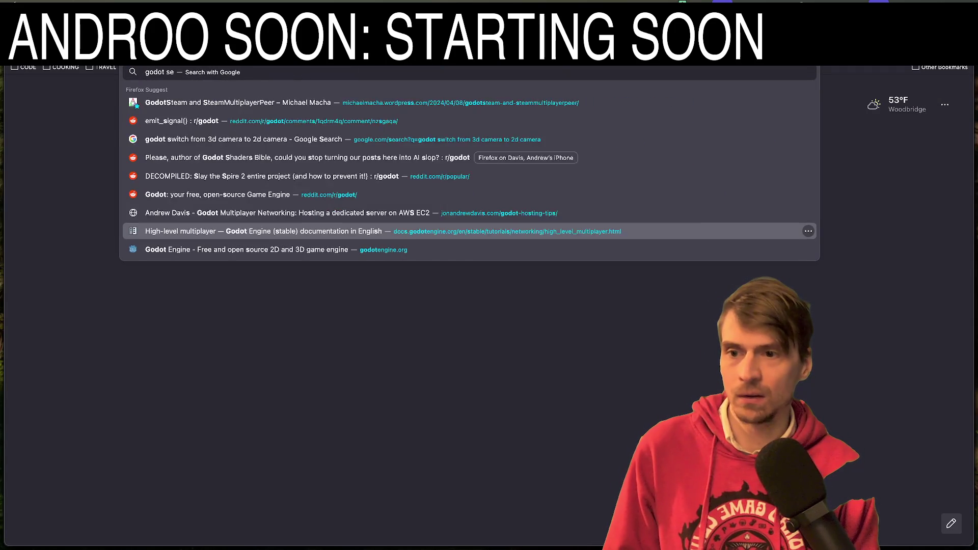
key("Return")
key("Down")
key("Return")
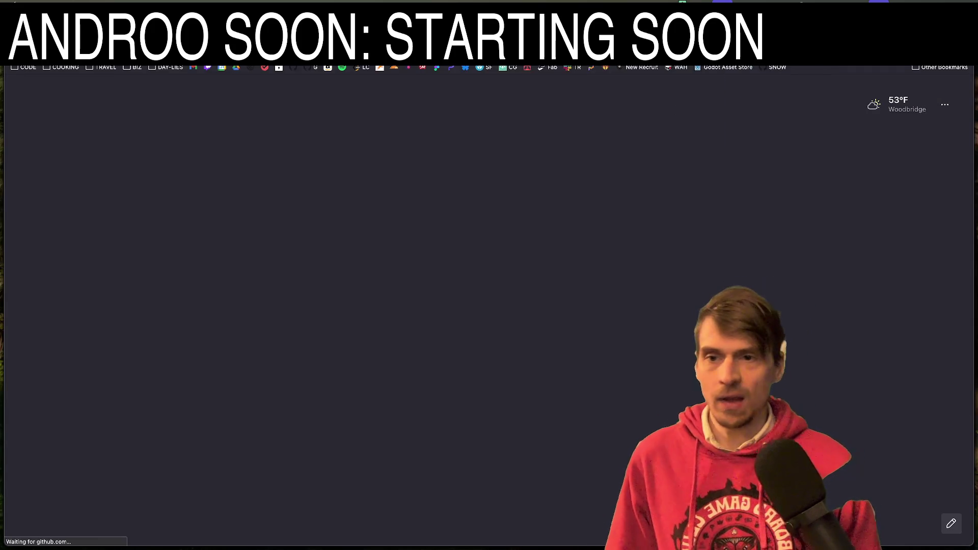
Scroll through the Godot Secure README's description and key features
scroll(785, 279, "down", 5)
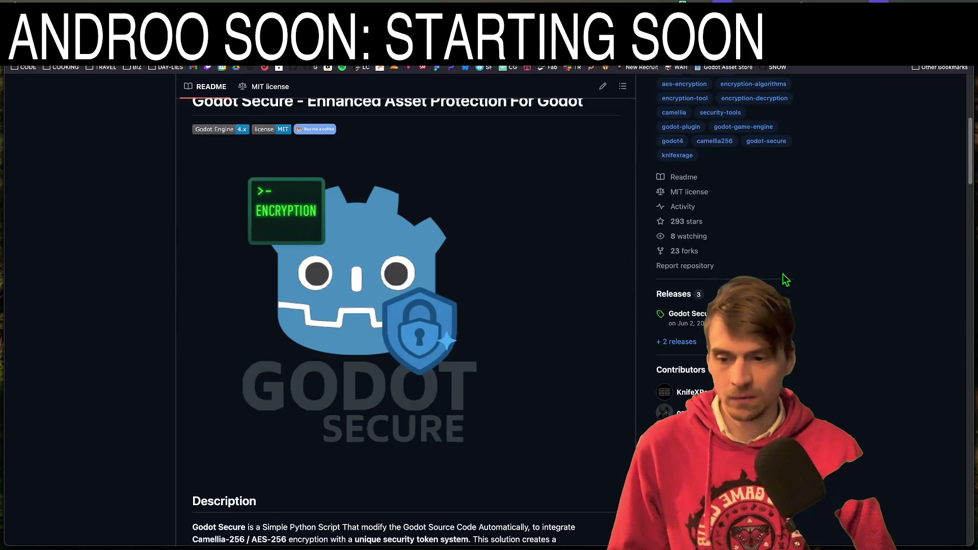
scroll(856, 293, "down", 4)
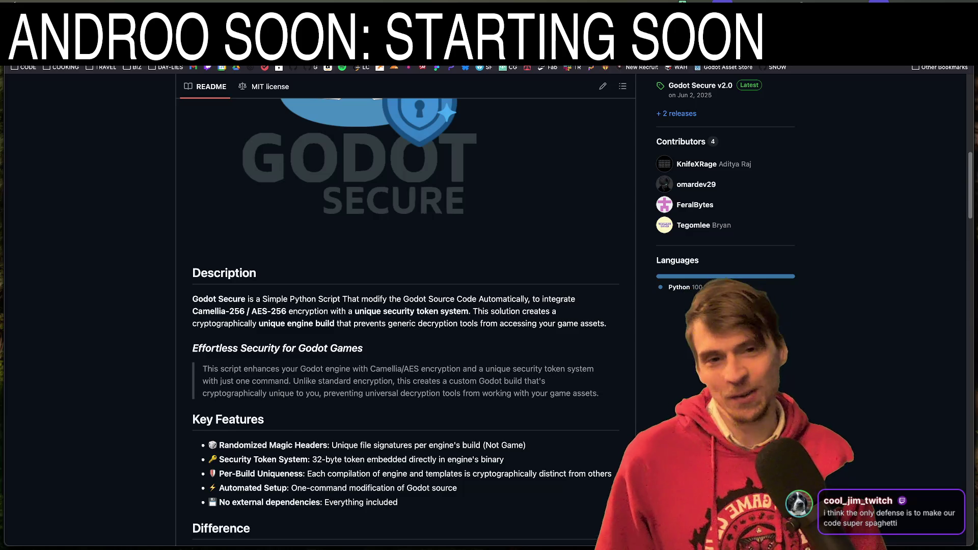
scroll(819, 389, "up", 1)
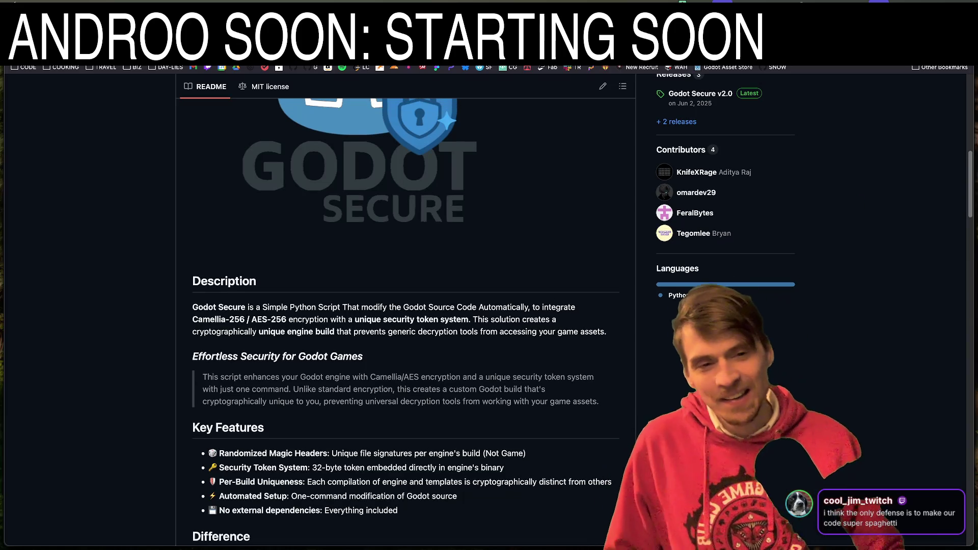
scroll(819, 389, "up", 5)
key("super+Tab")
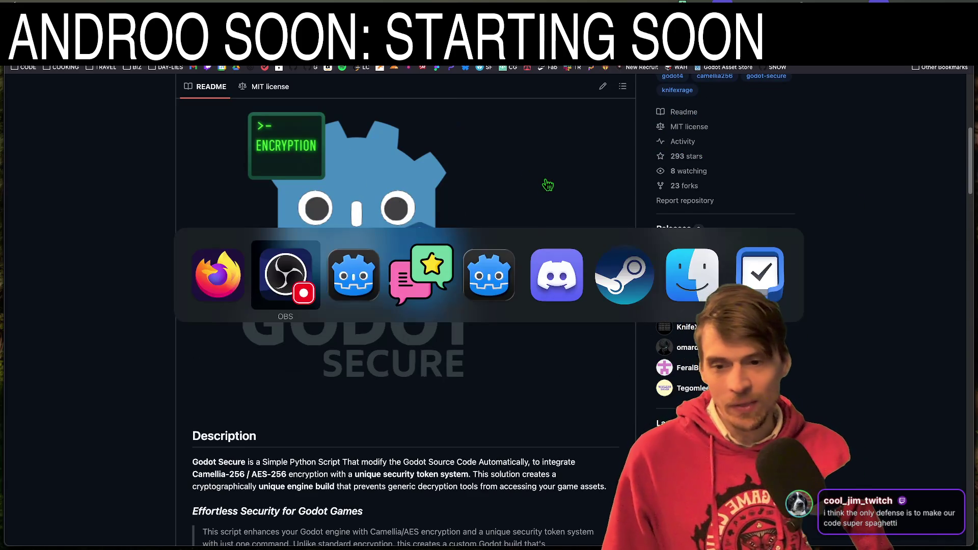
key("super+Tab")
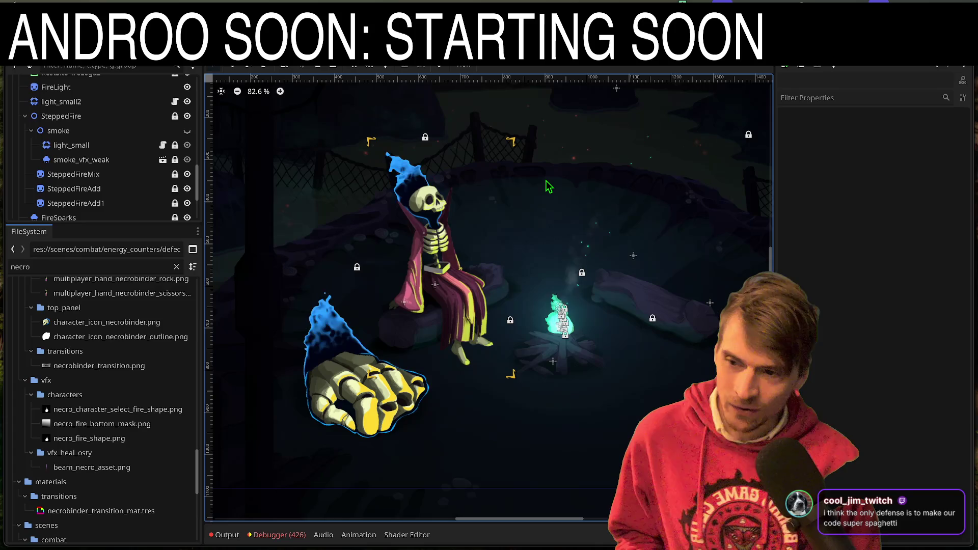
key("super+Tab")
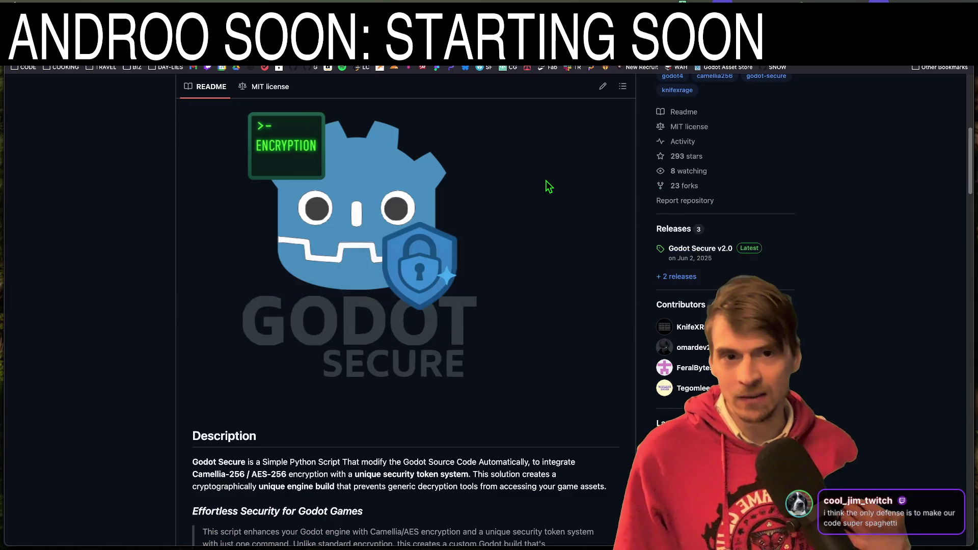
scroll(629, 365, "down", 1)
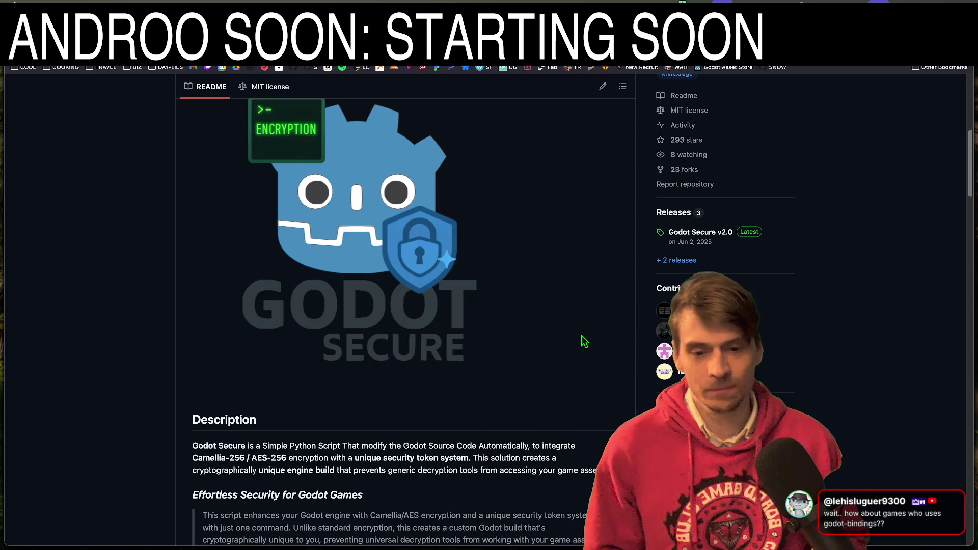
scroll(588, 345, "down", 1)
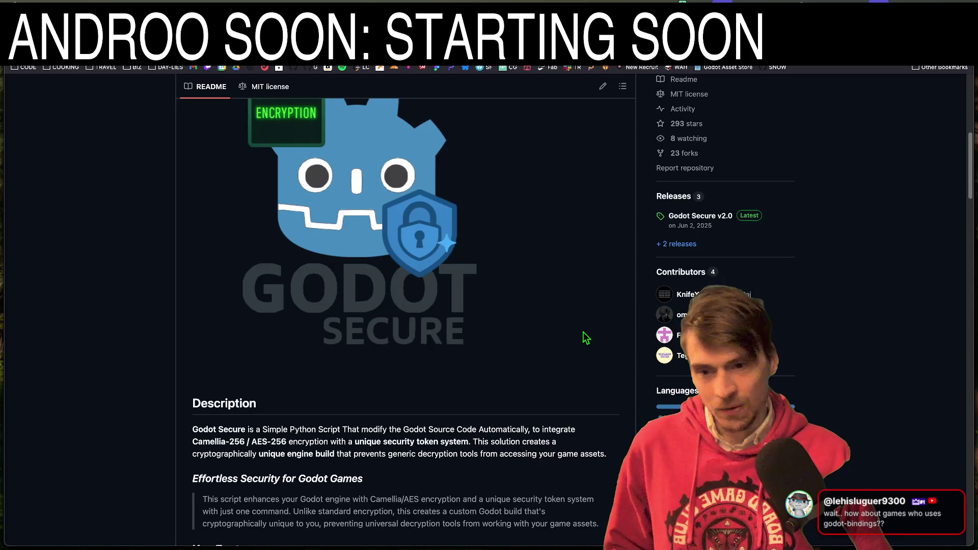
Scroll the Godot Secure README all the way down to the page footer
scroll(586, 331, "down", 2)
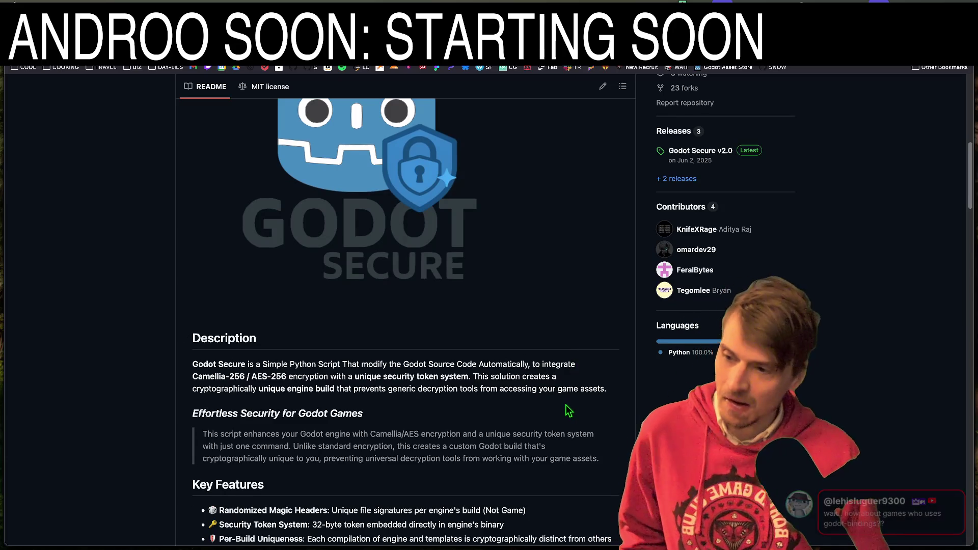
scroll(574, 408, "down", 7)
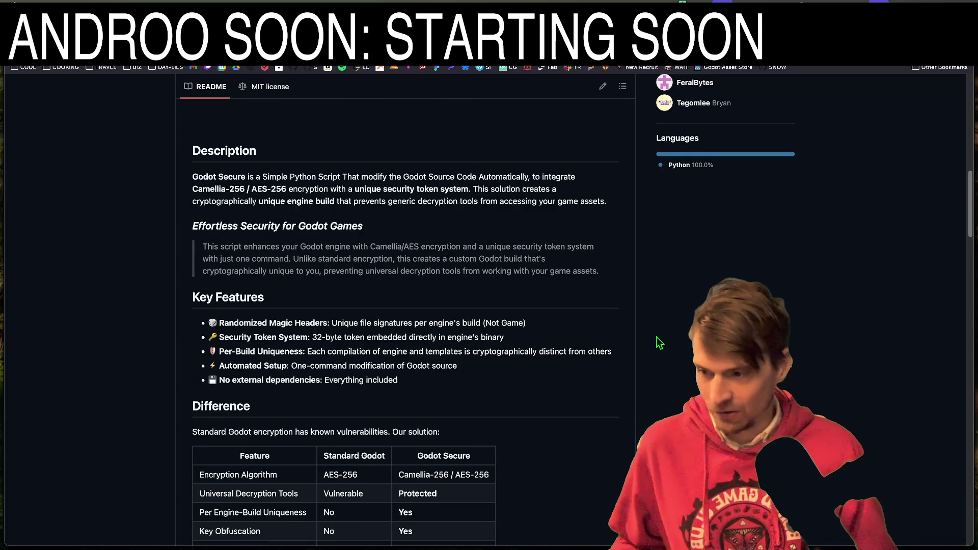
scroll(662, 335, "down", 2)
scroll(674, 391, "down", 18)
scroll(686, 374, "down", 8)
scroll(683, 367, "down", 20)
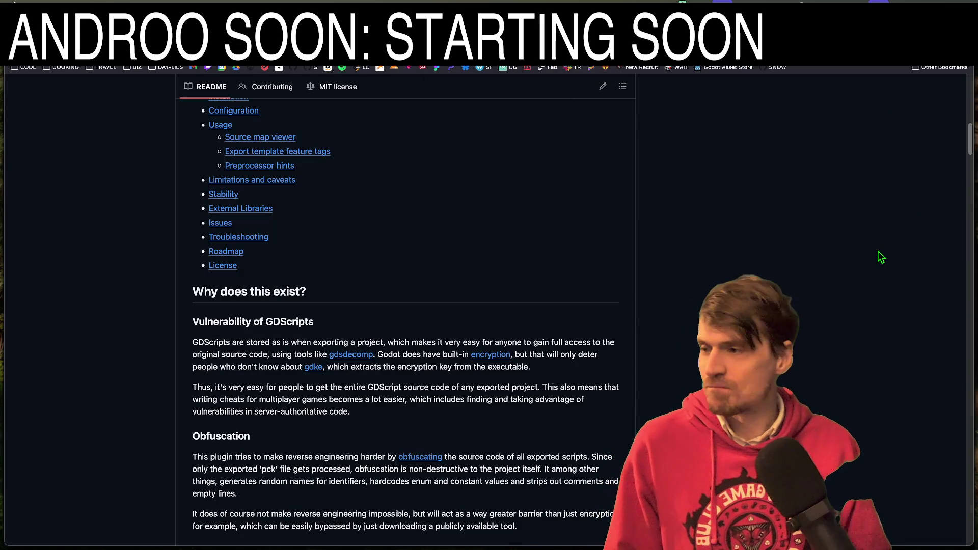
Scroll the GDMaim page to the top and back down, then return to the Godot editor
scroll(408, 306, "up", 15)
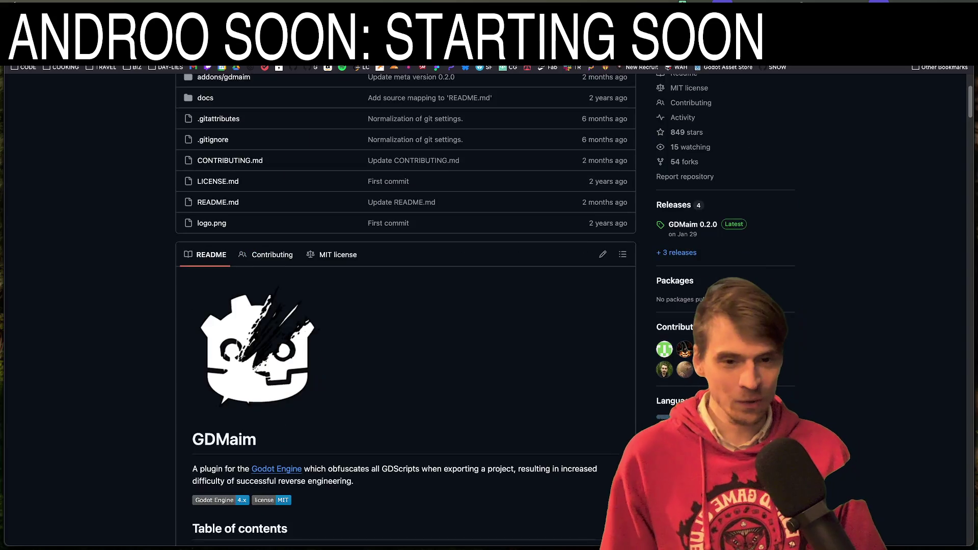
scroll(785, 299, "down", 2)
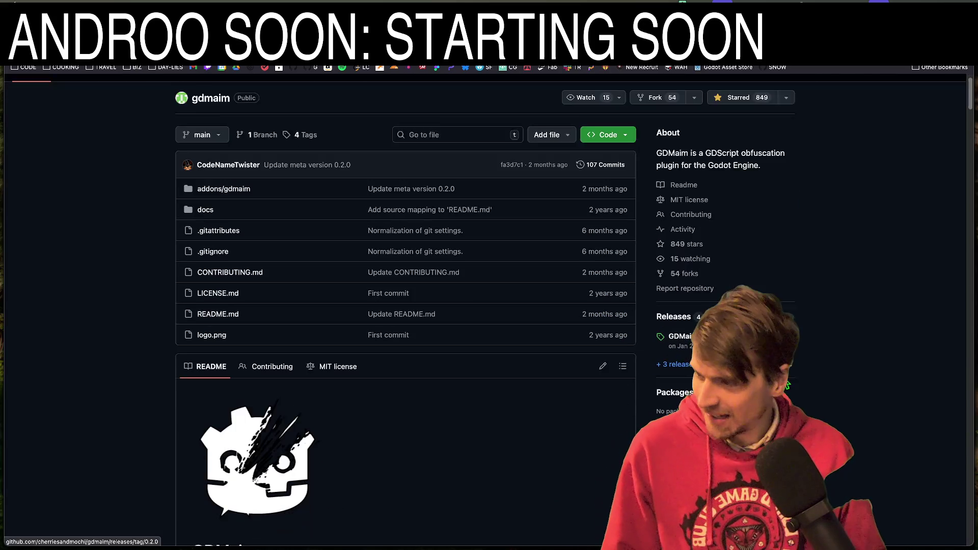
scroll(787, 381, "down", 5)
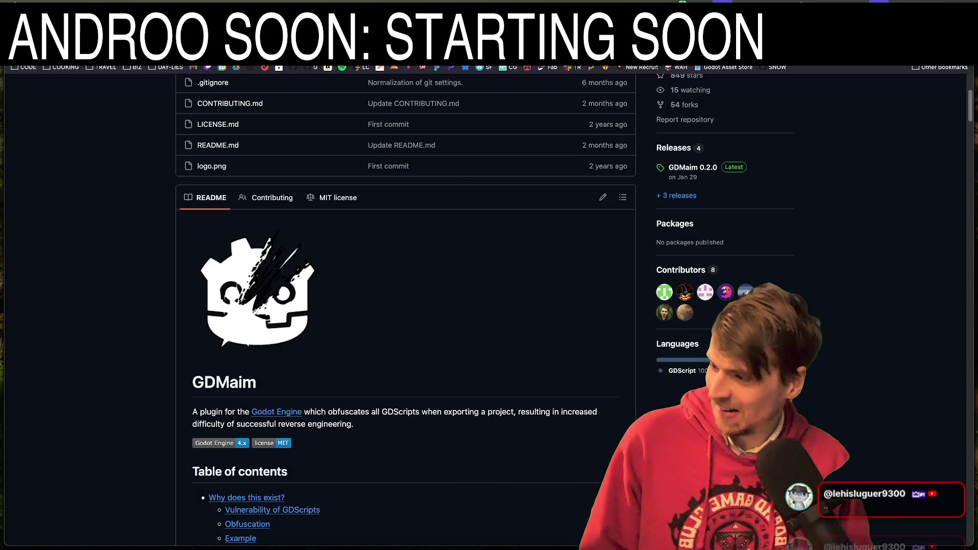
key("super+Tab")
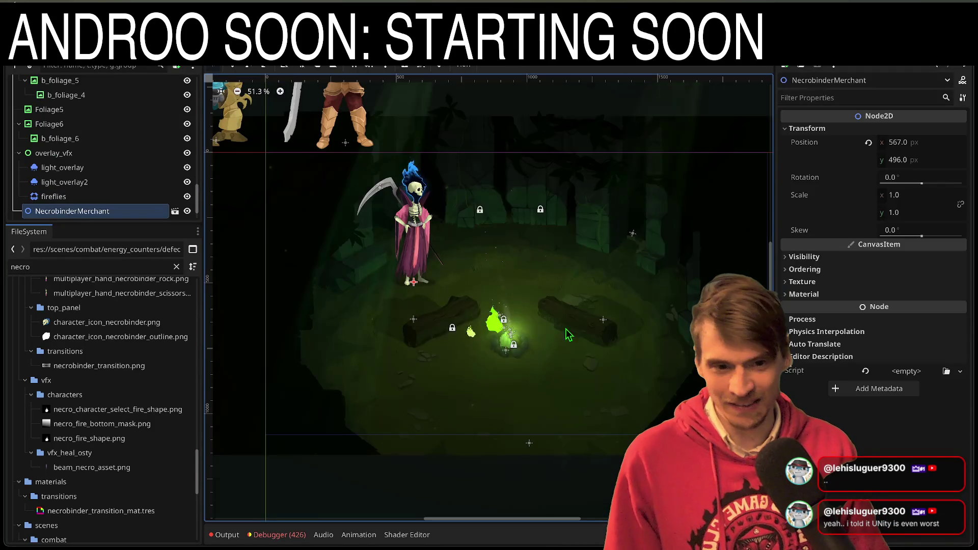
Pan the rest-site canvas, nudge the DefectMerchant golem 20 px left, then undo the move
mouse_move(570, 331)
left_mouse_down()
mouse_move(573, 347)
mouse_move(579, 336)
left_mouse_up()
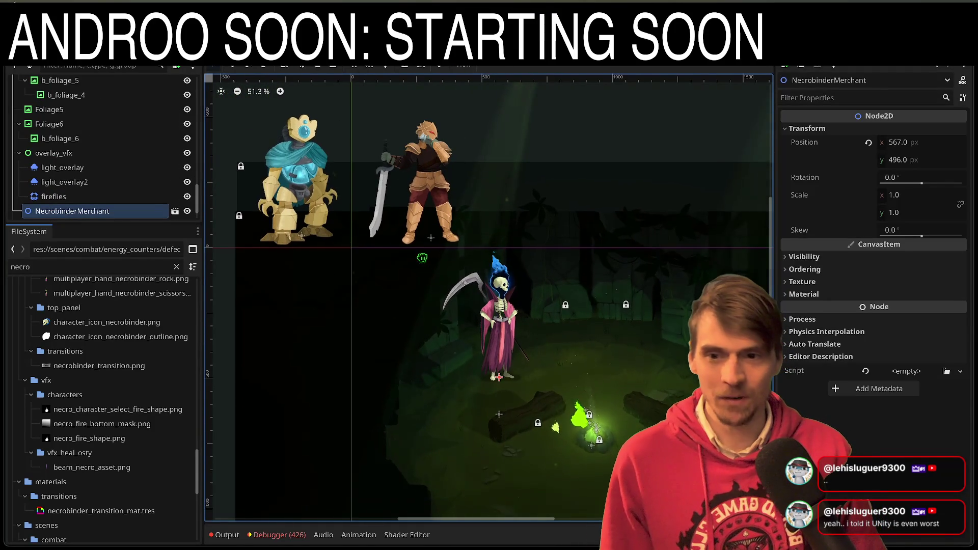
scroll(420, 255, "up", 8)
left_click_drag(535, 193, 557, 192)
scroll(557, 192, "down", 2)
scroll(555, 190, "down", 2)
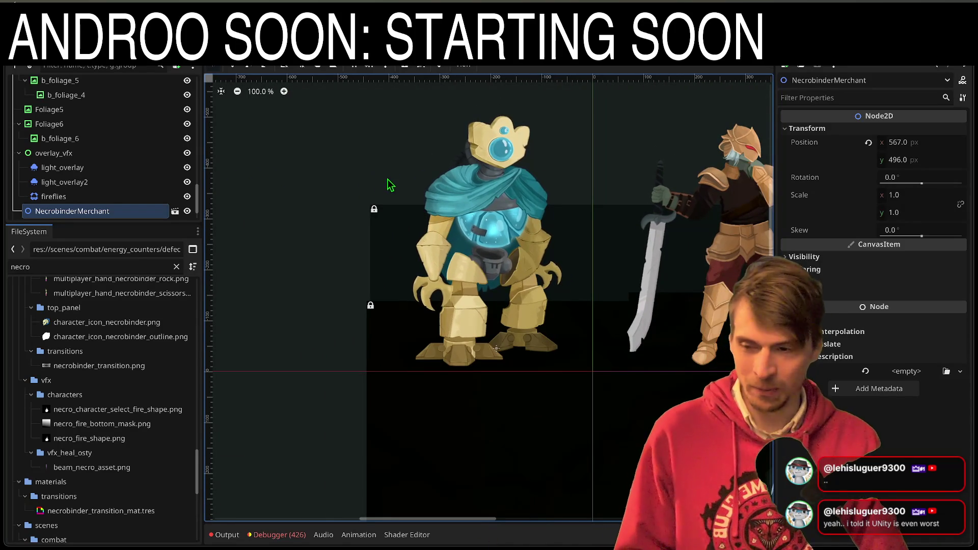
left_click(388, 411)
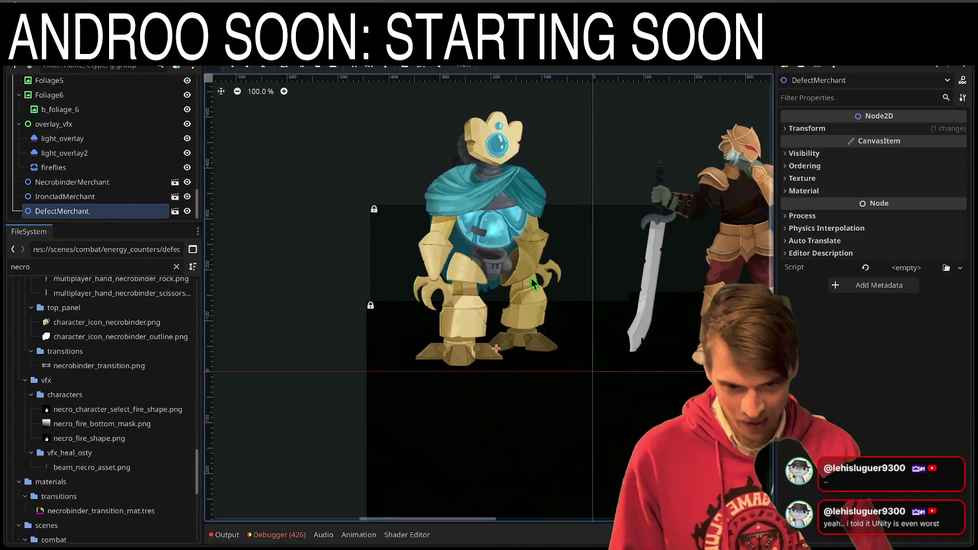
left_click(399, 430)
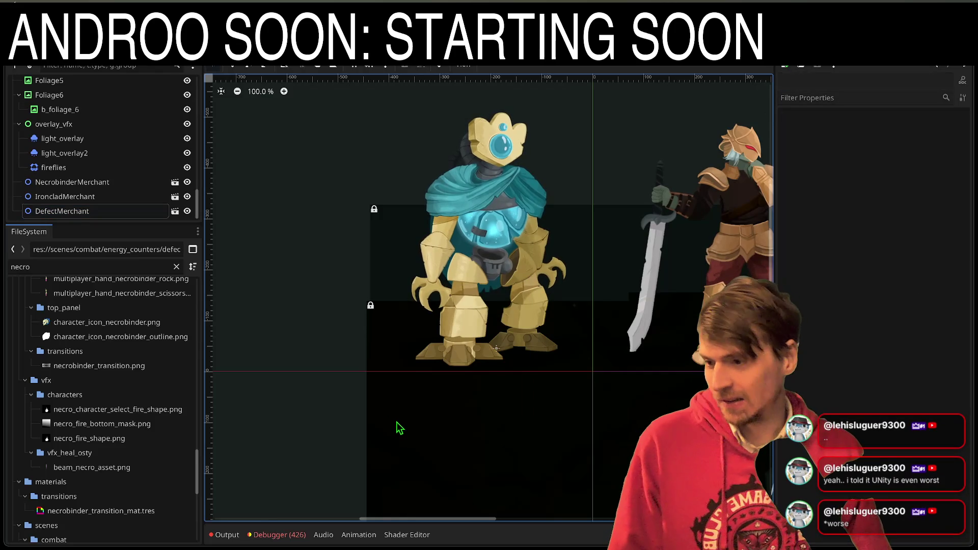
left_click_drag(512, 447, 398, 294)
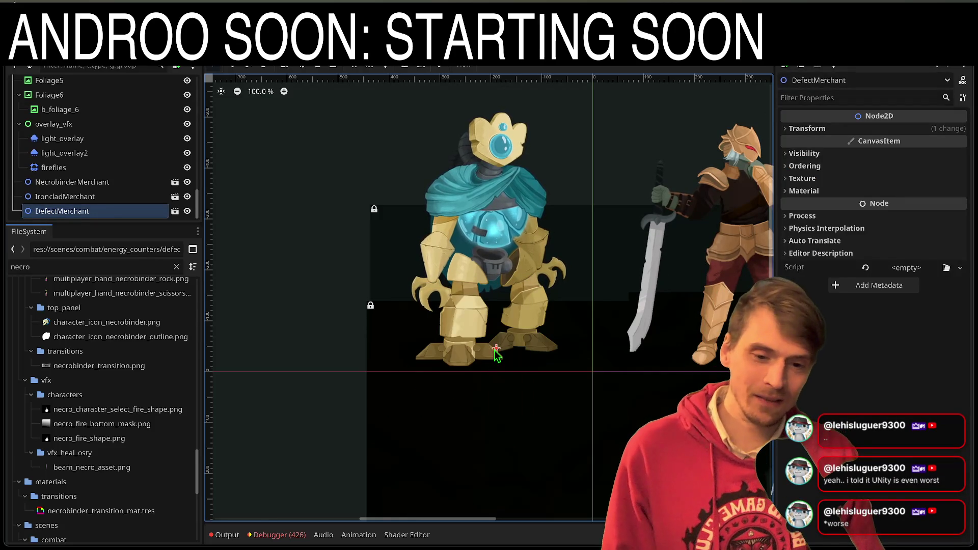
left_click_drag(497, 356, 486, 355)
scroll(142, 444, "down", 10)
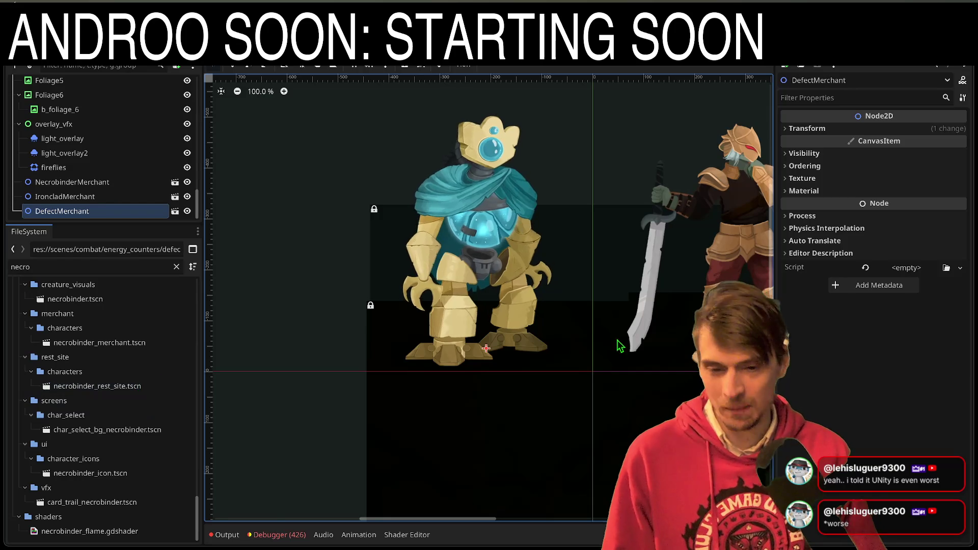
mouse_move(567, 387)
left_mouse_down()
mouse_move(368, 259)
mouse_move(474, 383)
mouse_move(375, 352)
mouse_move(438, 357)
left_mouse_up()
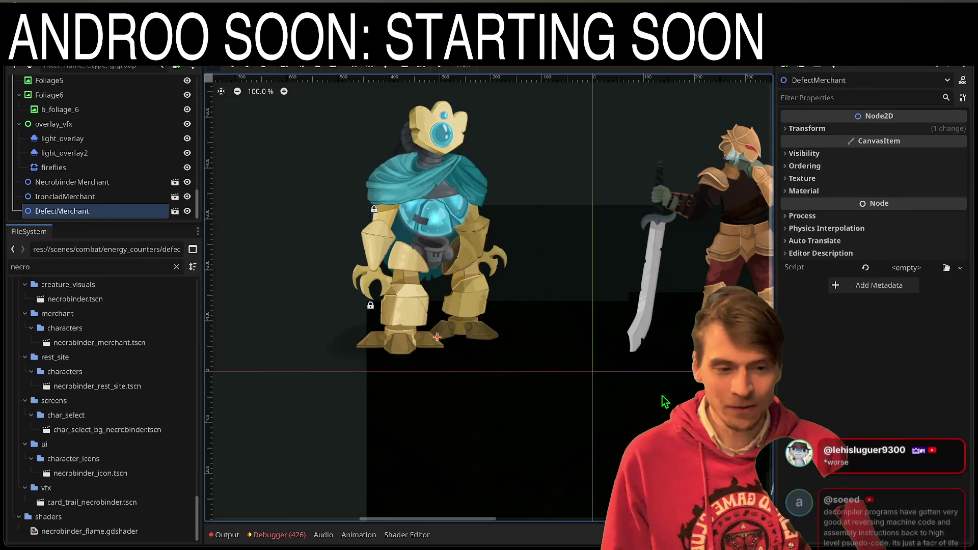
key("ctrl+z")
left_click(412, 428)
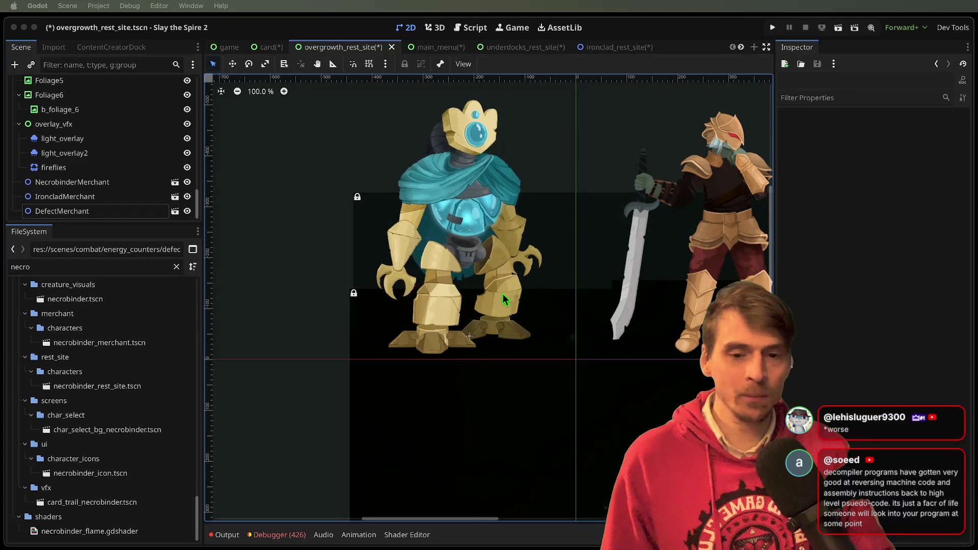
Browse the FileSystem dock to scenes/vfx and open card_trail_necrobinder.tscn
scroll(452, 271, "down", 3)
scroll(467, 287, "down", 3)
scroll(467, 287, "right", 2)
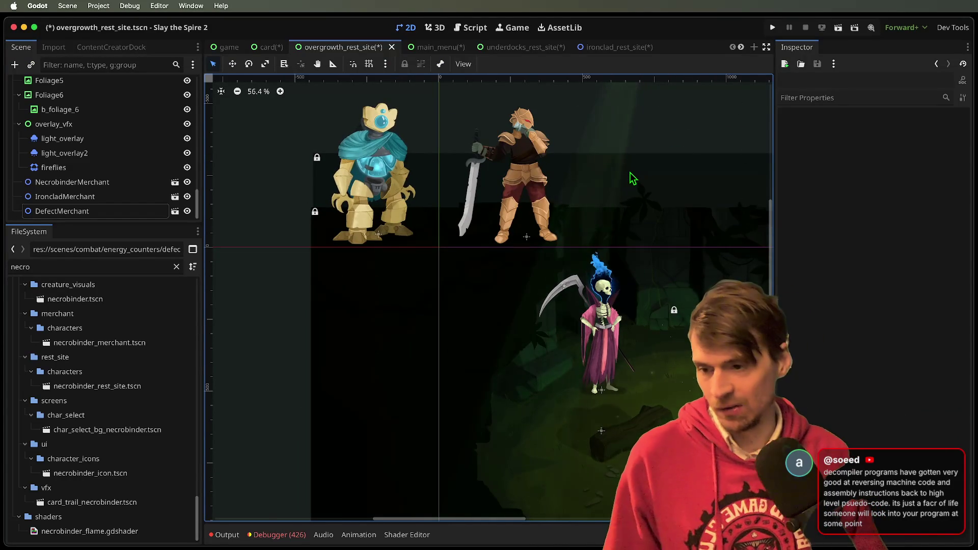
scroll(114, 459, "up", 15)
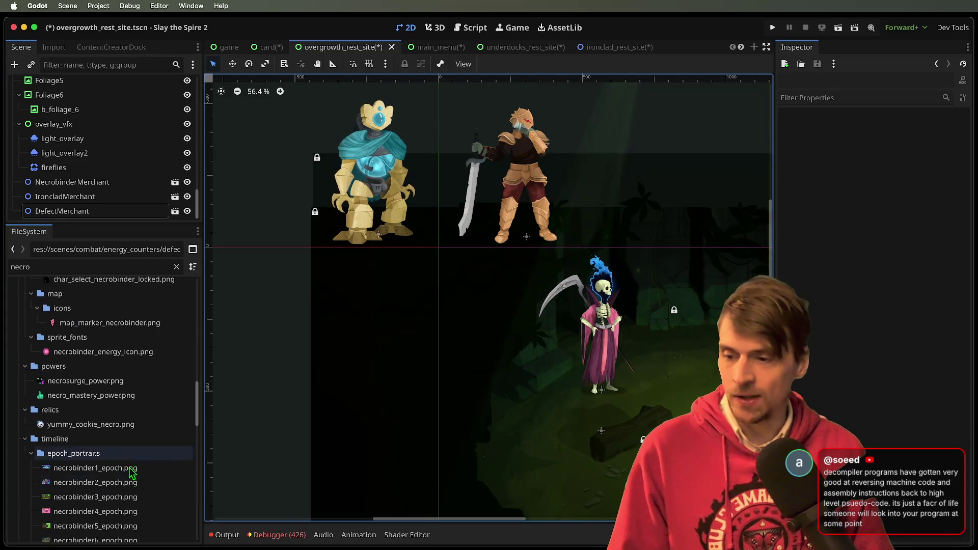
scroll(116, 486, "up", 10)
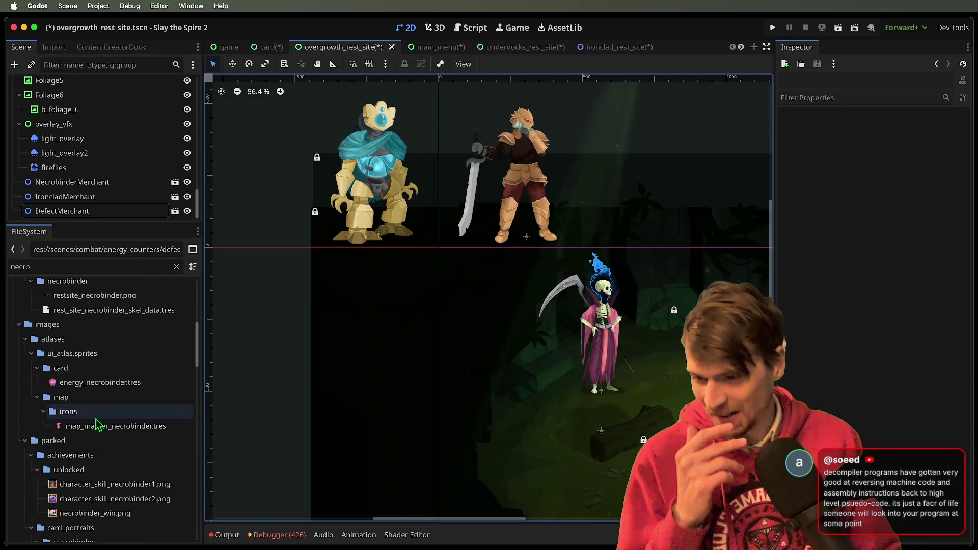
scroll(96, 414, "down", 5)
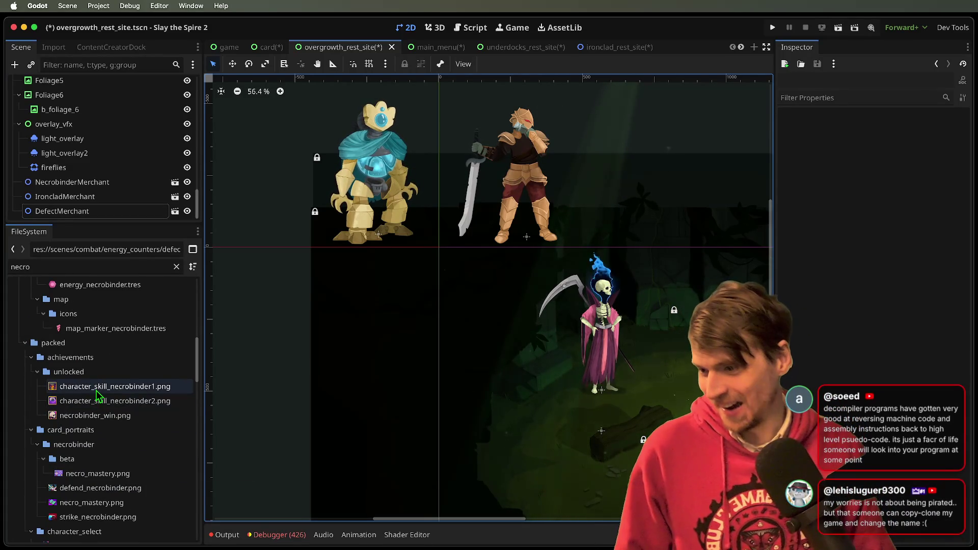
scroll(137, 307, "up", 10)
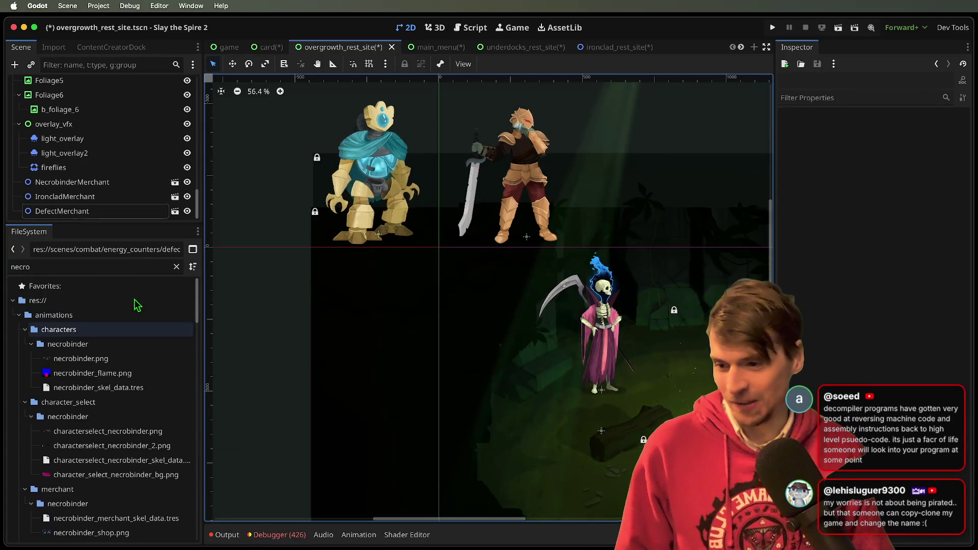
scroll(128, 398, "down", 10)
right_click(134, 400)
scroll(110, 405, "down", 5)
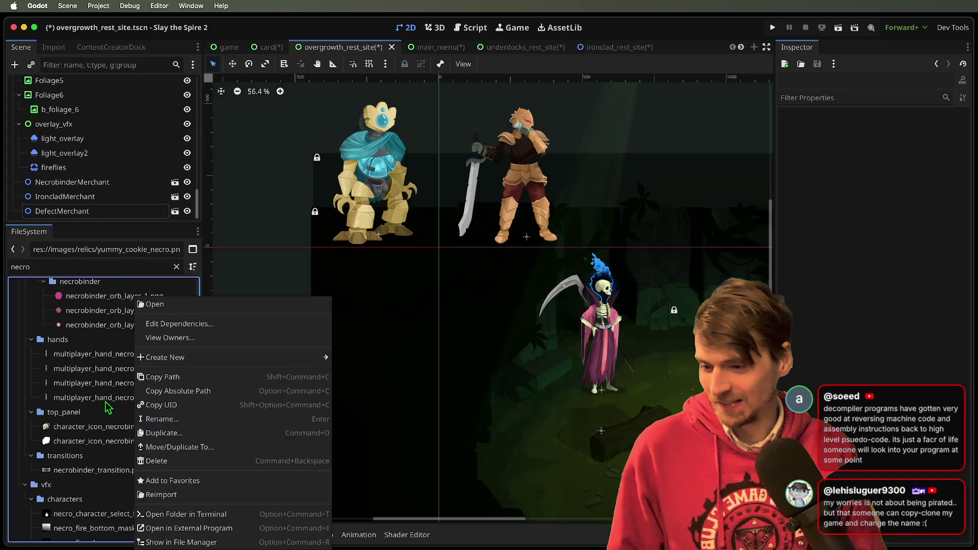
scroll(108, 406, "down", 5)
left_click(108, 406)
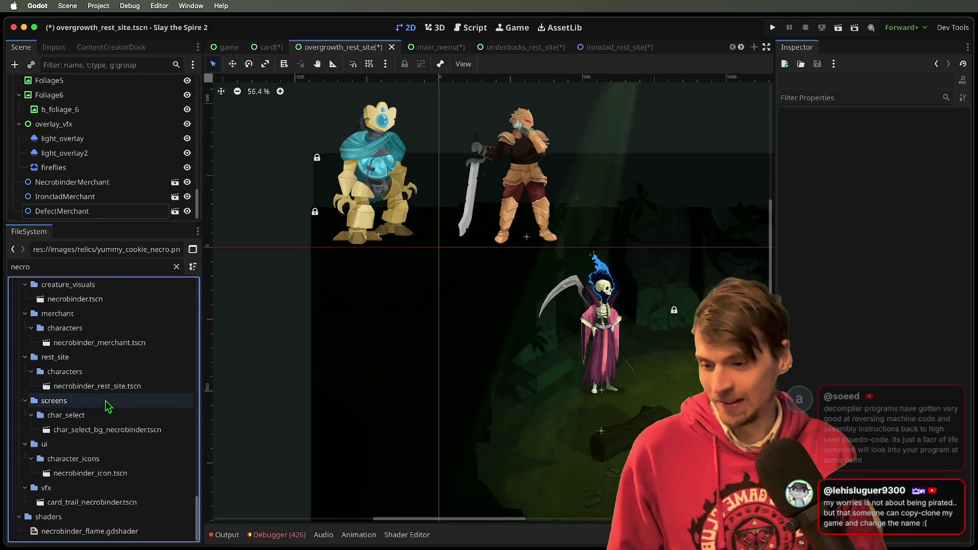
left_click(105, 503)
double_click(105, 503)
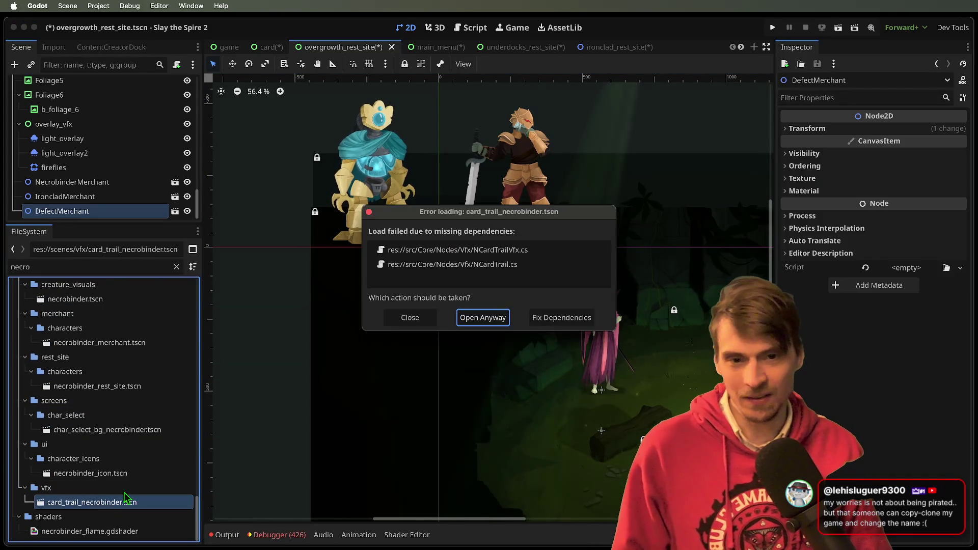
Open the scene anyway despite missing scripts, zoom in on the card-trail sparks, then select the 'necro' filter text
left_click(482, 318)
scroll(352, 214, "up", 3)
scroll(377, 270, "up", 8)
scroll(639, 380, "down", 4)
left_click_drag(638, 419, 553, 386)
left_click(590, 393)
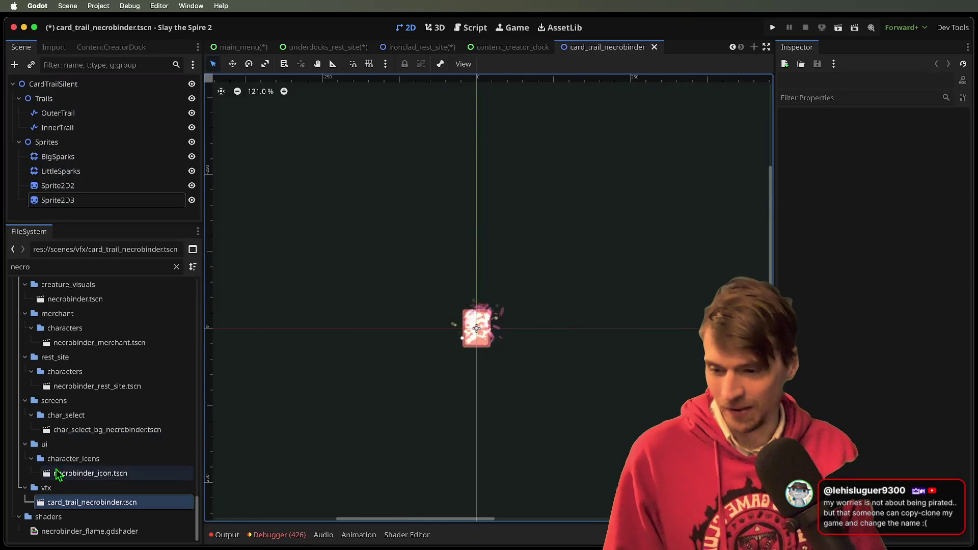
scroll(449, 334, "up", 7)
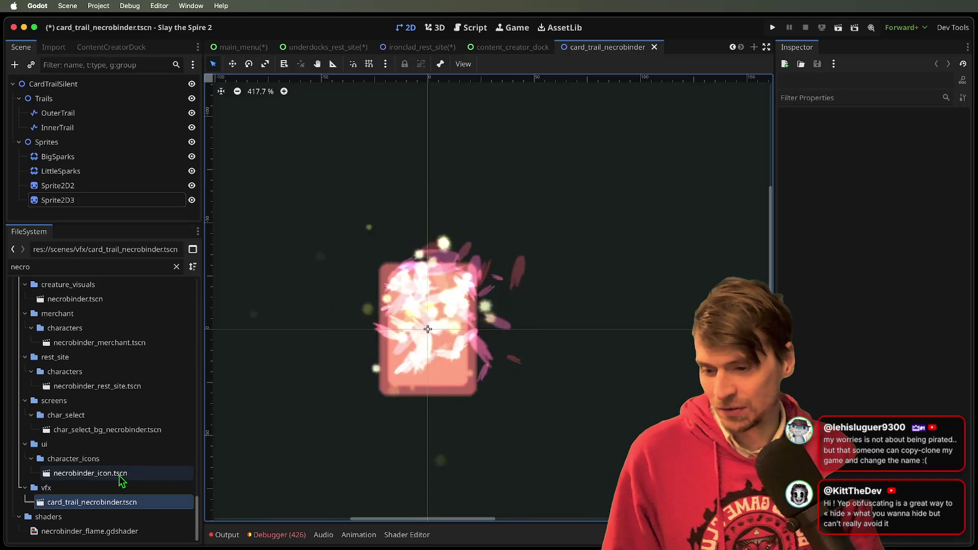
left_click(70, 503)
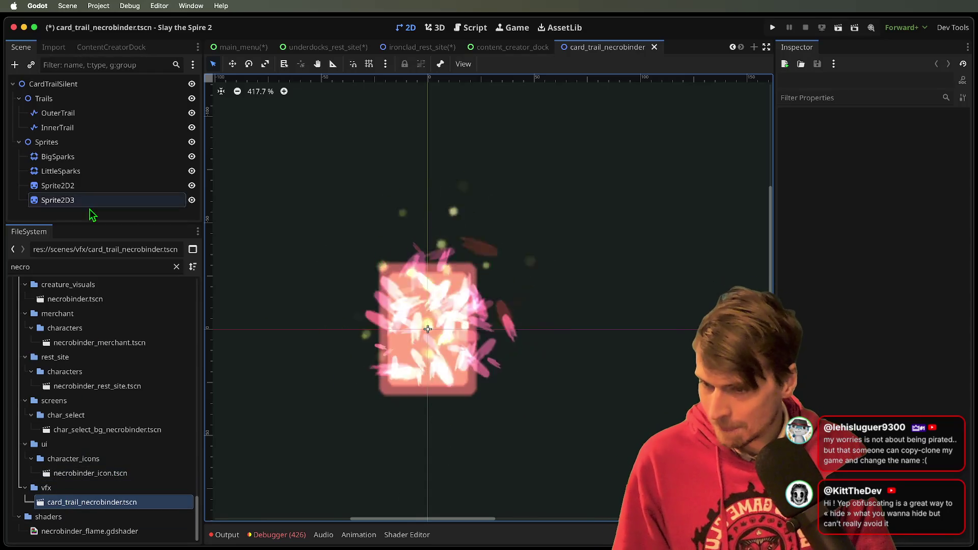
double_click(88, 267)
Clear the 'necro' filter and open vfx_wormy_impact_ground_flipbook.tscn from the wormy_impact folder
key("BackSpace")
scroll(112, 339, "down", 15)
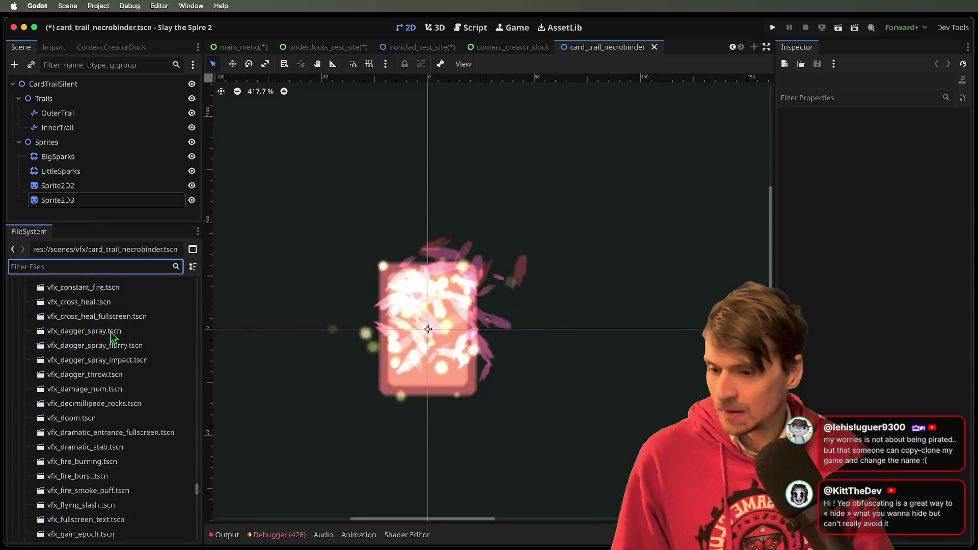
scroll(114, 346, "up", 15)
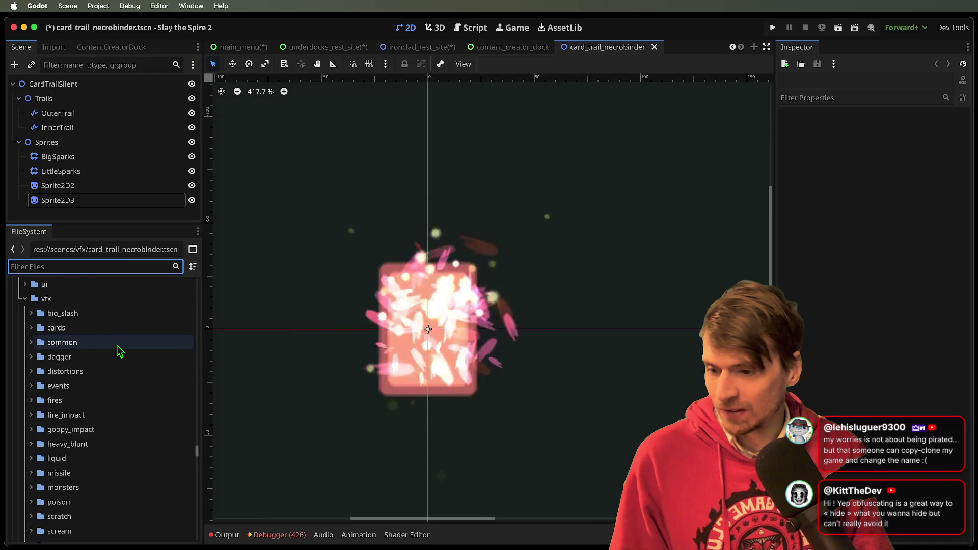
scroll(116, 352, "down", 4)
scroll(92, 346, "up", 2)
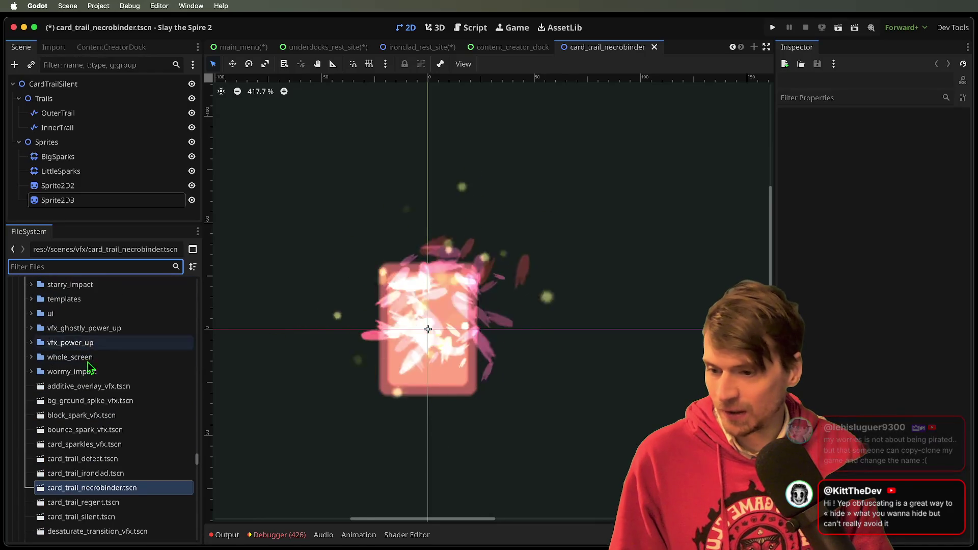
left_click(105, 359)
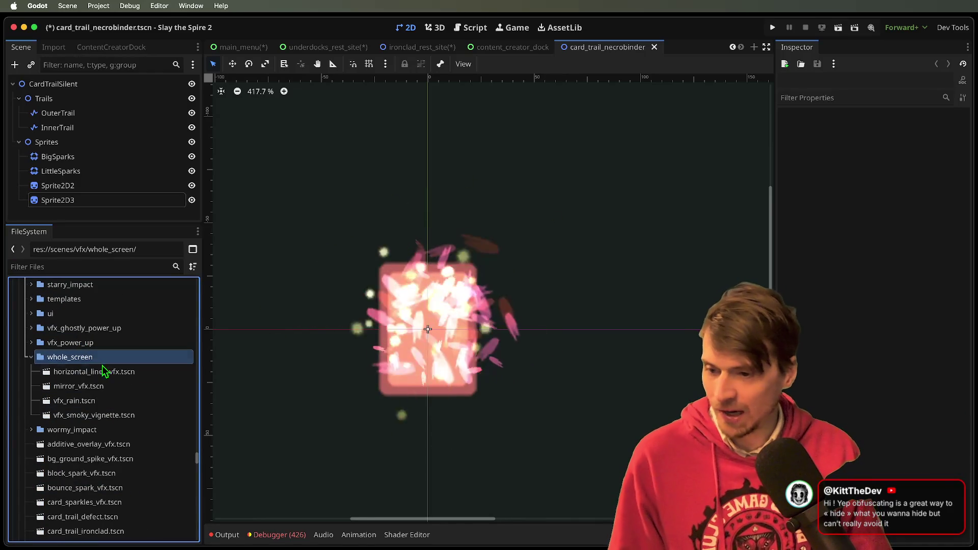
double_click(105, 372)
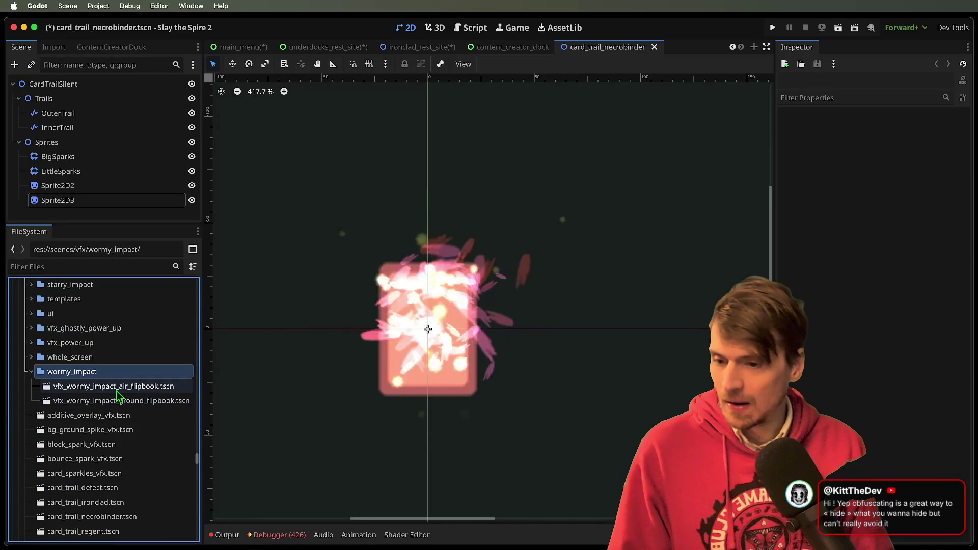
left_click(117, 391)
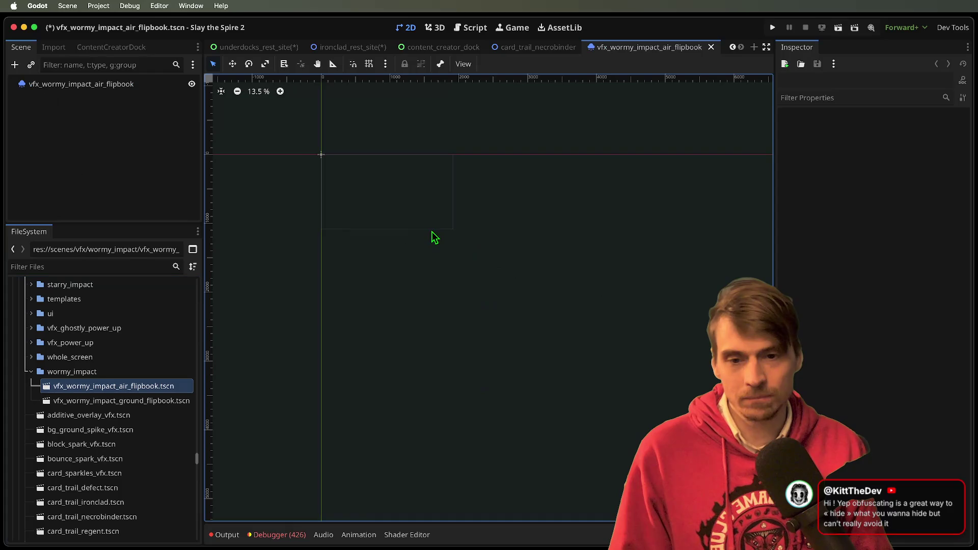
left_click(114, 403)
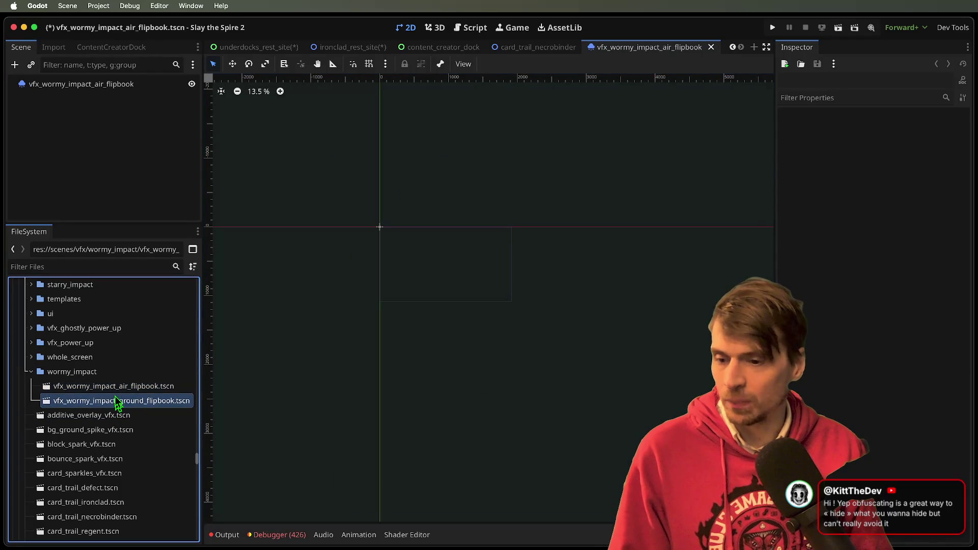
double_click(91, 371)
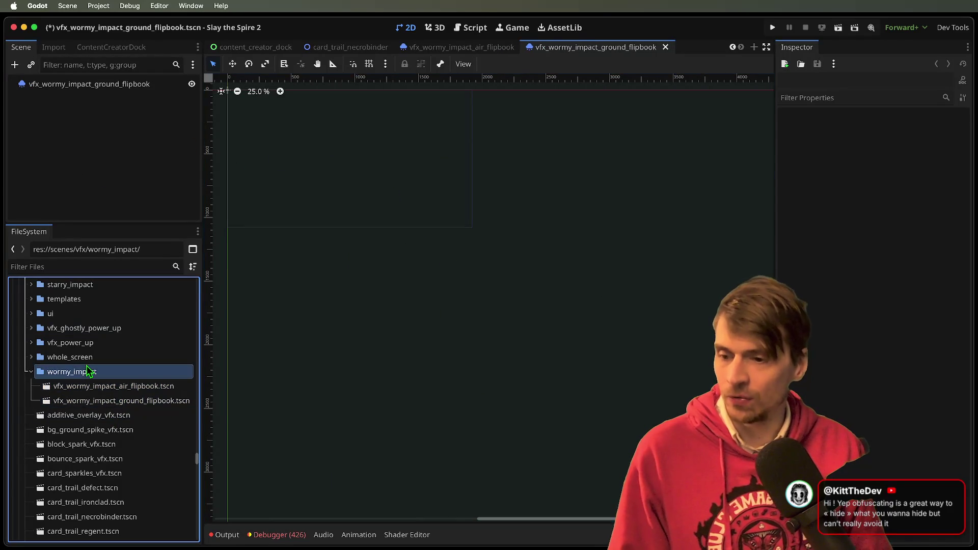
Drag the Scene/FileSystem splitter upward to enlarge the FileSystem dock
scroll(89, 368, "up", 2)
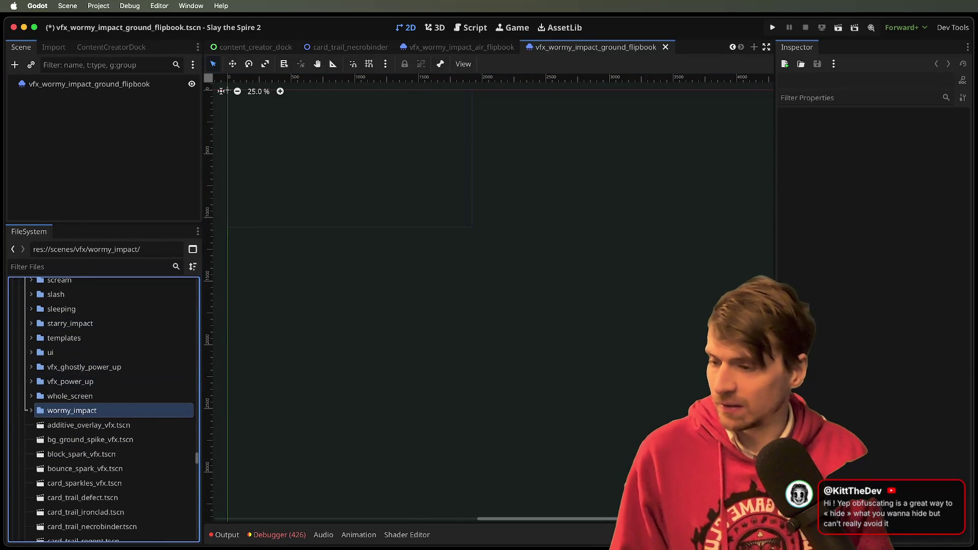
scroll(87, 306, "up", 15)
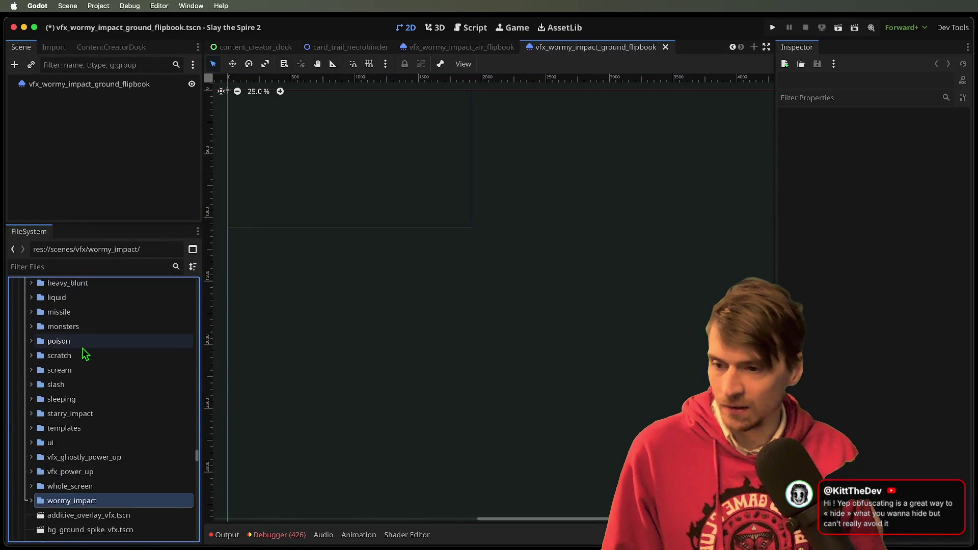
scroll(87, 356, "up", 5)
scroll(92, 359, "down", 8)
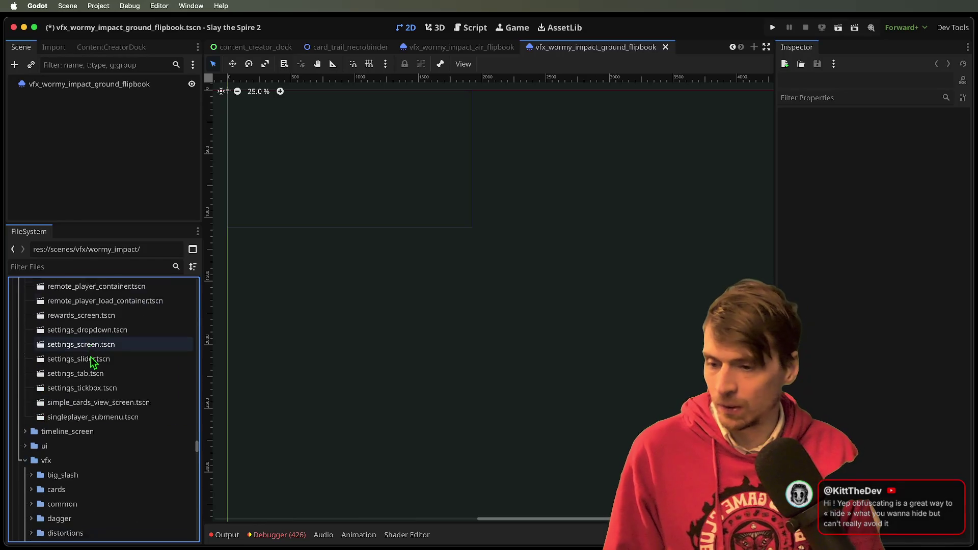
left_click(170, 232)
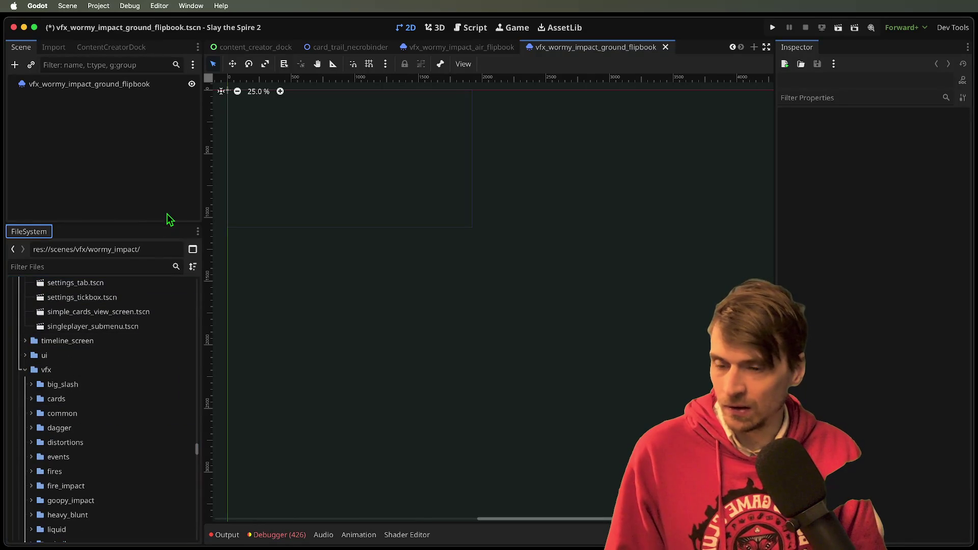
left_click_drag(167, 223, 167, 170)
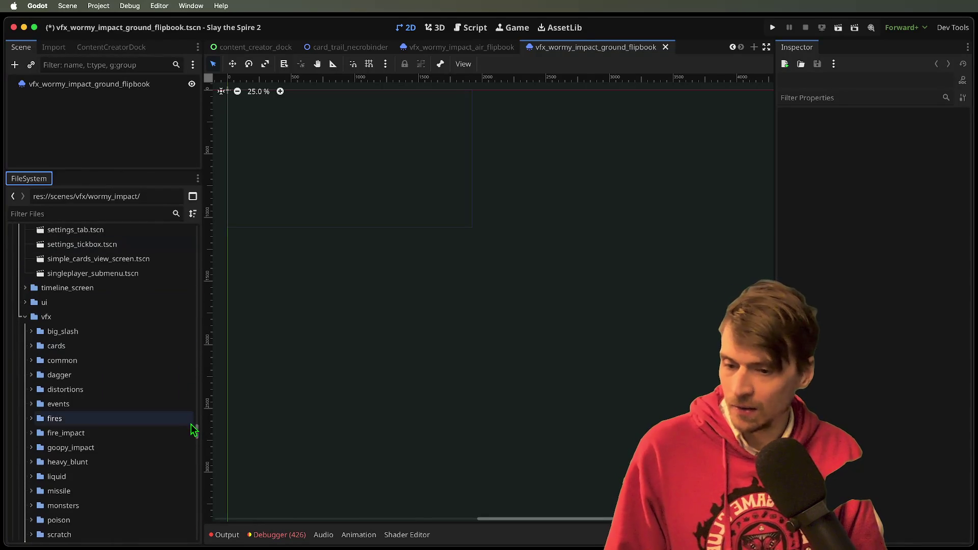
left_click_drag(195, 435, 183, 218)
Collapse the addons, animations, images, combat and debug folders in the FileSystem dock
scroll(145, 240, "up", 5)
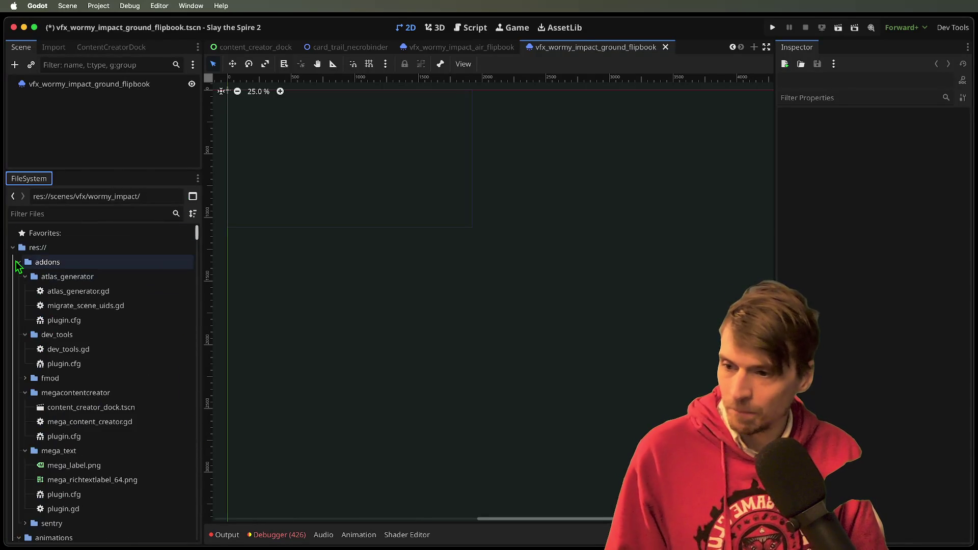
left_click(18, 262)
left_click(19, 277)
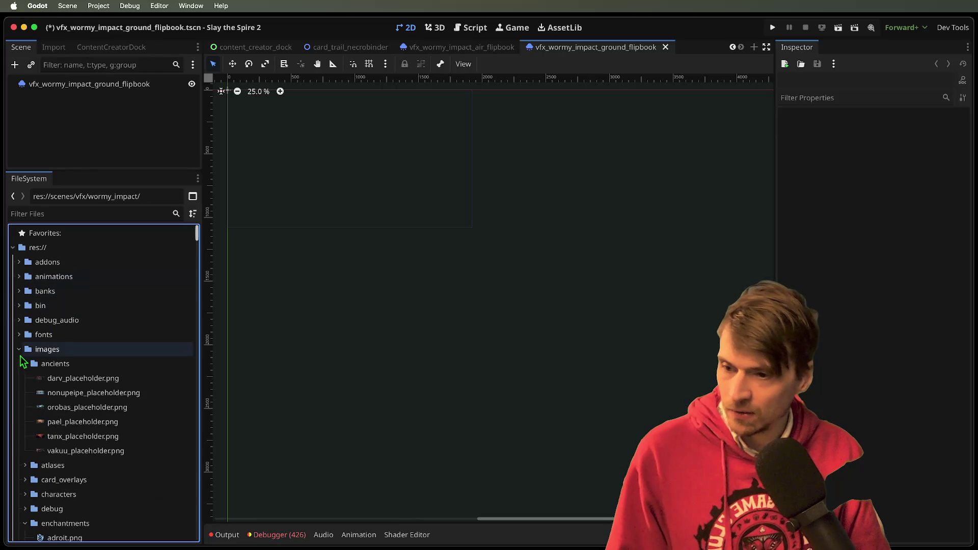
left_click(19, 348)
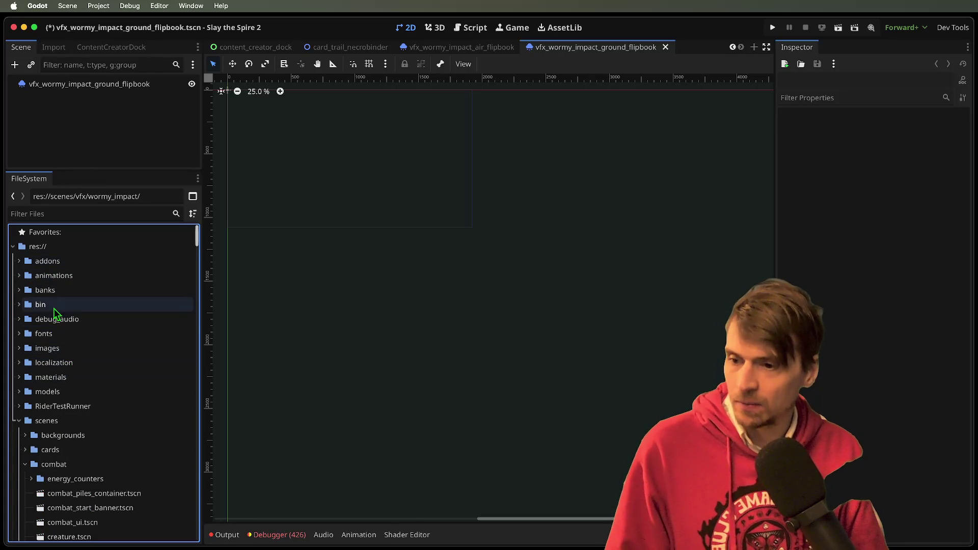
scroll(51, 408, "down", 1)
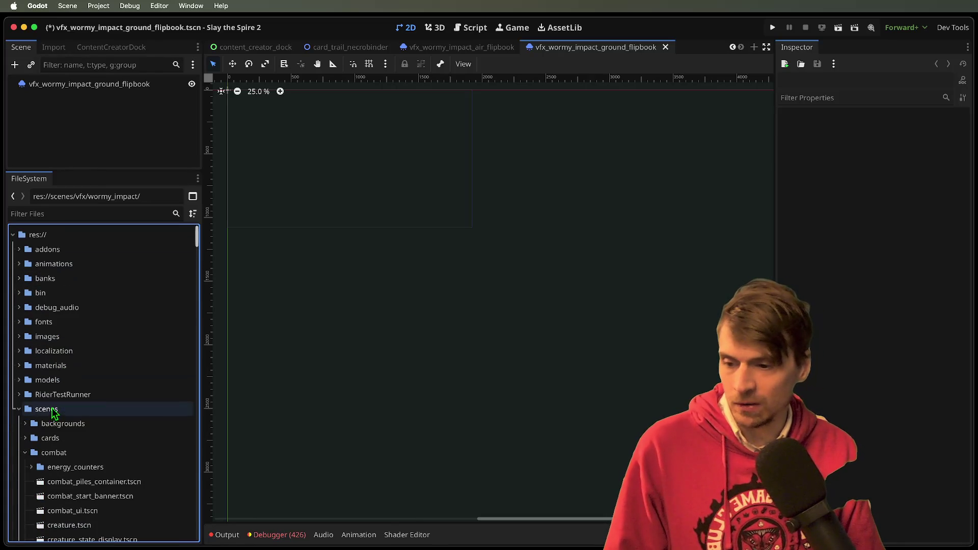
scroll(50, 423, "down", 2)
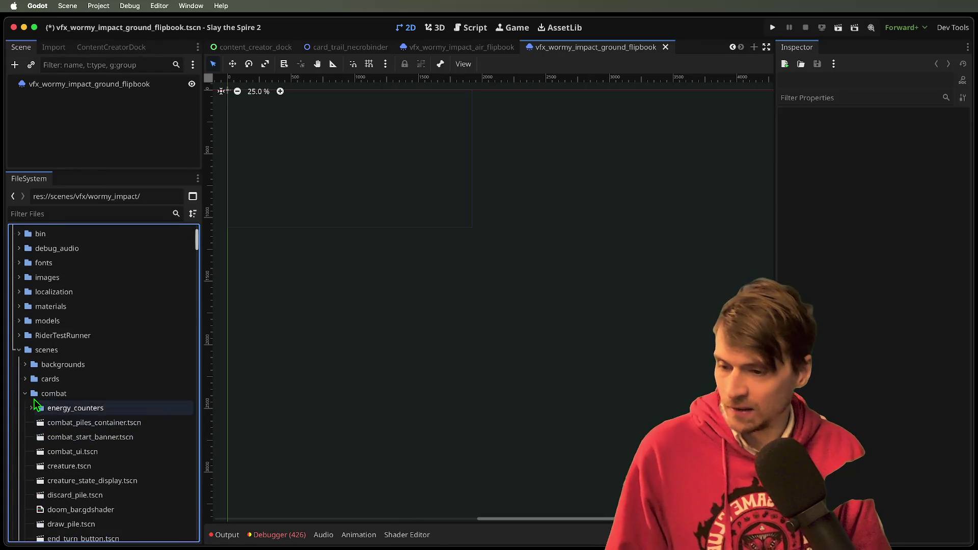
left_click(31, 397)
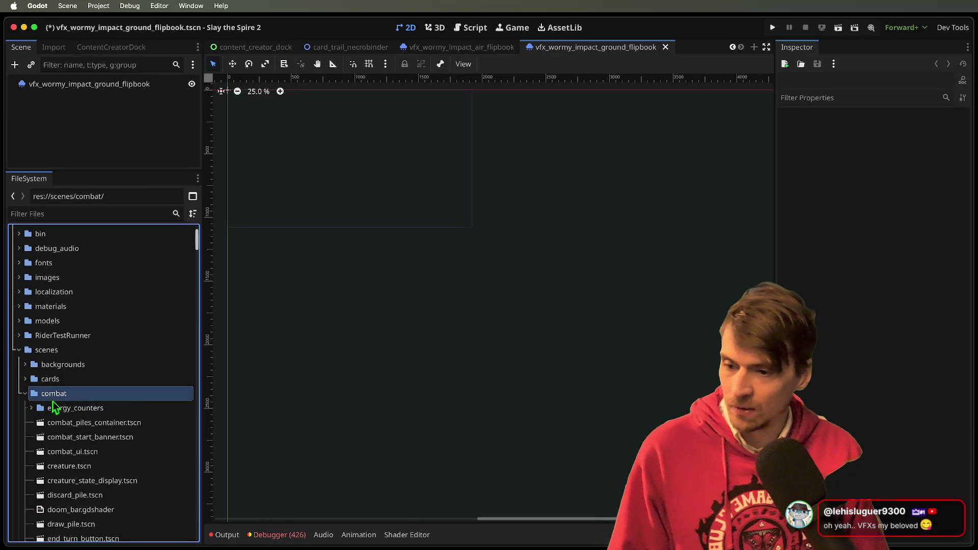
left_click(25, 393)
left_click(26, 422)
scroll(29, 415, "down", 1)
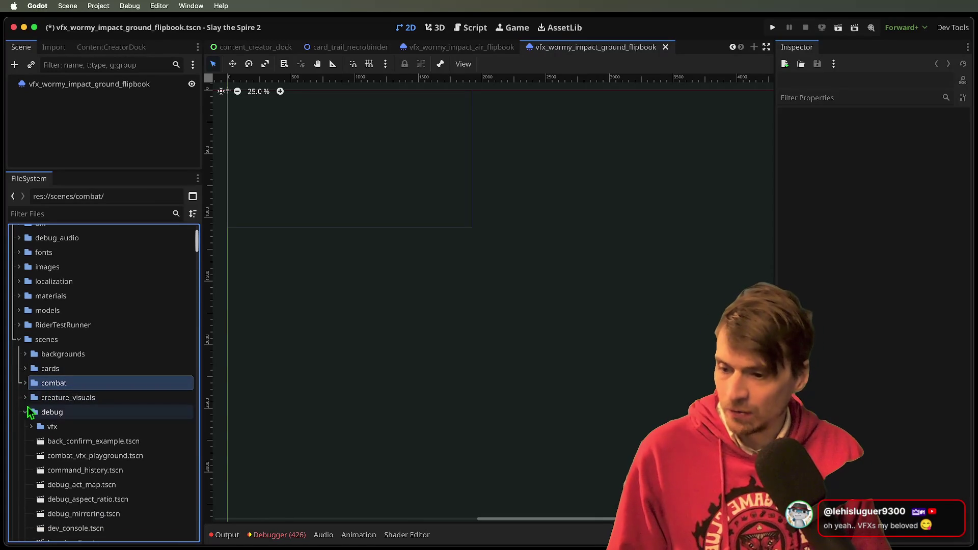
left_click(26, 413)
scroll(46, 372, "down", 2)
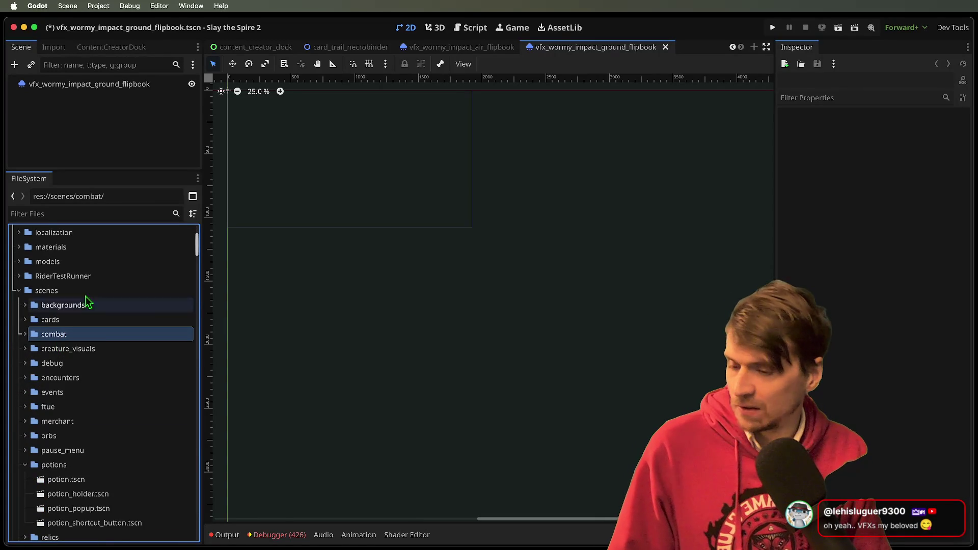
left_click(169, 166)
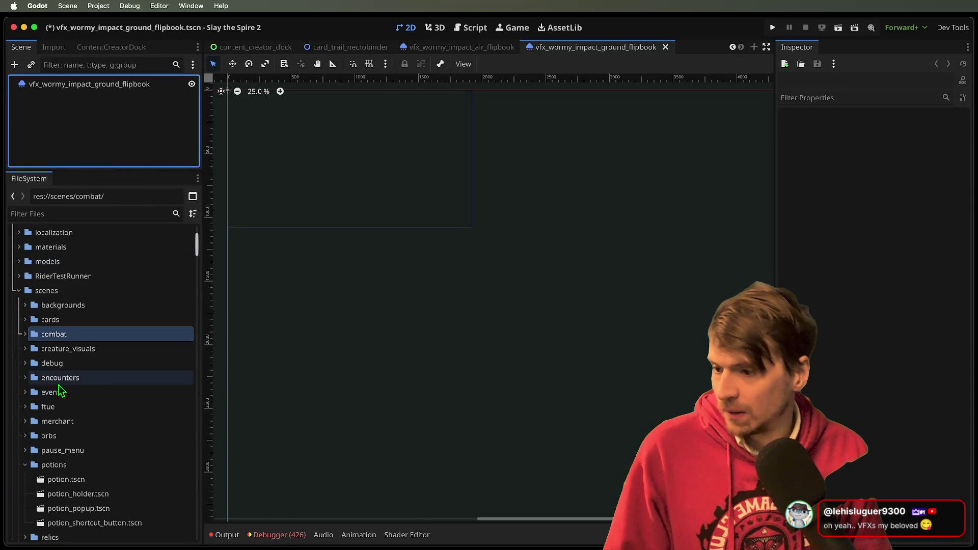
Collapse potions and the rest_site characters subfolder, then select glory_rest_site.tscn
scroll(60, 389, "down", 3)
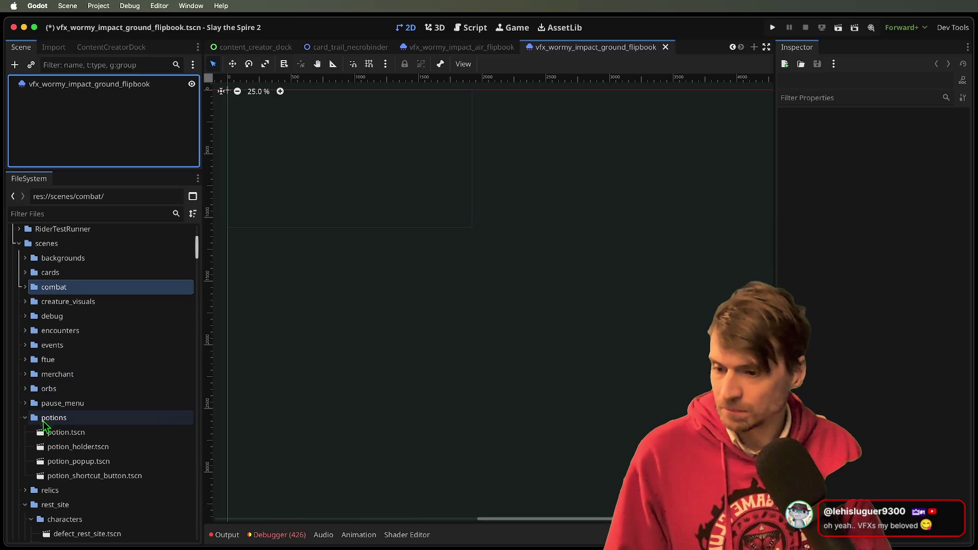
left_click(26, 420)
scroll(26, 454, "down", 5)
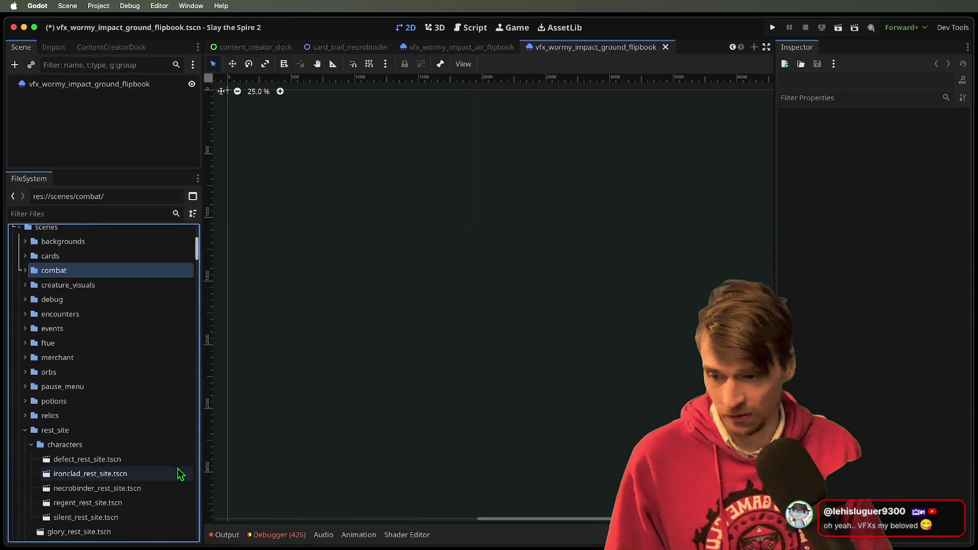
scroll(181, 474, "down", 20)
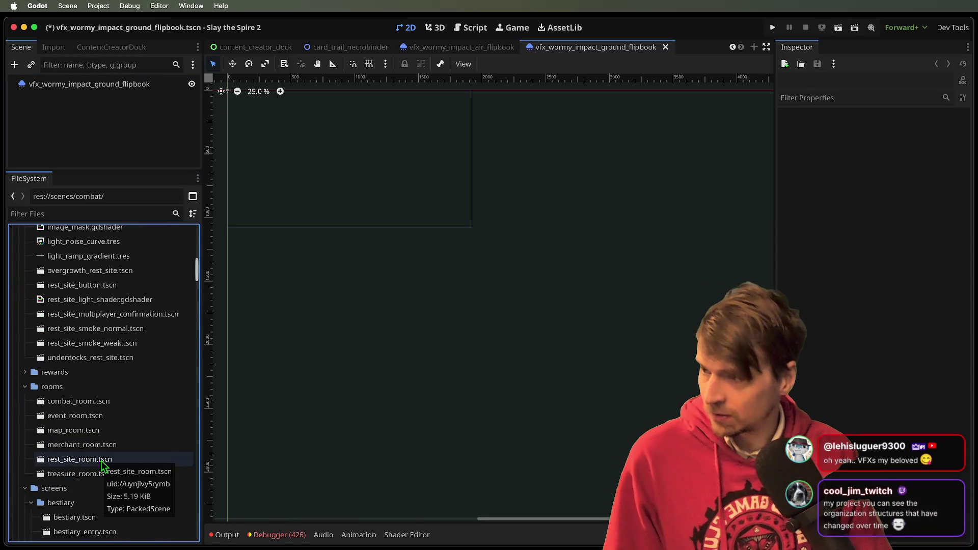
scroll(142, 350, "up", 17)
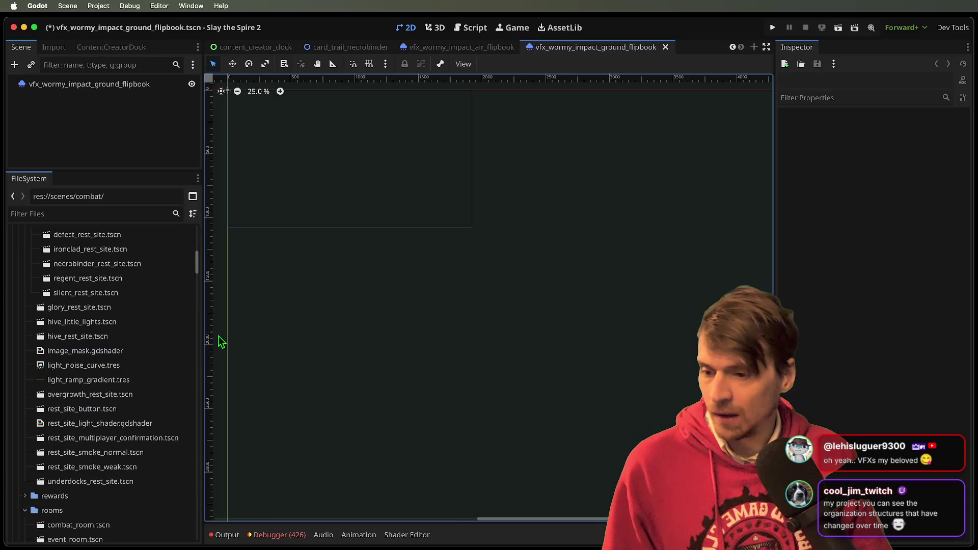
scroll(67, 433, "up", 5)
left_click(30, 426)
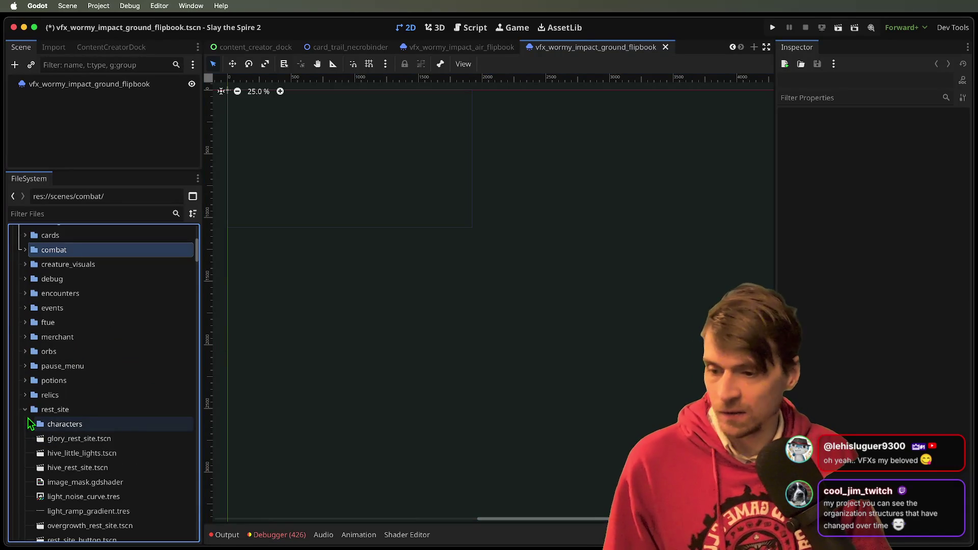
scroll(66, 431, "down", 1)
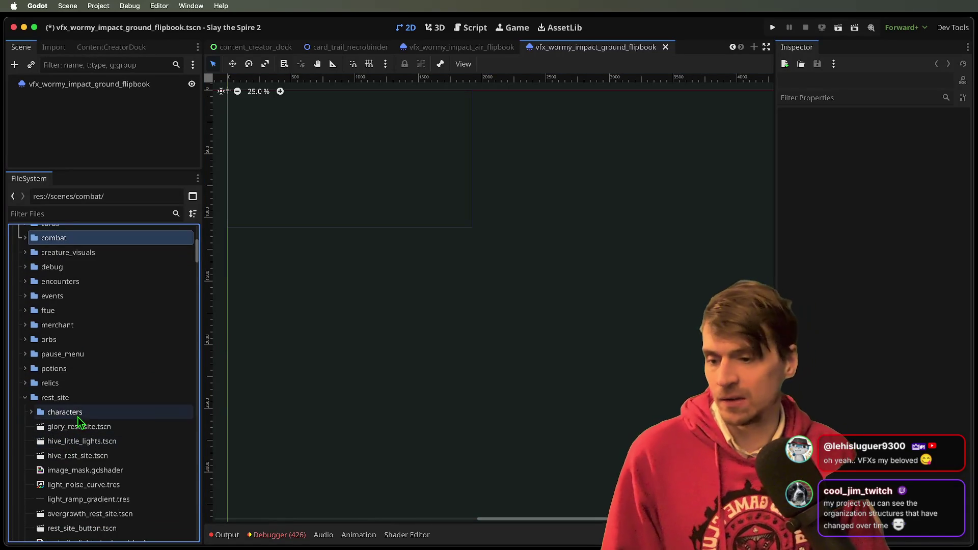
left_click(106, 428)
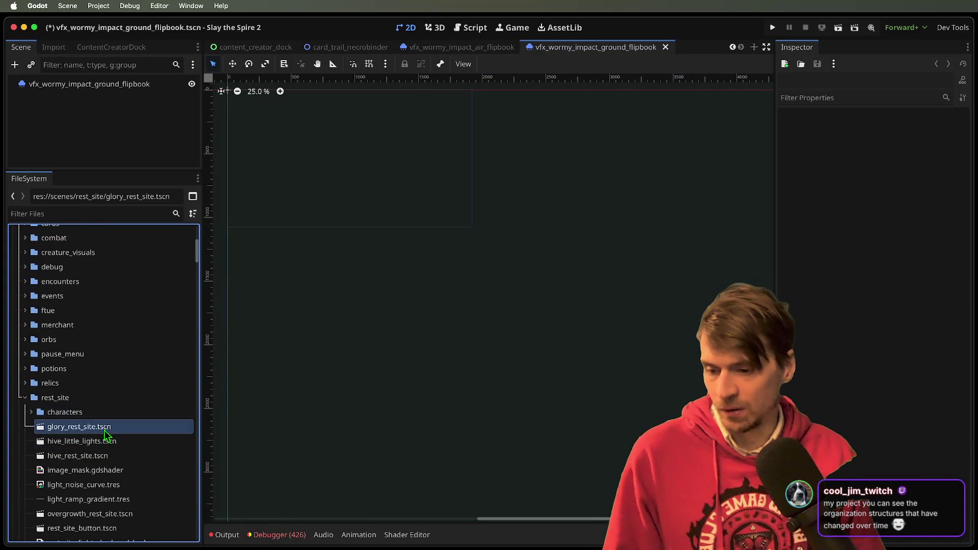
Collapse the rooms, screens, rest_site and vfx scene folders
scroll(104, 439, "down", 4)
scroll(88, 403, "down", 5)
scroll(86, 411, "down", 5)
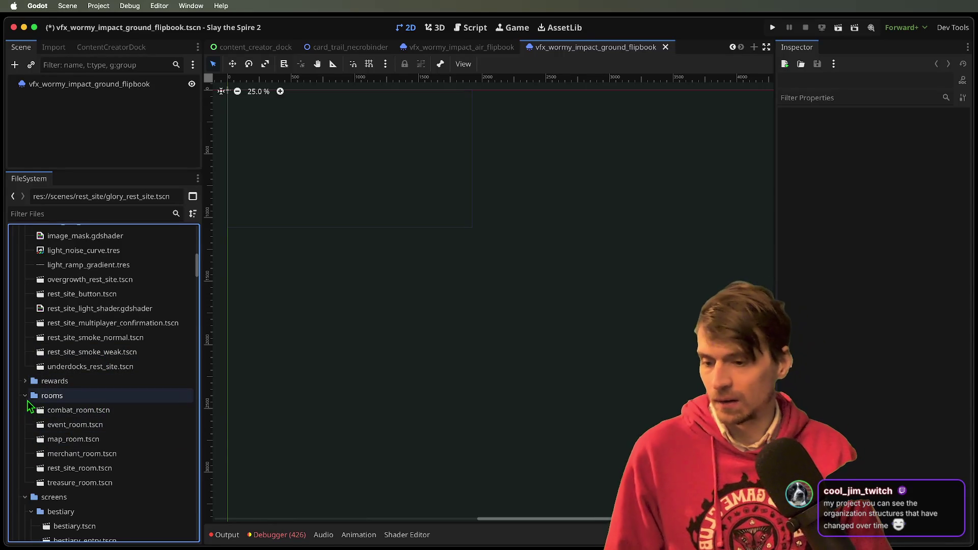
left_click(25, 396)
left_click(25, 410)
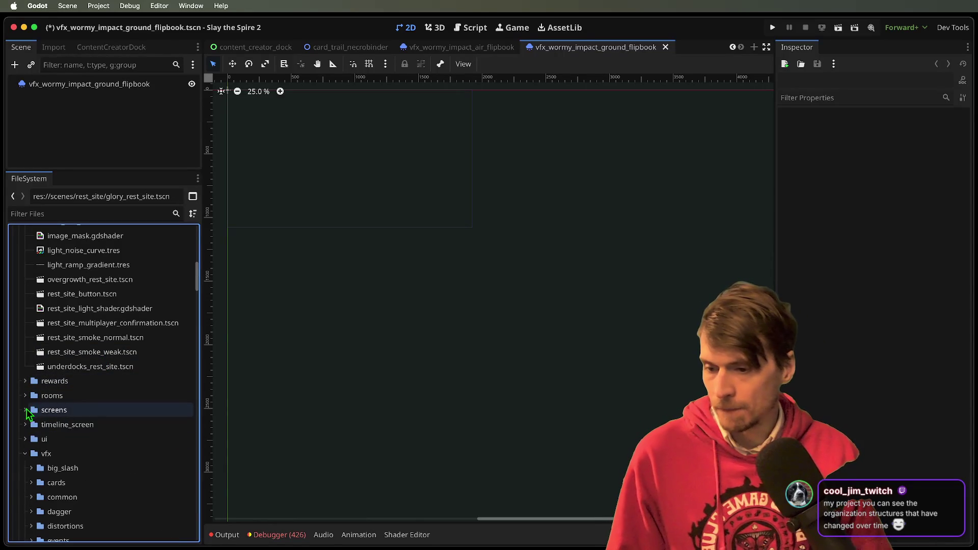
scroll(87, 451, "up", 5)
scroll(88, 450, "up", 2)
left_click(25, 439)
scroll(26, 448, "down", 2)
left_click(25, 455)
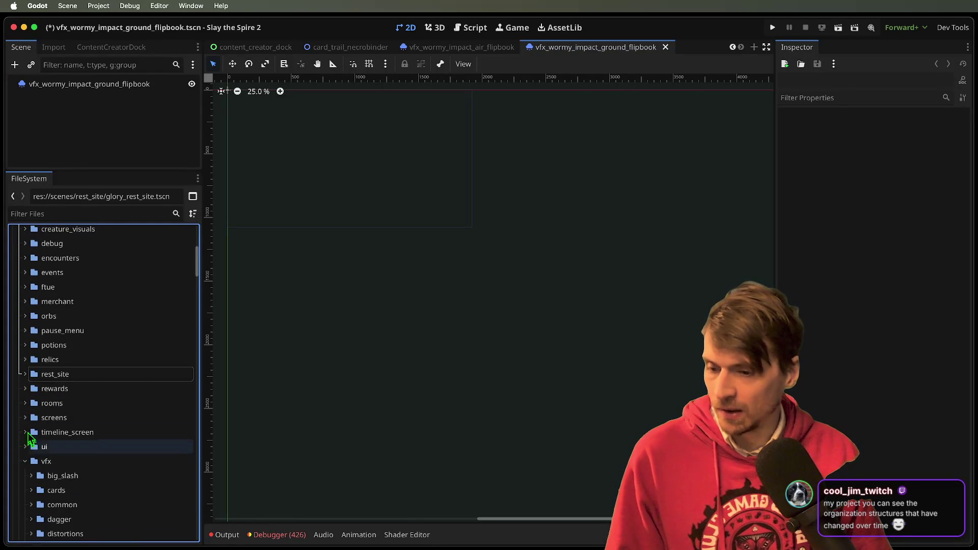
scroll(31, 392, "down", 2)
left_click(25, 411)
scroll(29, 416, "down", 1)
scroll(28, 392, "up", 5)
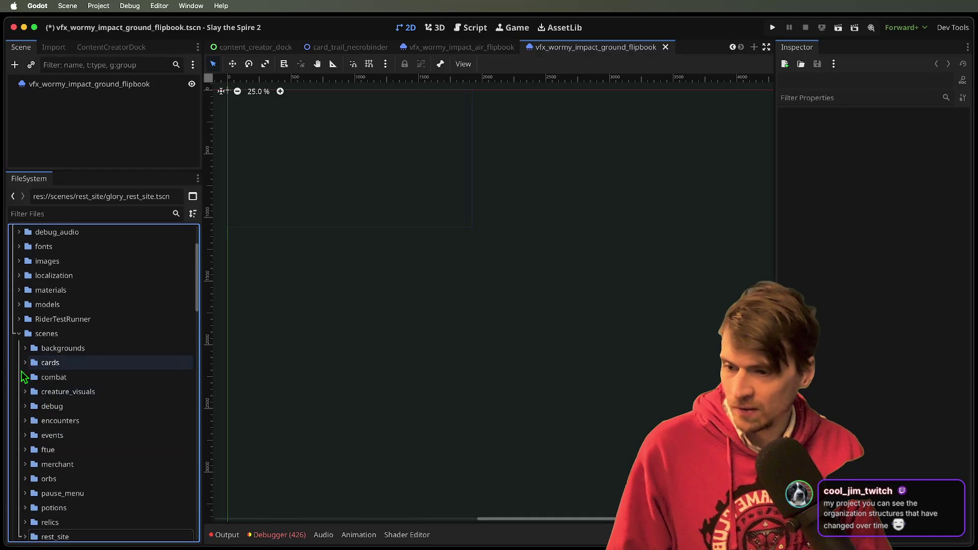
Expand creature_visuals and scroll through its scenes from architect.tscn to haunted_ship.tscn
double_click(53, 395)
scroll(136, 431, "down", 5)
scroll(95, 466, "down", 3)
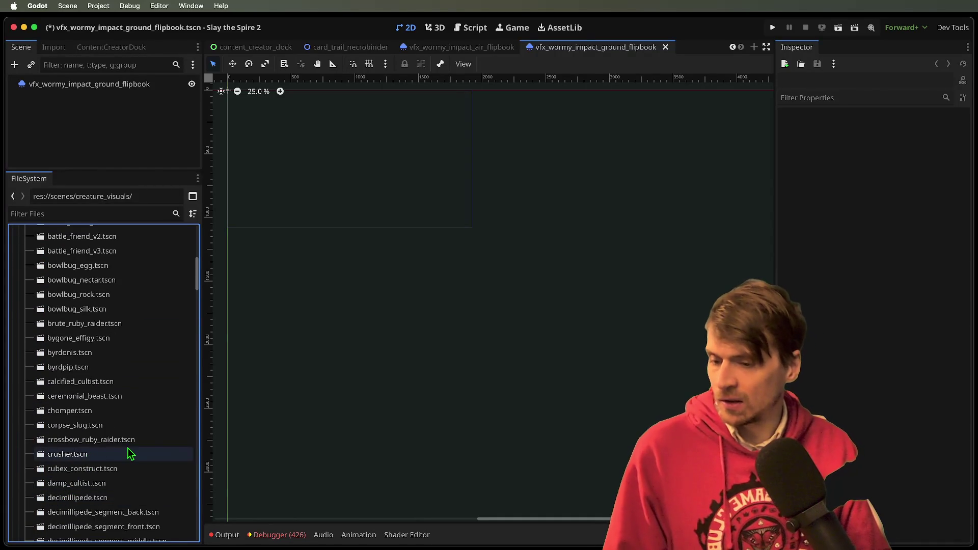
scroll(131, 400, "up", 5)
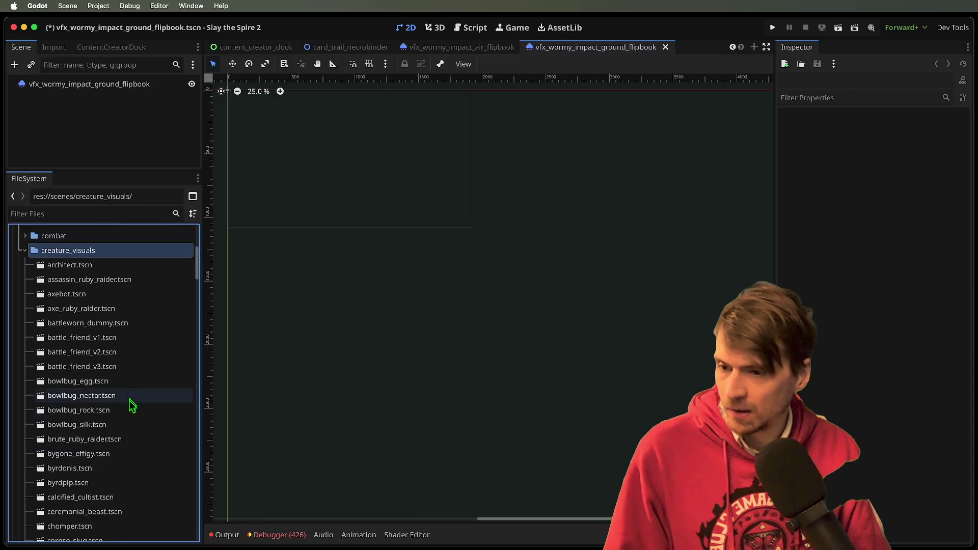
scroll(124, 398, "down", 7)
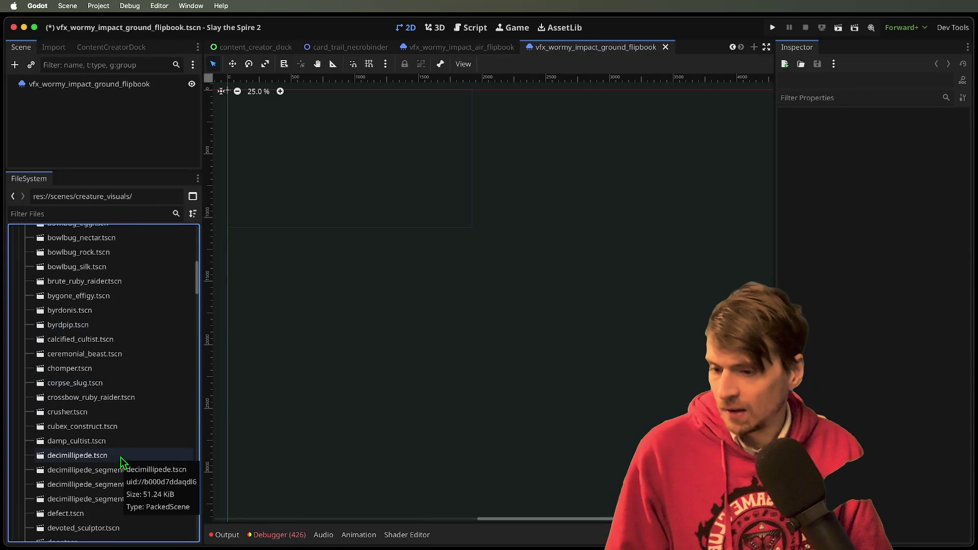
scroll(141, 365, "down", 10)
scroll(146, 430, "down", 3)
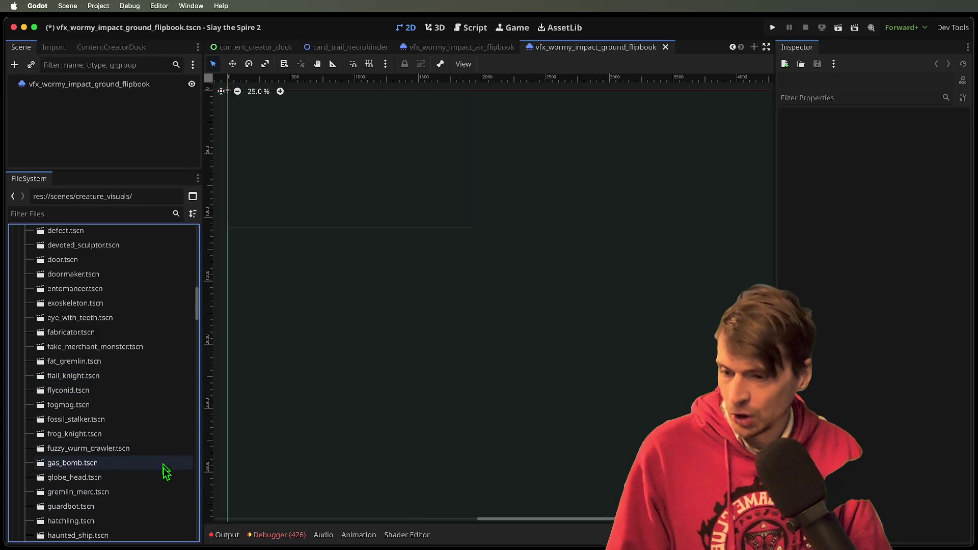
Open gremlin_merc.tscn anyway, frame the gremlin up close, and select its Visuals node
double_click(135, 494)
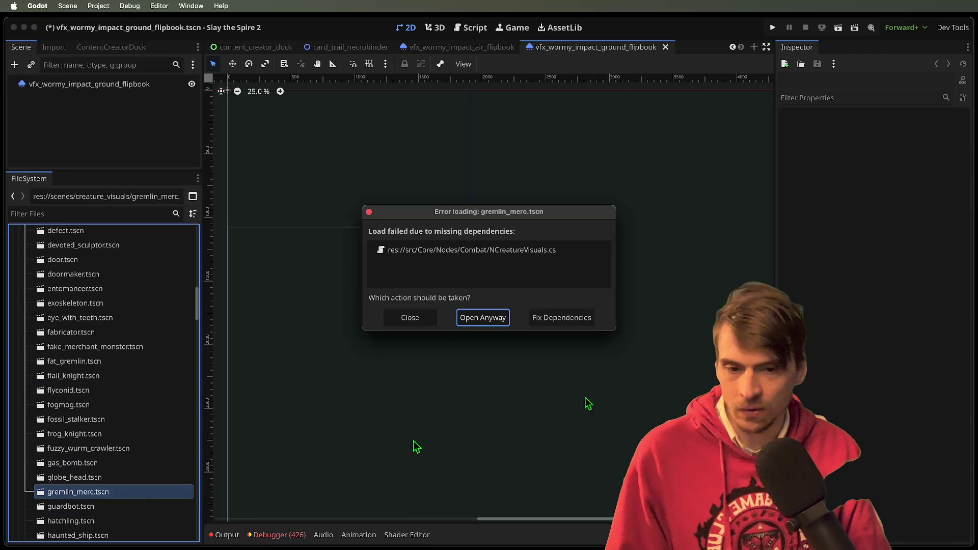
left_click(503, 321)
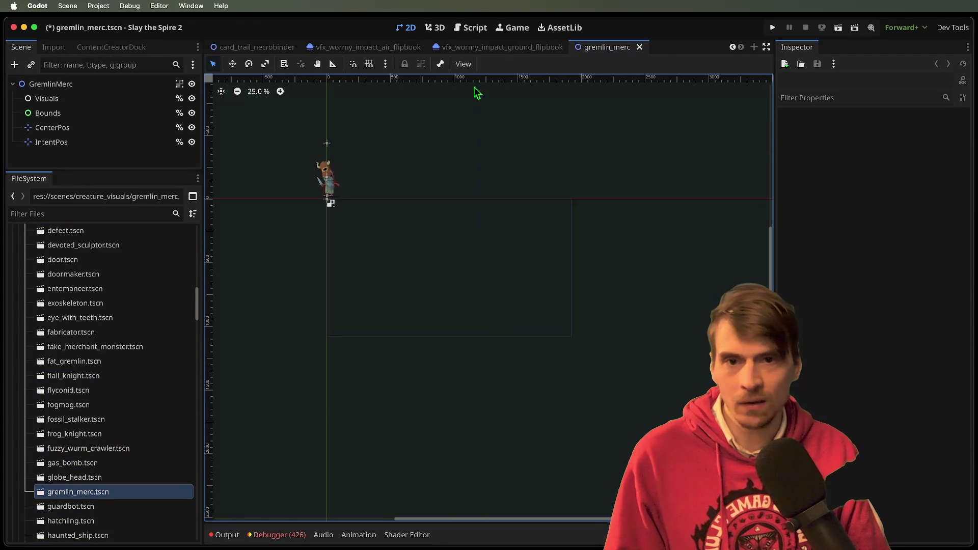
scroll(372, 250, "up", 8)
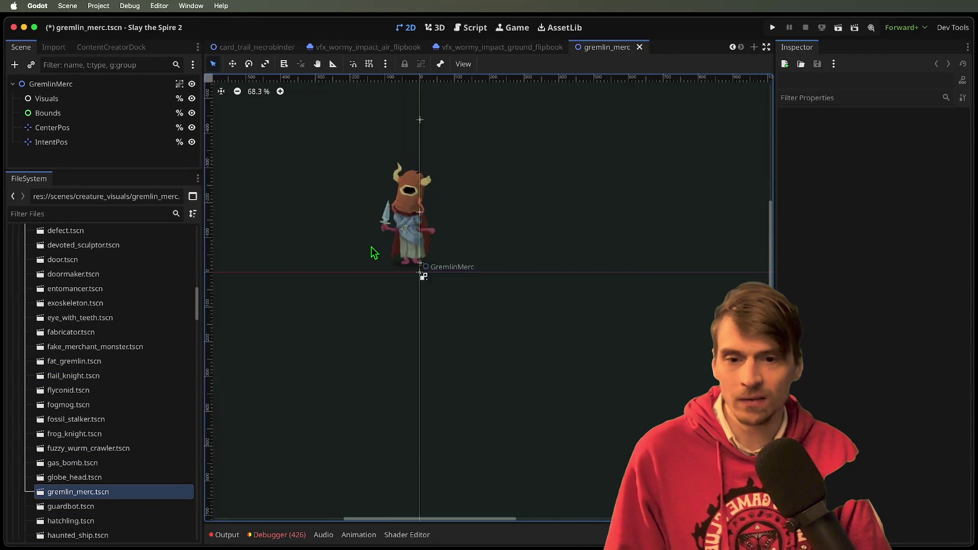
scroll(384, 250, "up", 5)
scroll(377, 370, "up", 8)
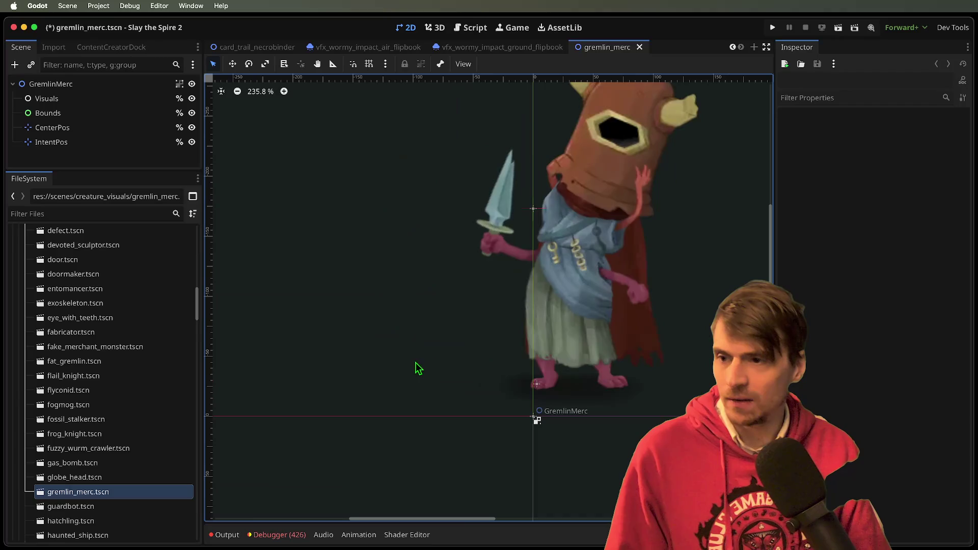
left_click_drag(422, 364, 317, 393)
scroll(384, 367, "down", 5)
left_click_drag(384, 367, 437, 399)
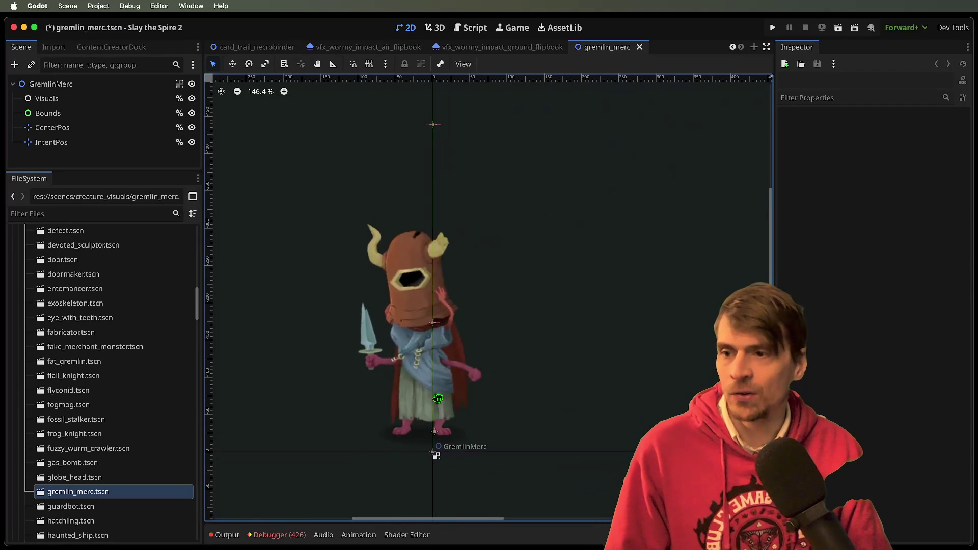
left_click(108, 162)
left_click(83, 99)
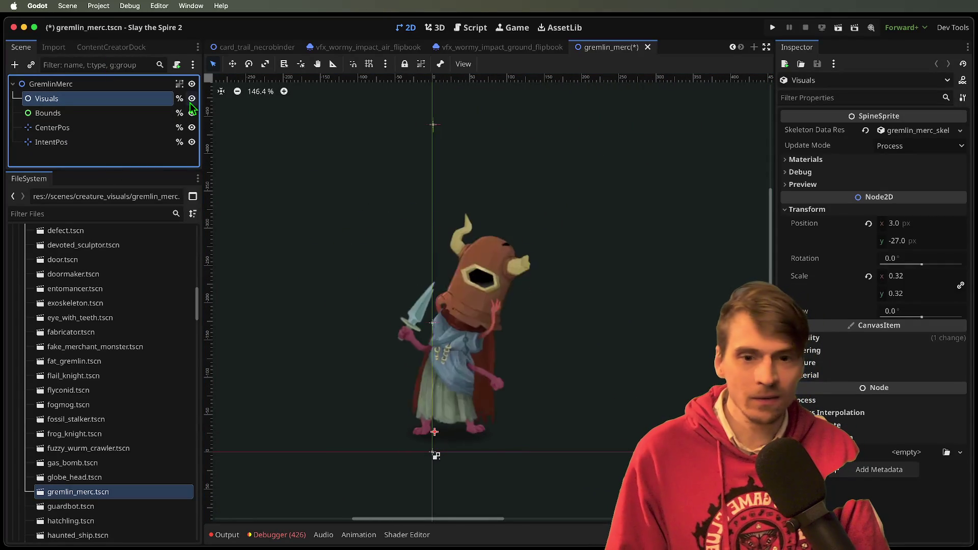
Expand the skeleton data and its Animation Mixes in a wider Inspector, reading mix elements 0–2
left_click(913, 131)
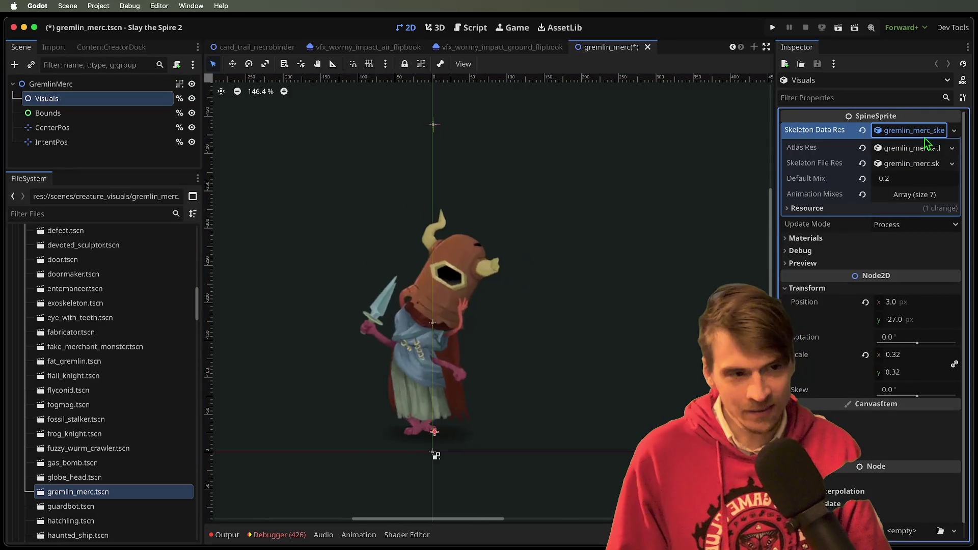
left_click(904, 196)
mouse_move(774, 221)
left_mouse_down()
mouse_move(625, 222)
mouse_move(627, 229)
left_mouse_up()
left_click(858, 231)
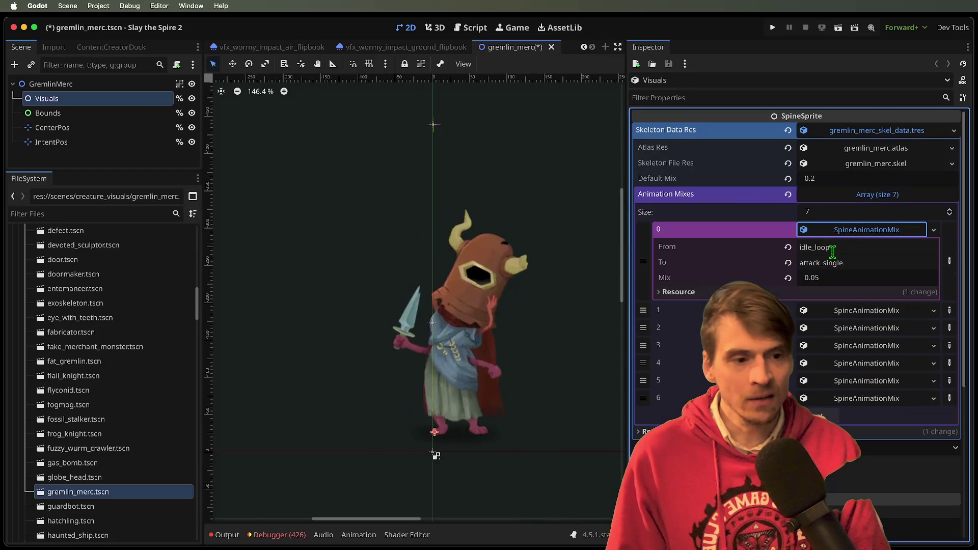
left_click(883, 311)
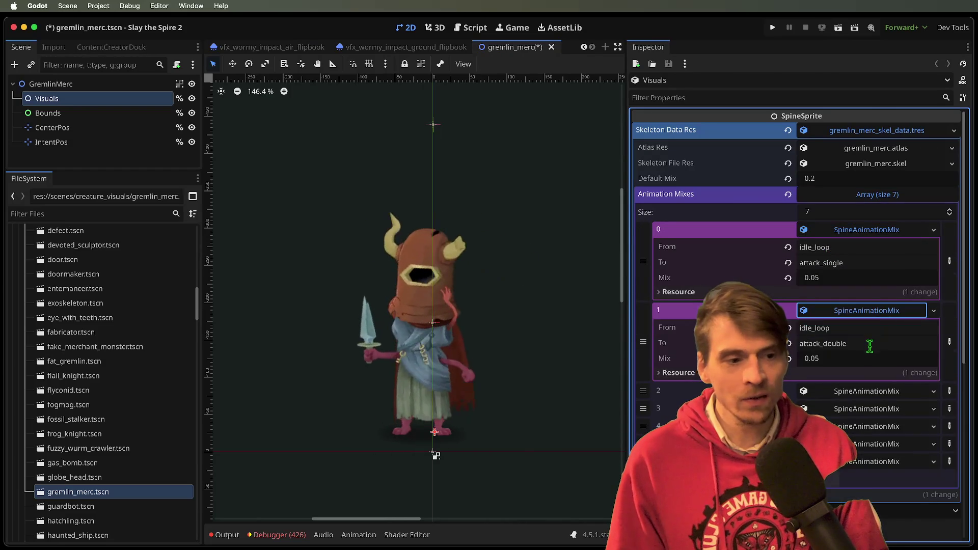
scroll(864, 394, "down", 1)
left_click(865, 386)
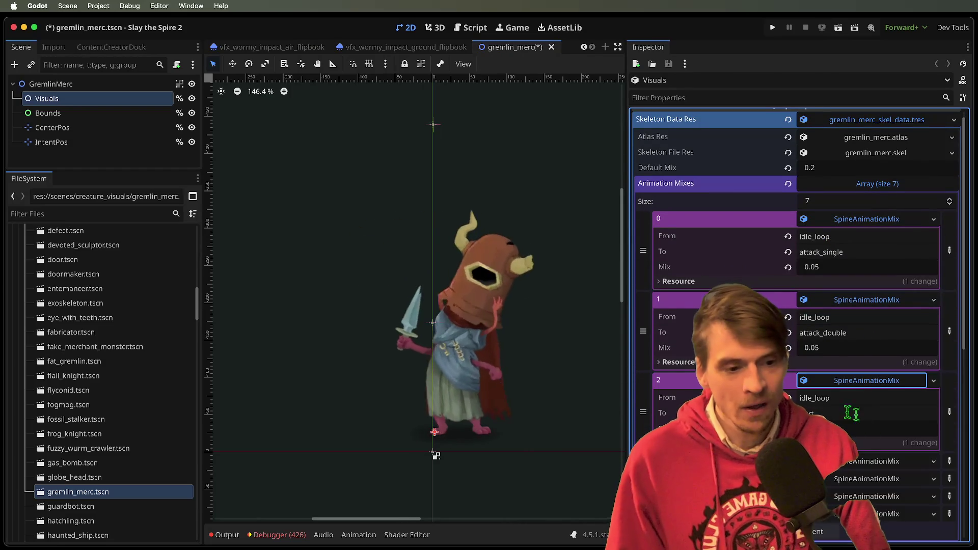
left_click(826, 383)
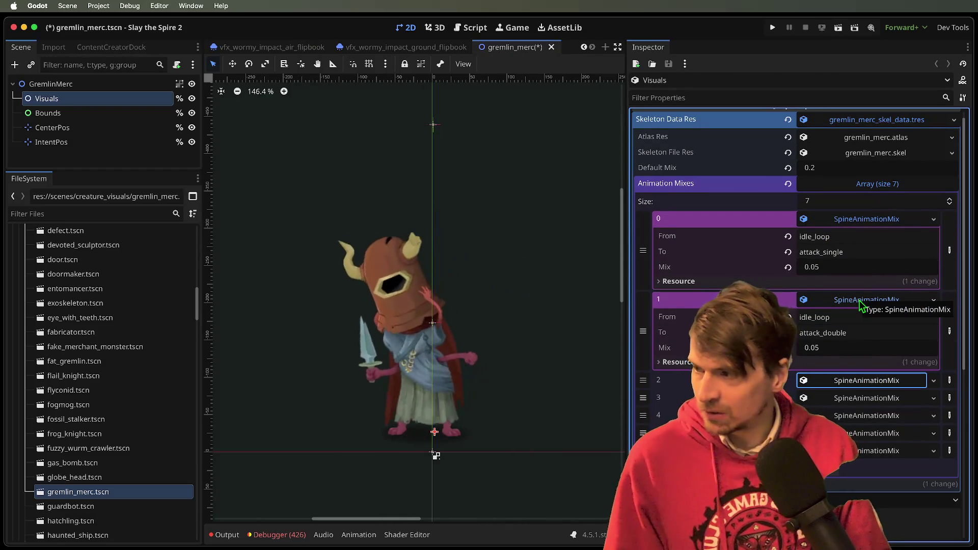
left_click(860, 302)
left_click(866, 220)
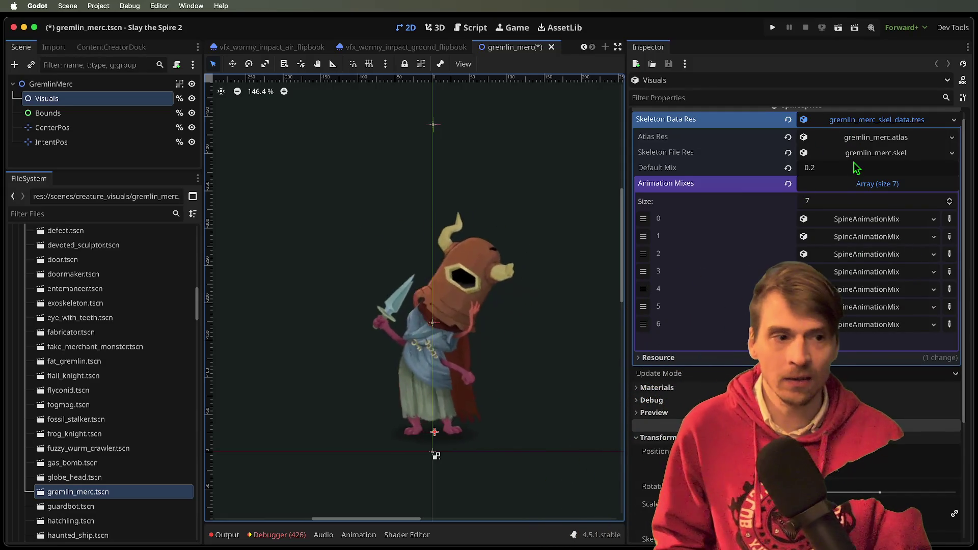
Check the idle_loop to hurt and idle_loop to die mixes, both at 0.02
left_click(907, 154)
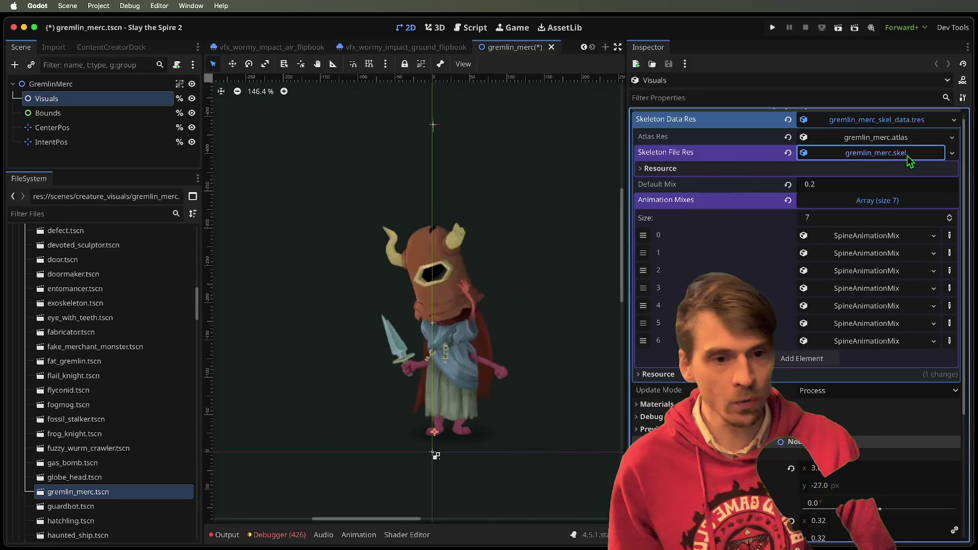
left_click(907, 154)
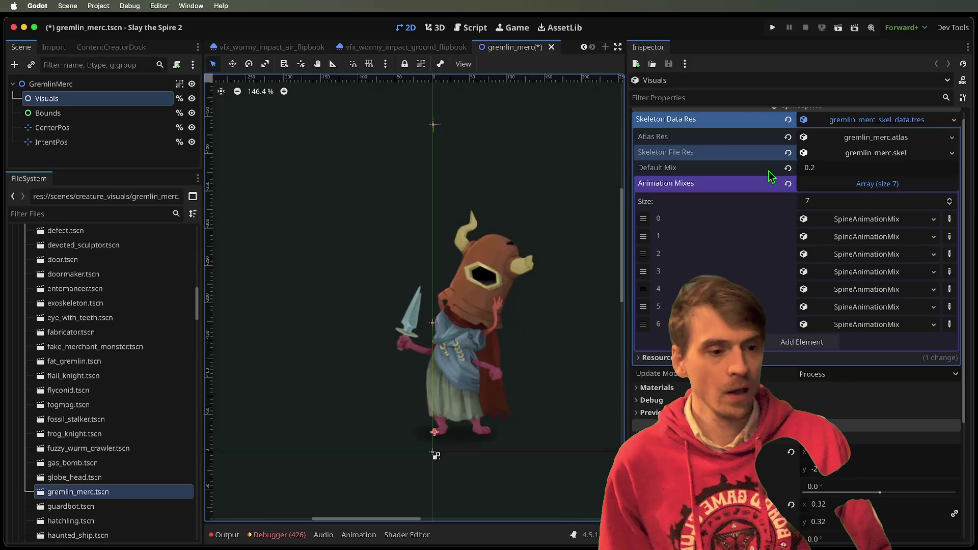
left_click(856, 255)
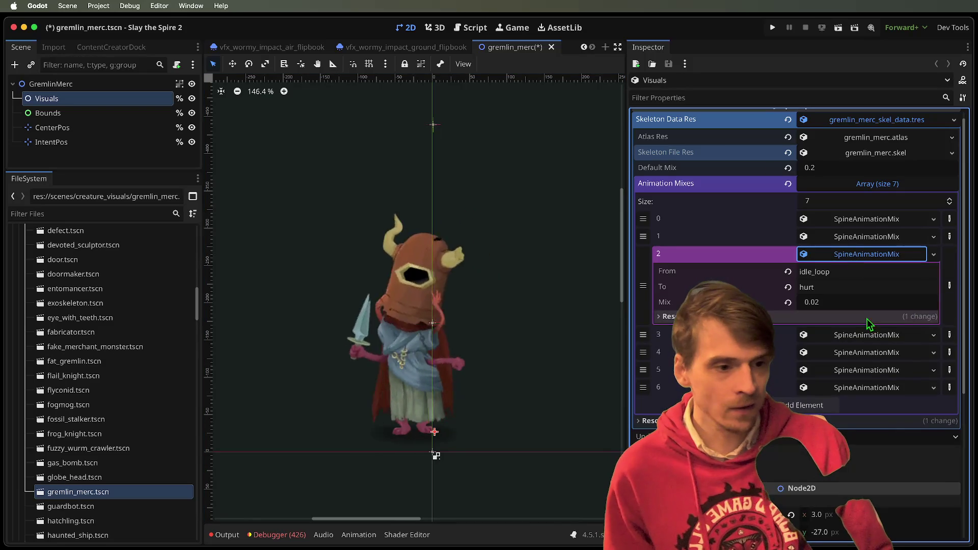
left_click(866, 353)
left_click(865, 354)
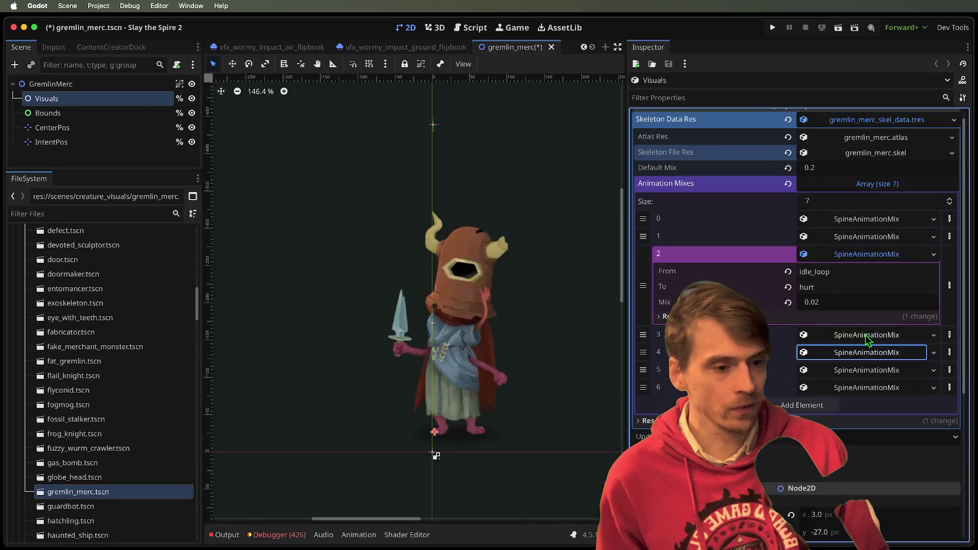
left_click(866, 335)
left_click(856, 258)
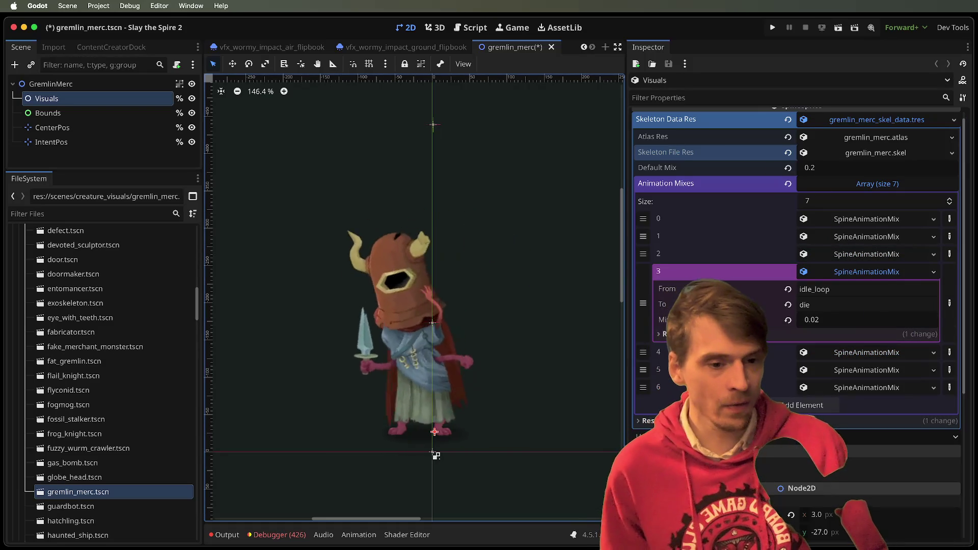
left_click(872, 255)
left_click(861, 255)
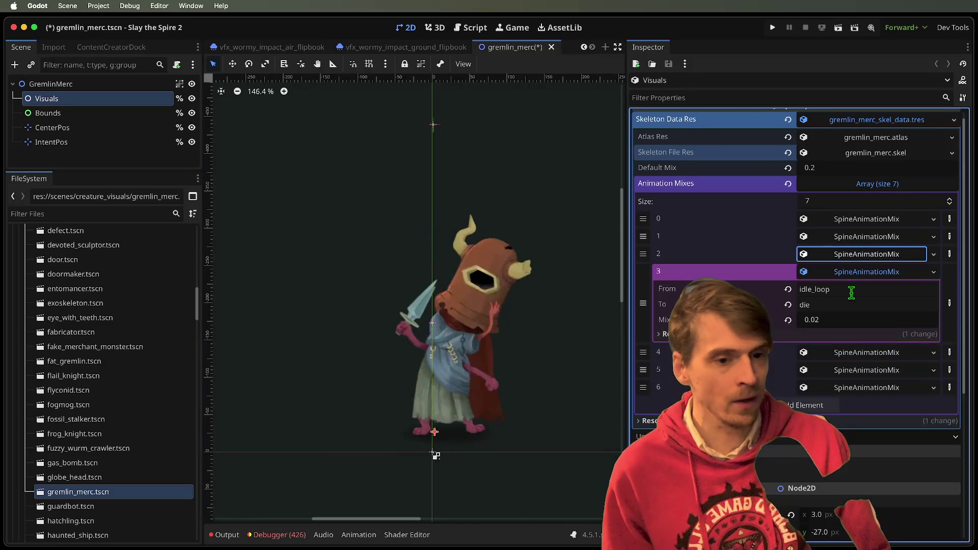
left_click(860, 275)
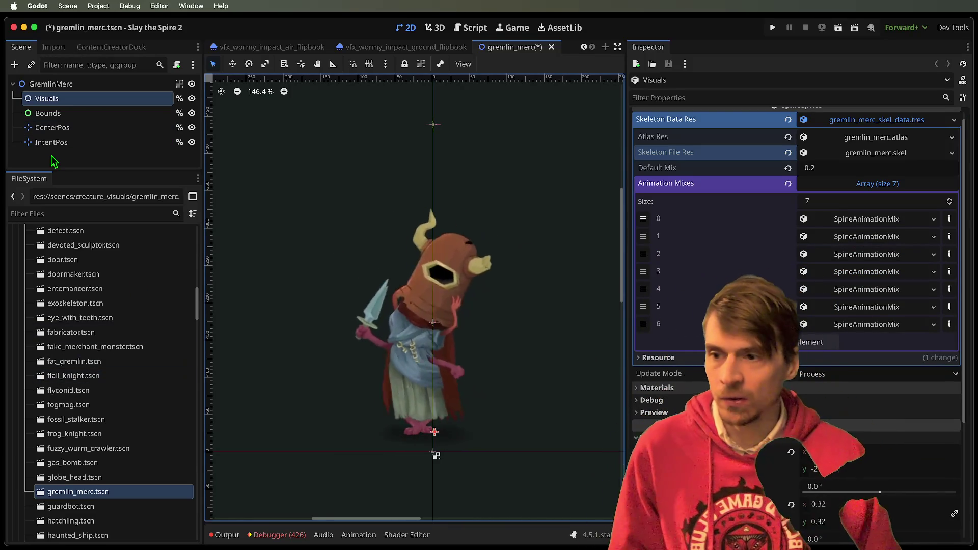
Read the Transform positions of the CenterPos and IntentPos markers
left_click(72, 132)
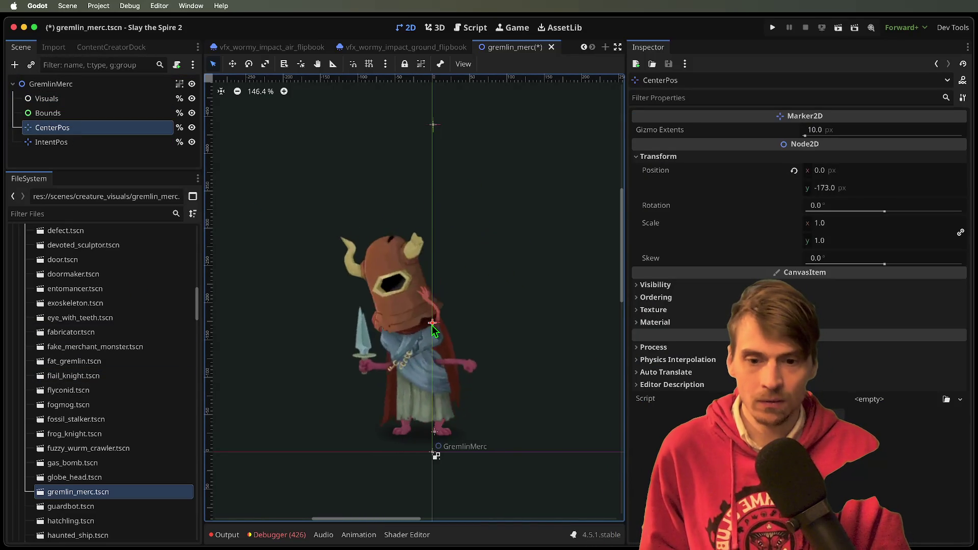
left_click(435, 432)
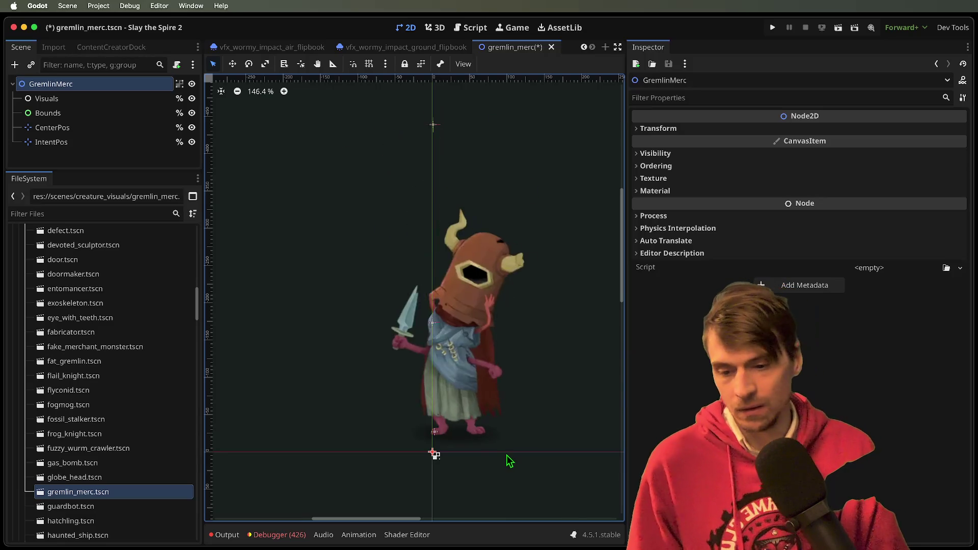
left_click(47, 127)
left_click(49, 146)
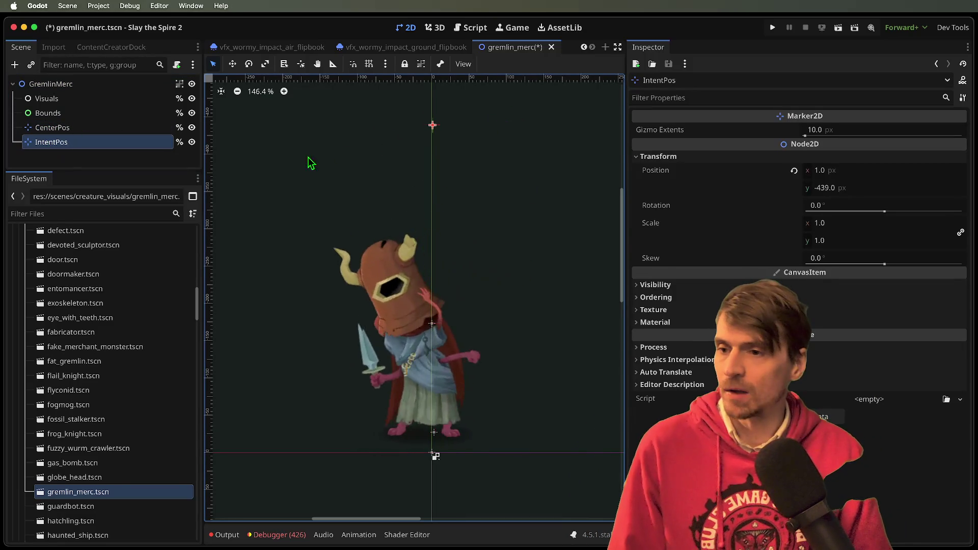
Zoom and pan the gremlin to left-centre of the viewport and clear the node selection
scroll(441, 121, "up", 3)
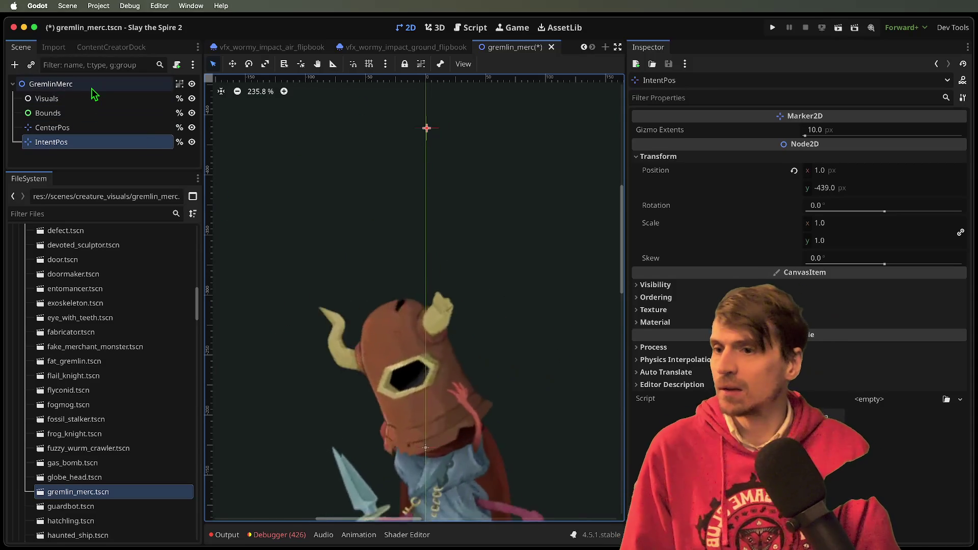
scroll(372, 224, "down", 2)
left_click_drag(374, 246, 275, 214)
scroll(297, 258, "down", 3)
left_click_drag(299, 302, 329, 274)
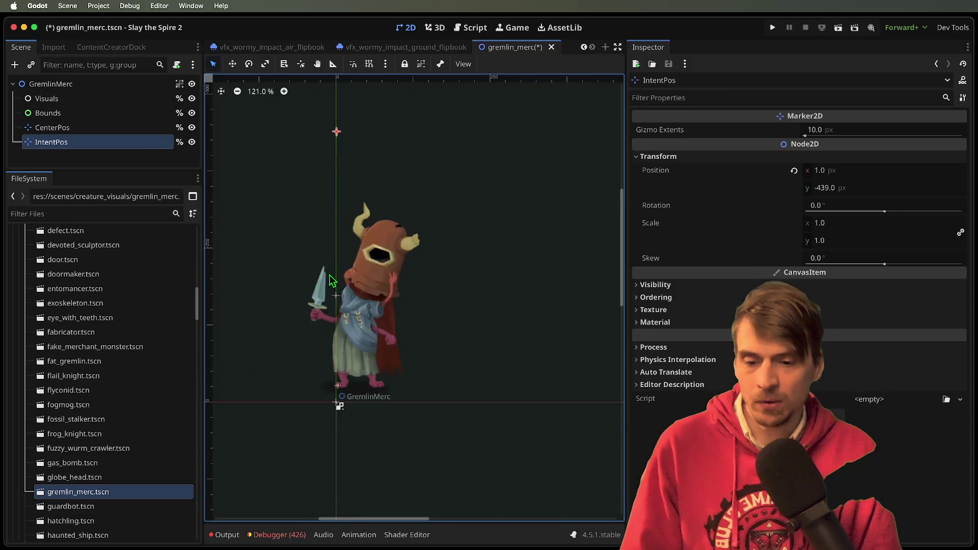
left_click(413, 439)
left_click_drag(338, 406, 349, 419)
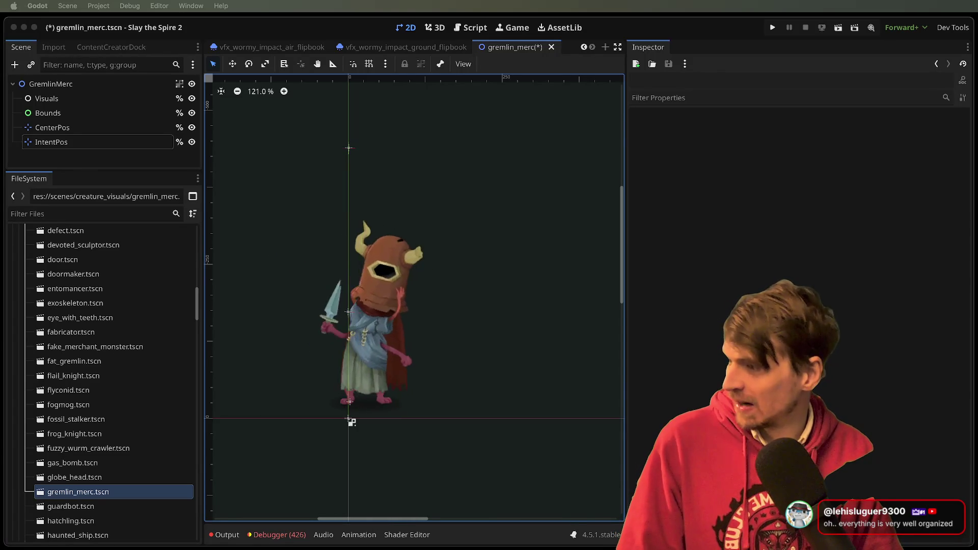
scroll(112, 333, "up", 15)
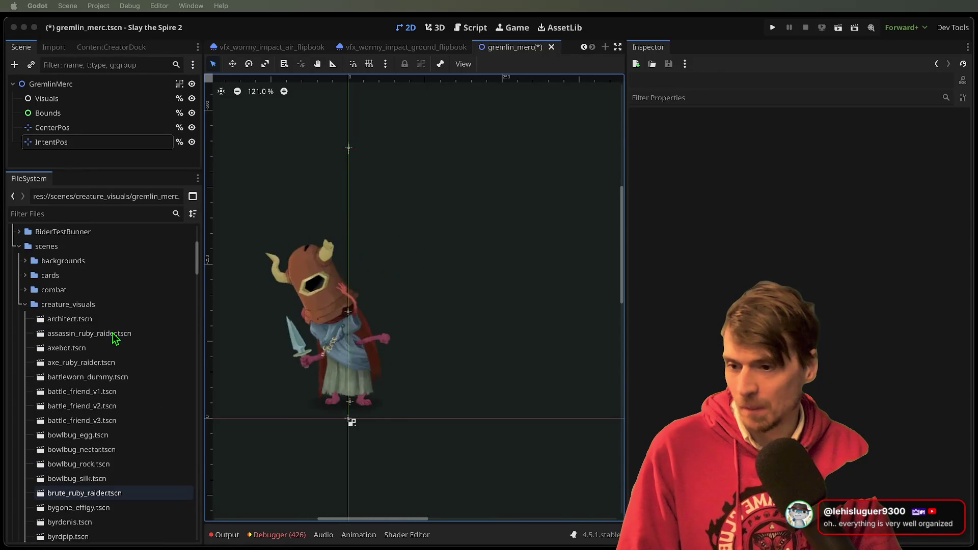
Collapse and re-expand the creature_visuals folder and scroll through its scenes
left_click(25, 306)
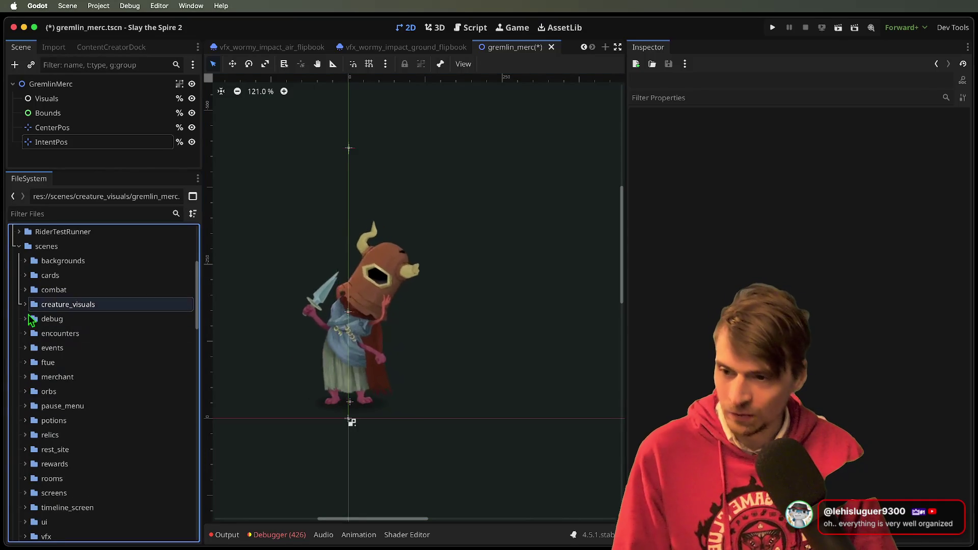
left_click(26, 306)
scroll(75, 441, "down", 20)
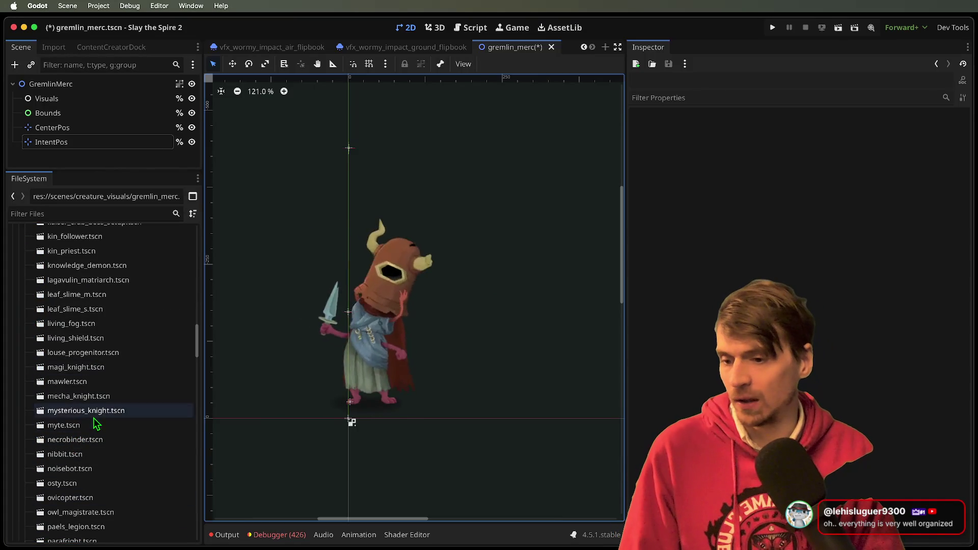
scroll(81, 286, "up", 10)
Select the GremlinMerc root node, then the Visuals node with gremlin_merc_skel_data.tres
double_click(109, 83)
scroll(356, 204, "up", 2)
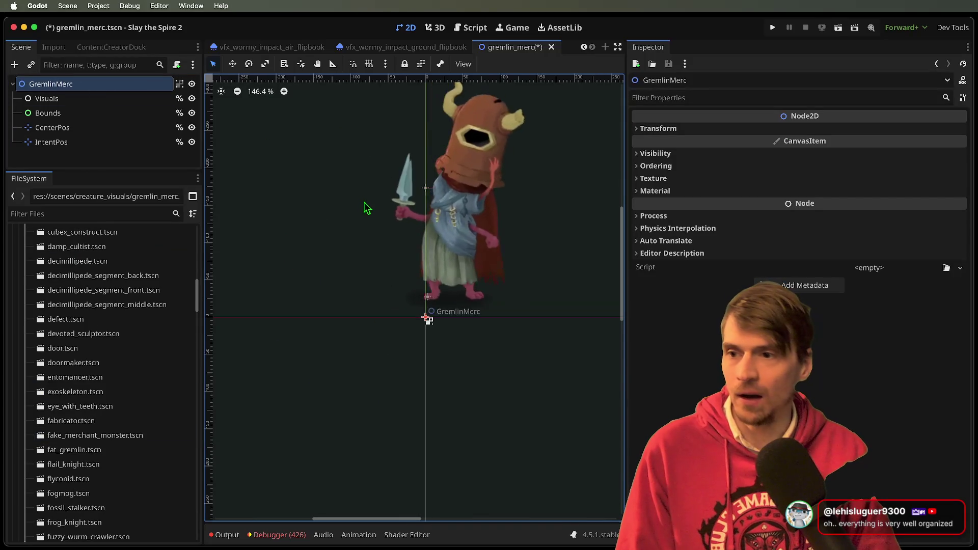
left_click(83, 100)
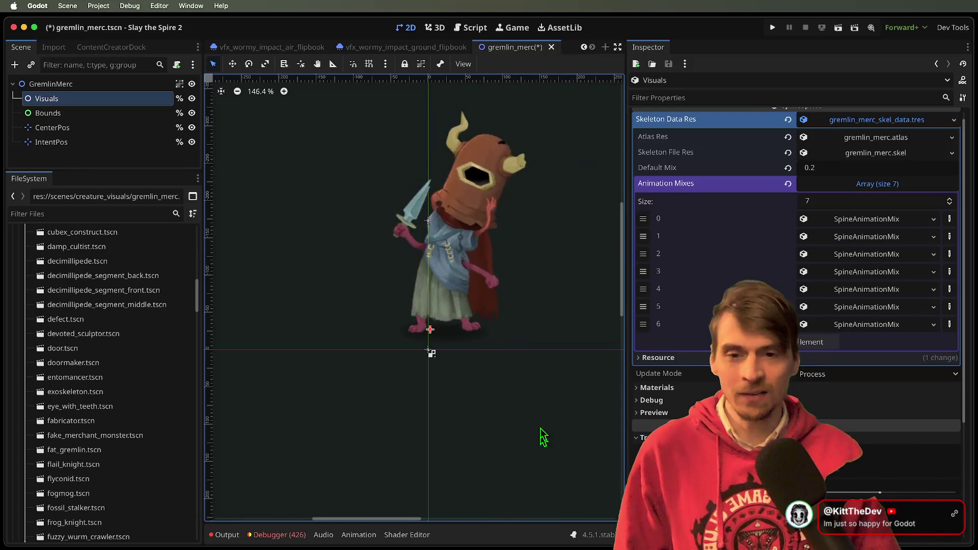
scroll(78, 434, "down", 4)
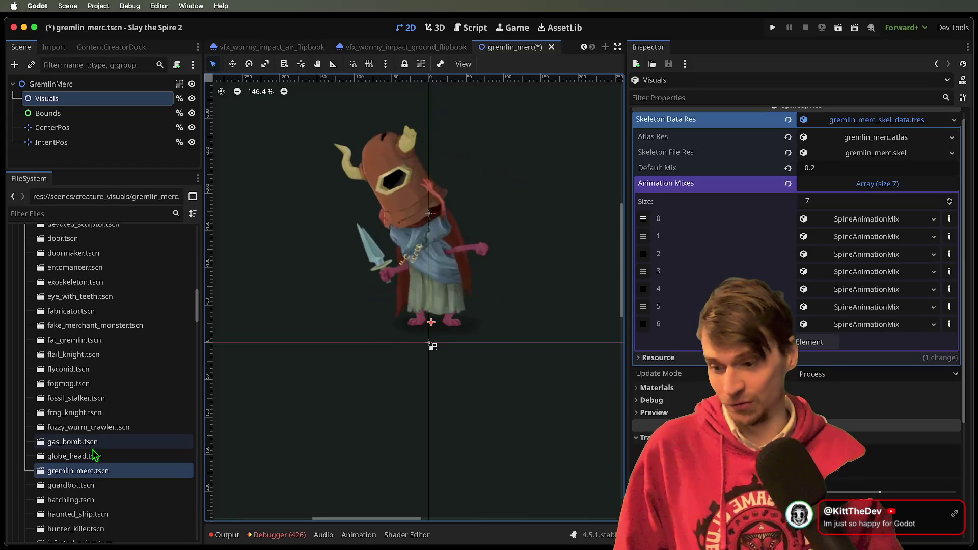
Open flyconid.tscn with Open Anyway despite its missing dependencies
double_click(106, 372)
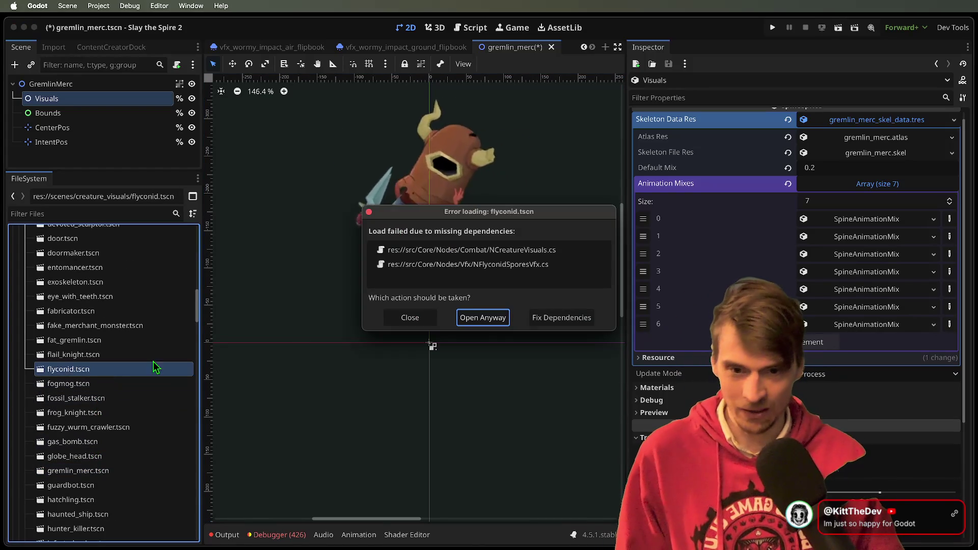
left_click(481, 317)
scroll(311, 204, "up", 6)
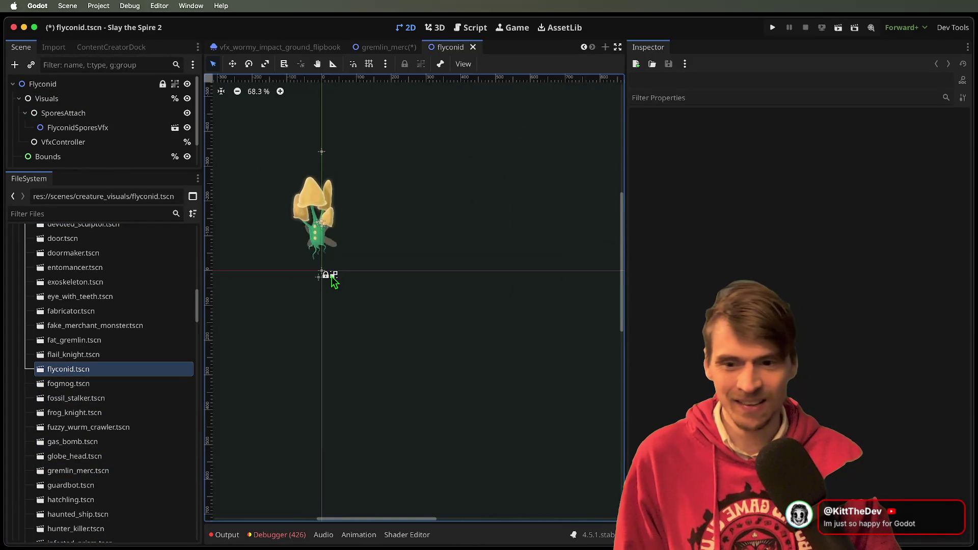
left_click(82, 370)
Select the Flyconid root node and enlarge the Scene dock to show every node
left_click(99, 87)
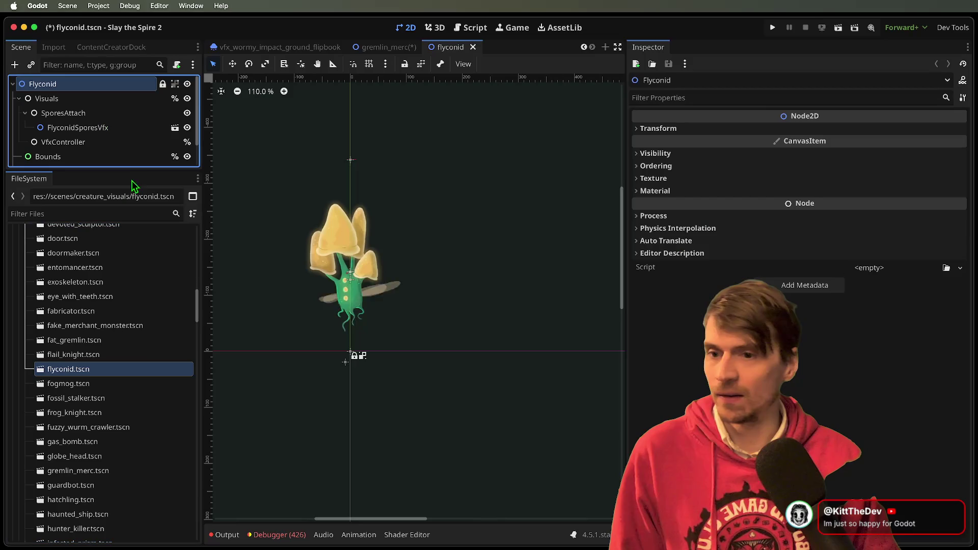
mouse_move(132, 169)
left_mouse_down()
mouse_move(109, 221)
mouse_move(109, 281)
left_mouse_up()
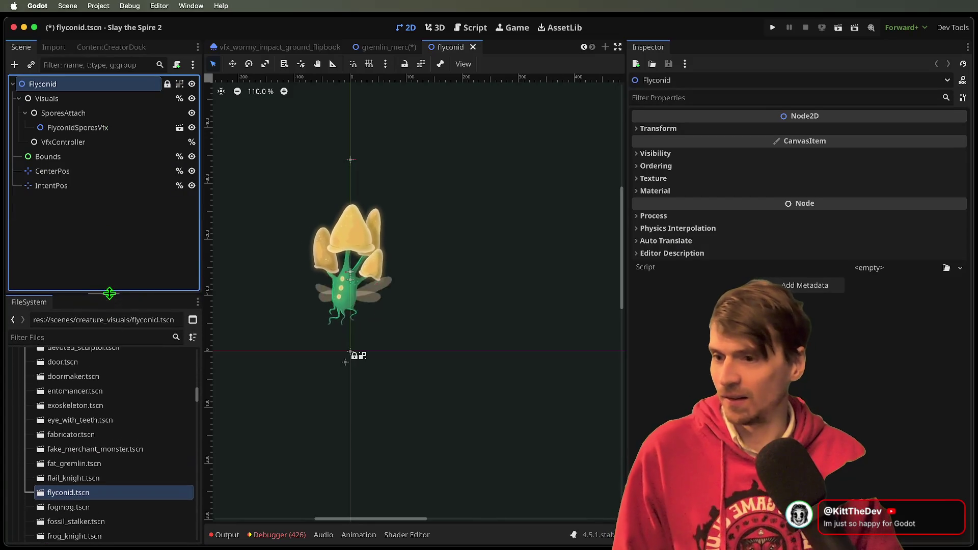
scroll(413, 269, "left", 2)
scroll(415, 245, "up", 3)
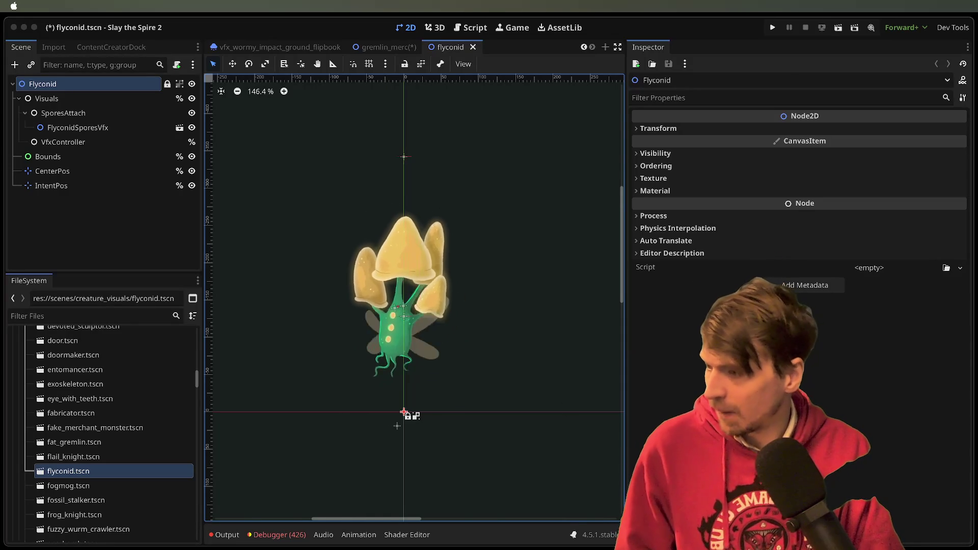
Switch to Firefox's SteamDB charts and bring up Slay the Spire 2's info card
key("super+Tab")
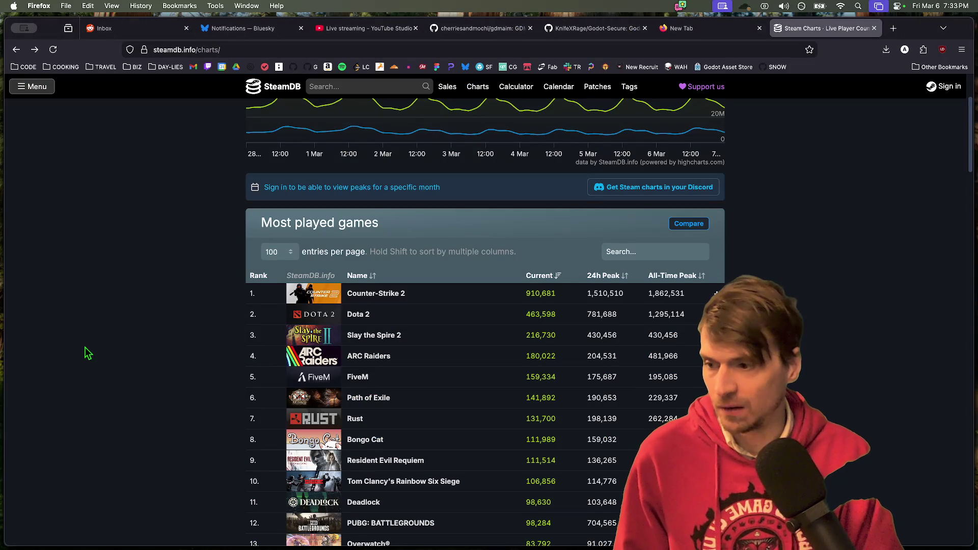
mouse_move(402, 345)
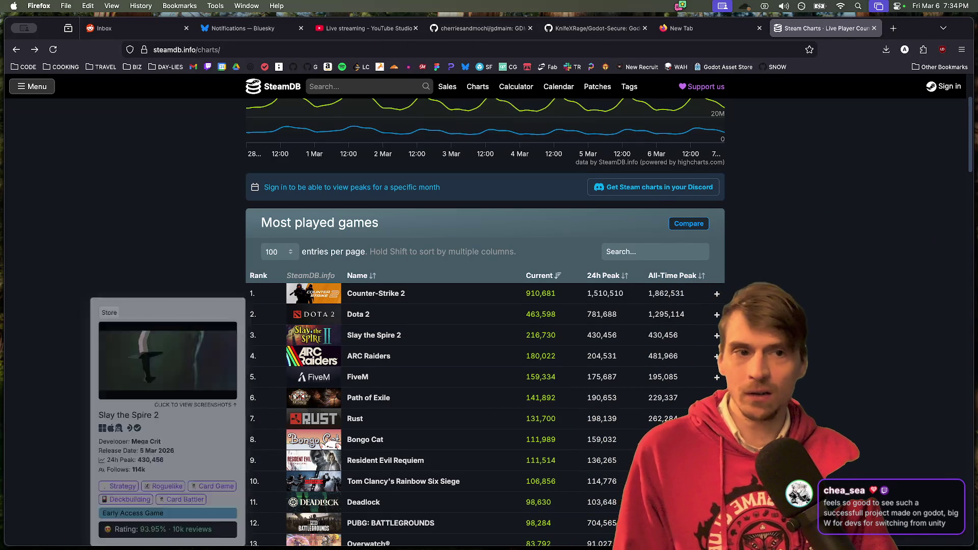
Load the Mega Crit newsletter in a new tab from the 'megacrit' suggestion and scroll through it
key("super+t")
type("egacrit")
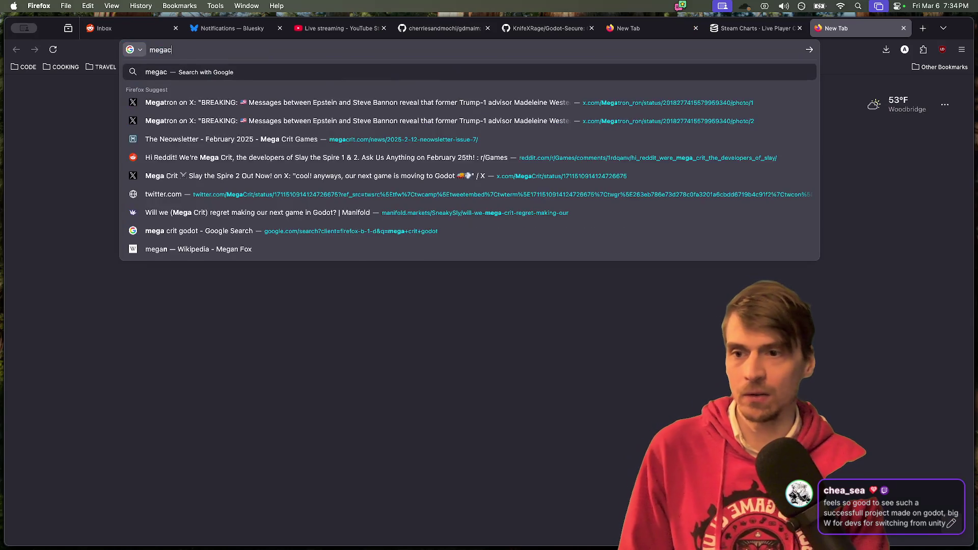
key("Down")
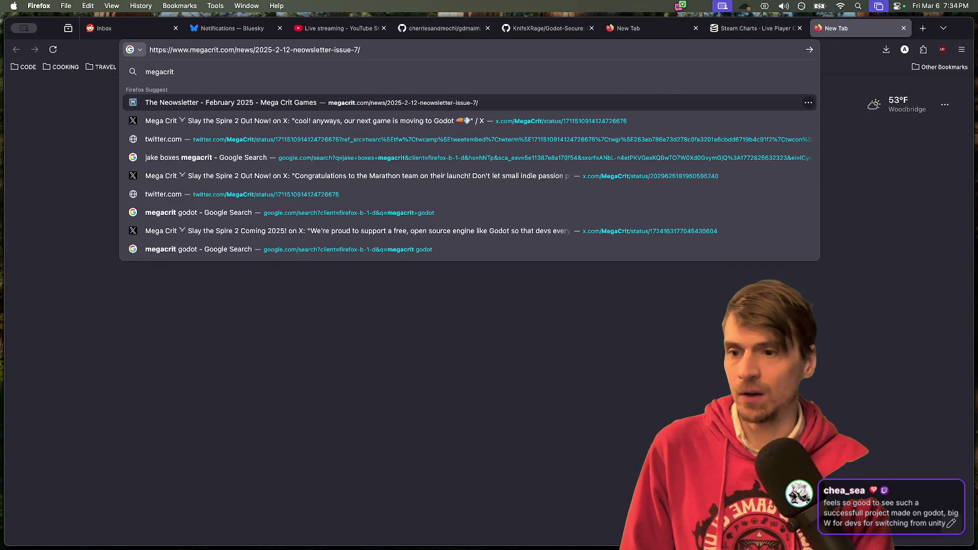
key("Return")
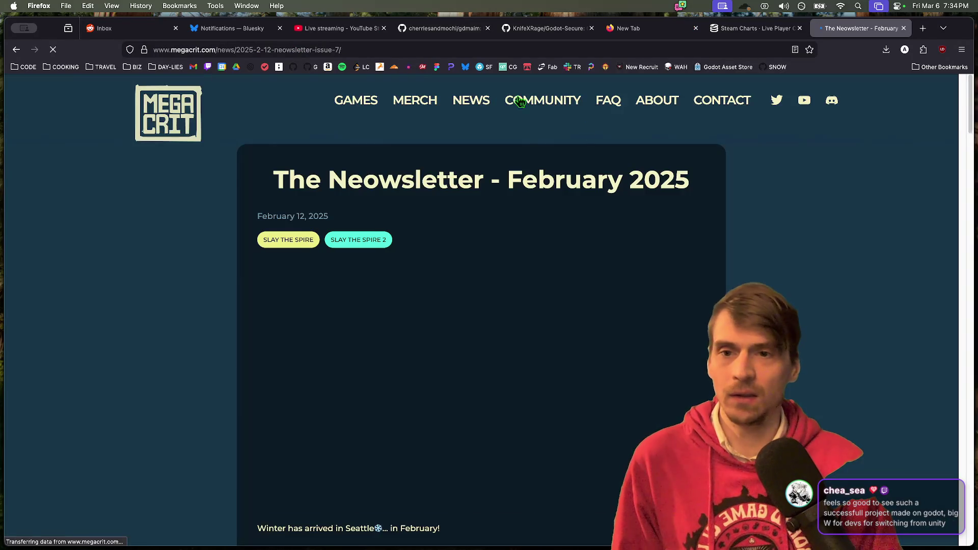
scroll(115, 313, "down", 5)
scroll(115, 311, "down", 15)
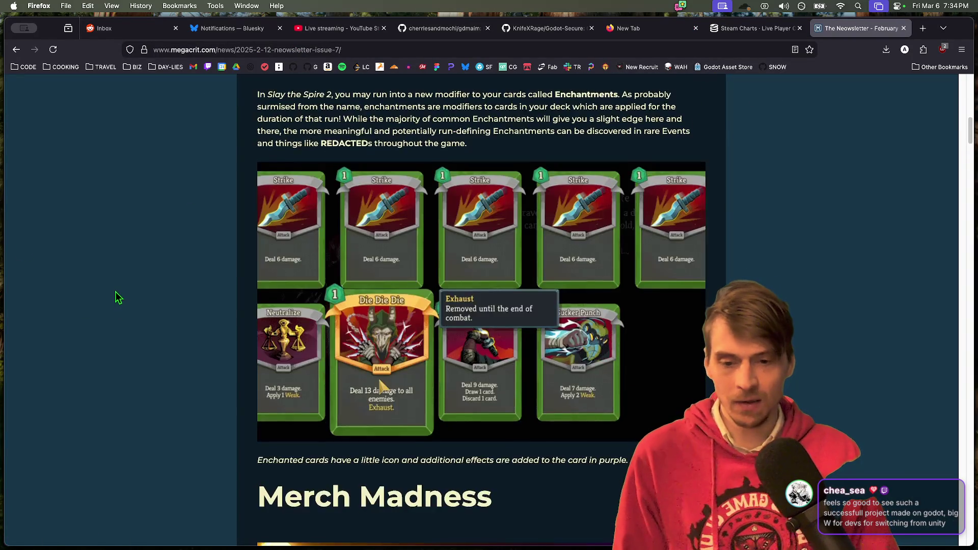
scroll(117, 298, "down", 8)
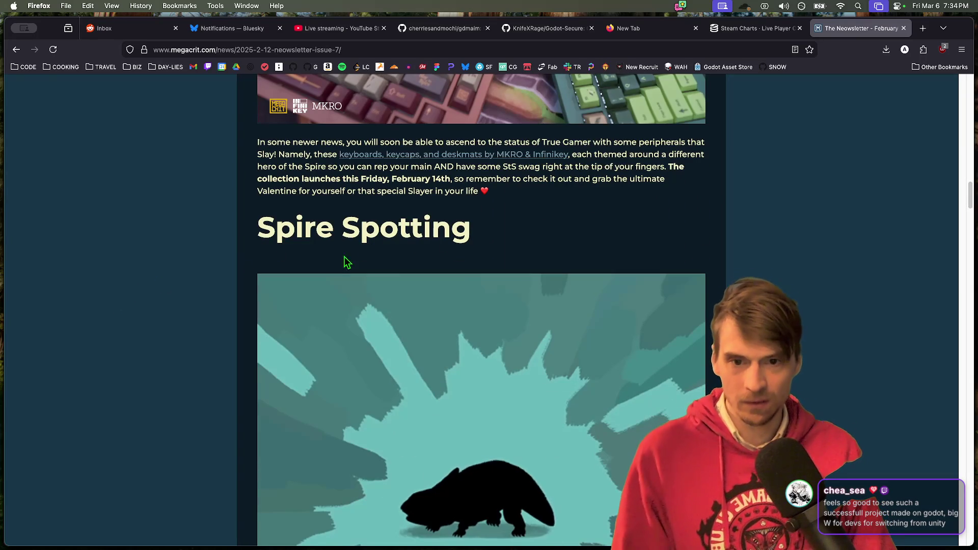
scroll(228, 236, "down", 8)
Search the page for 'godot', open Dancing Duelists and the blog post, and view Dancing Duelists
key("ctrl+f")
type("godot")
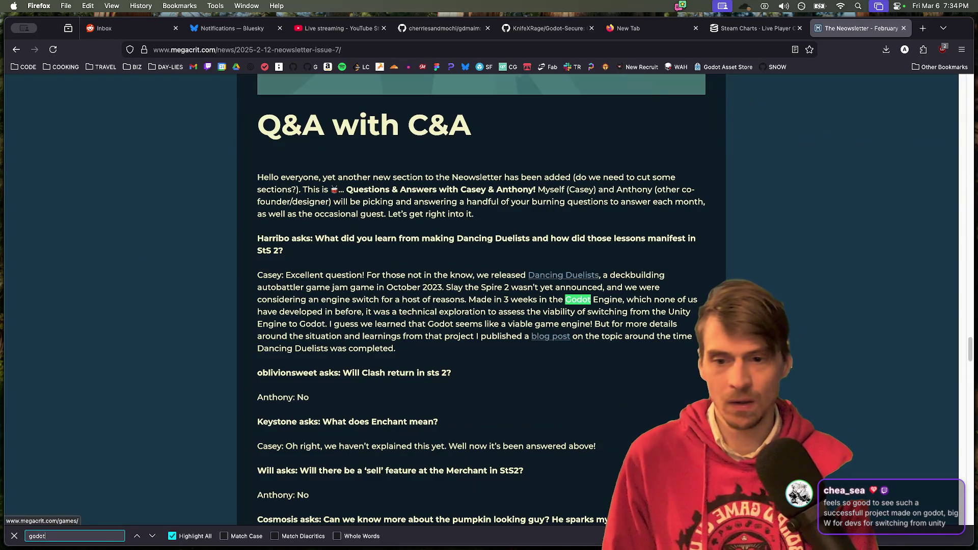
left_click(547, 280, "super")
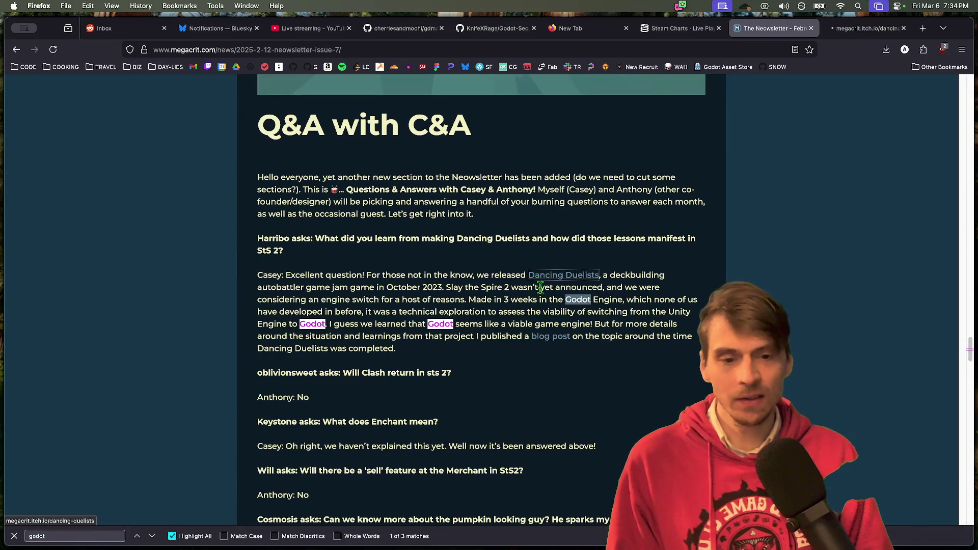
left_click(559, 341, "super")
key("ctrl+Tab")
scroll(558, 275, "down", 3)
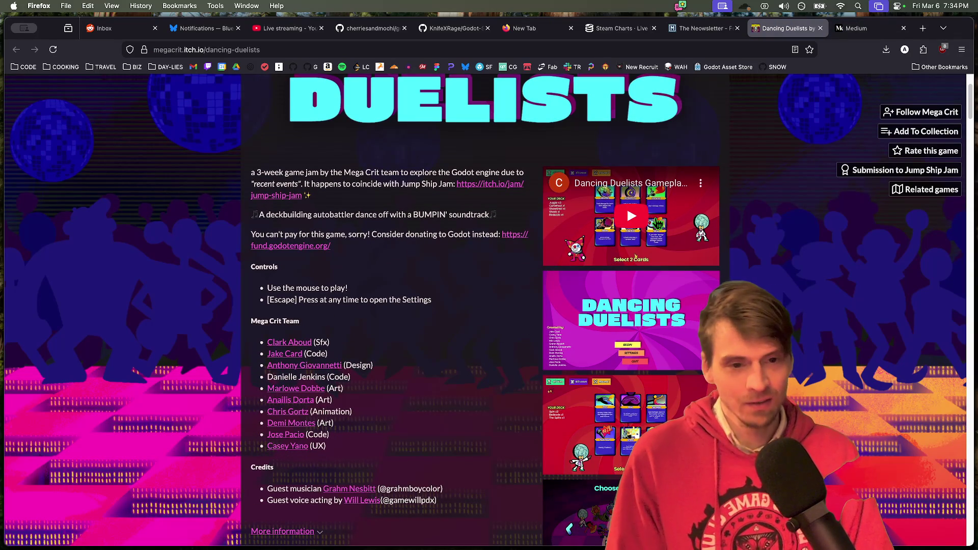
Enlarge and close the Scorching Sylph battle screenshot in the gallery
scroll(564, 364, "down", 5)
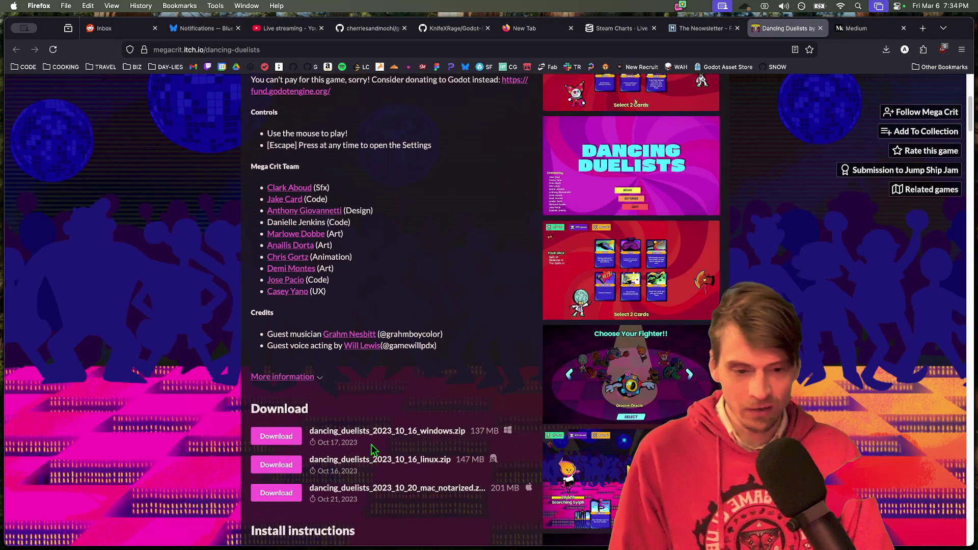
left_click(587, 464)
left_click(471, 277)
Start the embedded YouTube gameplay video and switch it to full screen
scroll(636, 93, "down", 10)
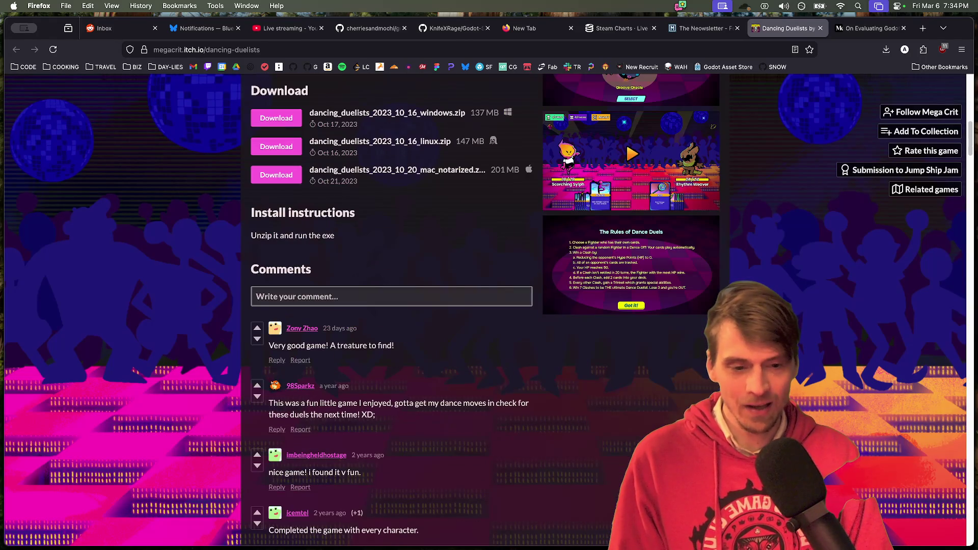
scroll(635, 87, "up", 10)
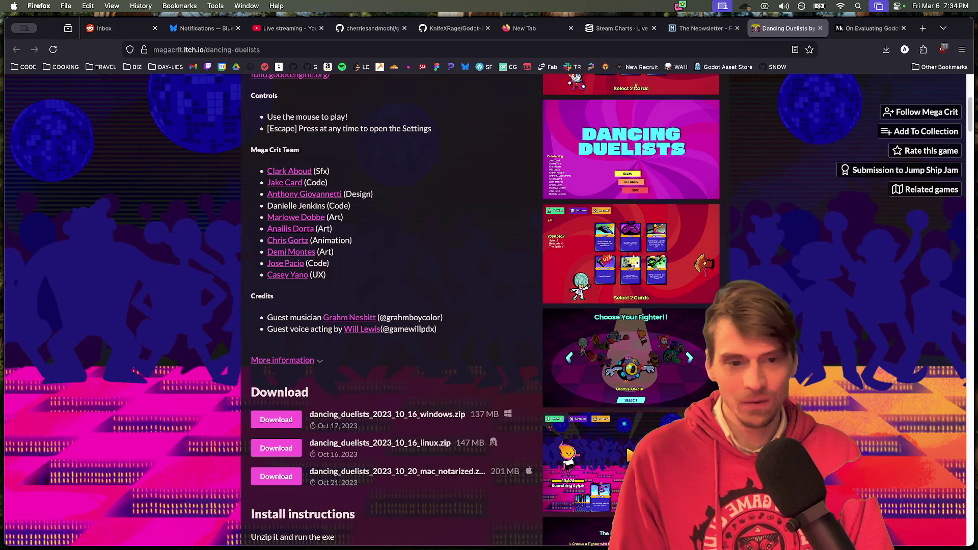
scroll(635, 87, "up", 8)
left_click(635, 321)
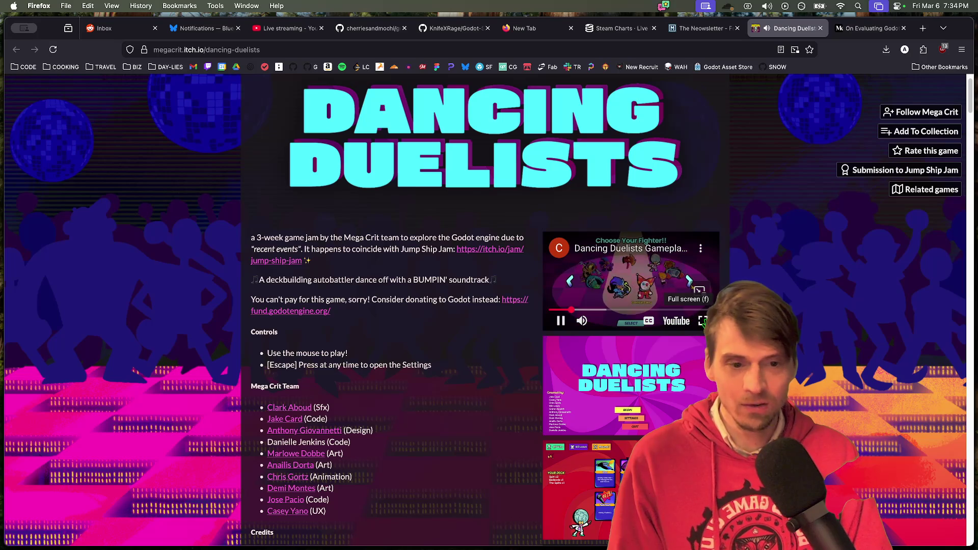
left_click(701, 321)
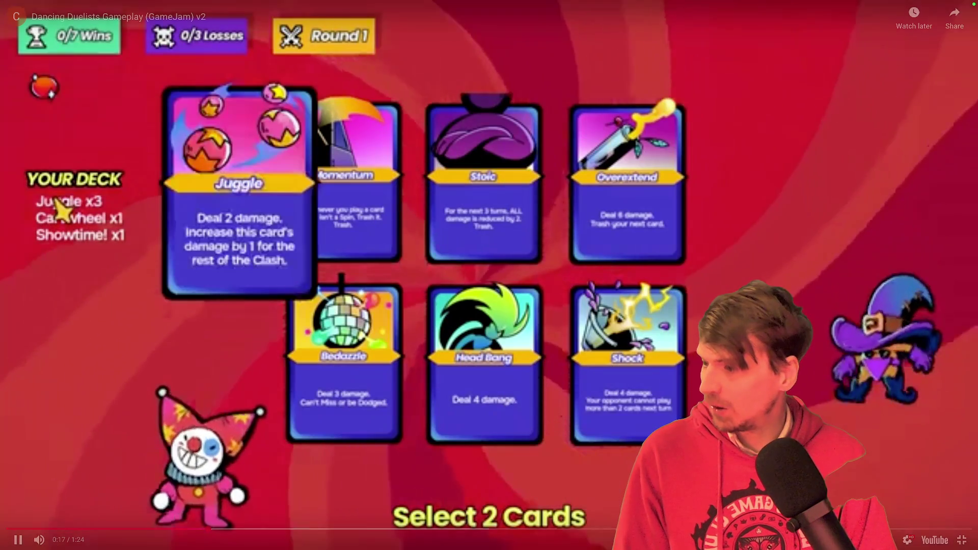
Pause and resume the full-screen Dancing Duelists video, then exit full screen with Esc
left_click(59, 208)
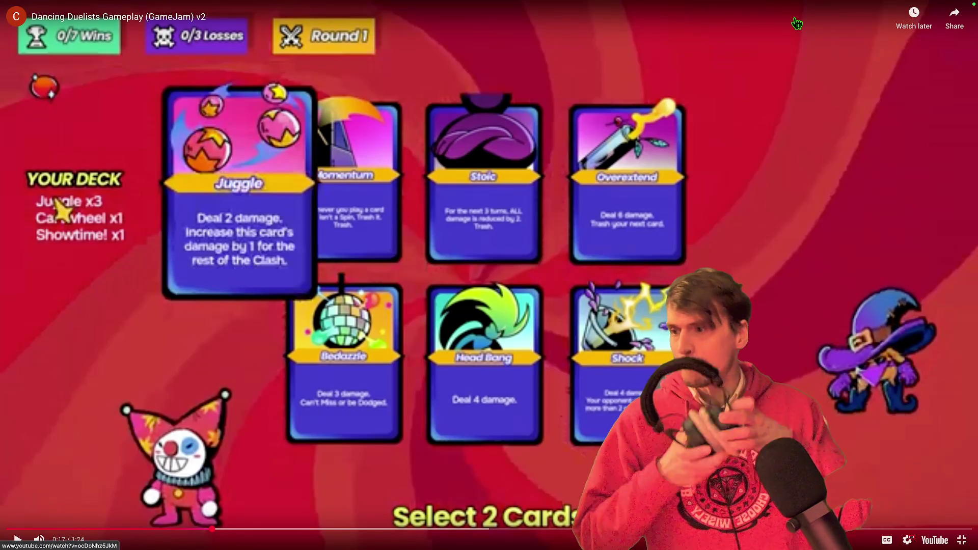
left_click(759, 237)
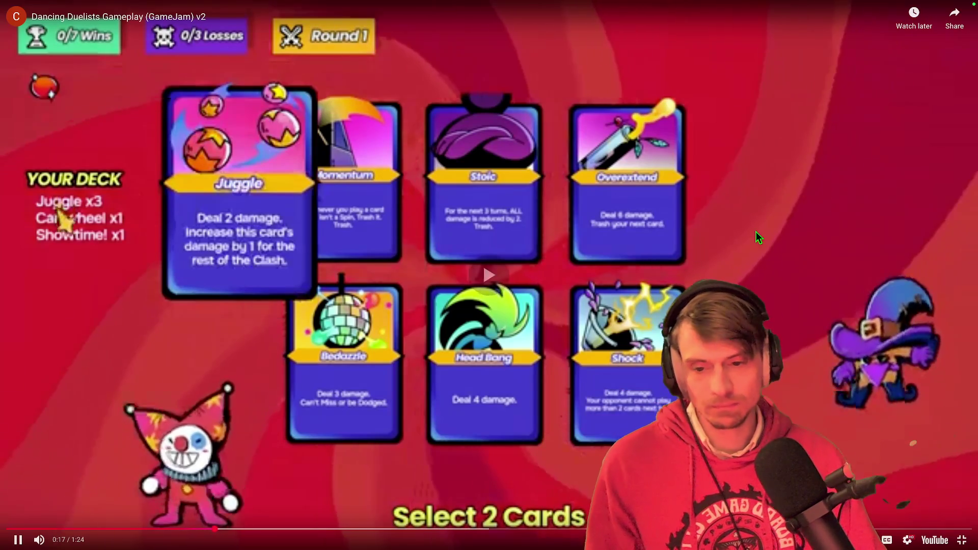
mouse_move(52, 544)
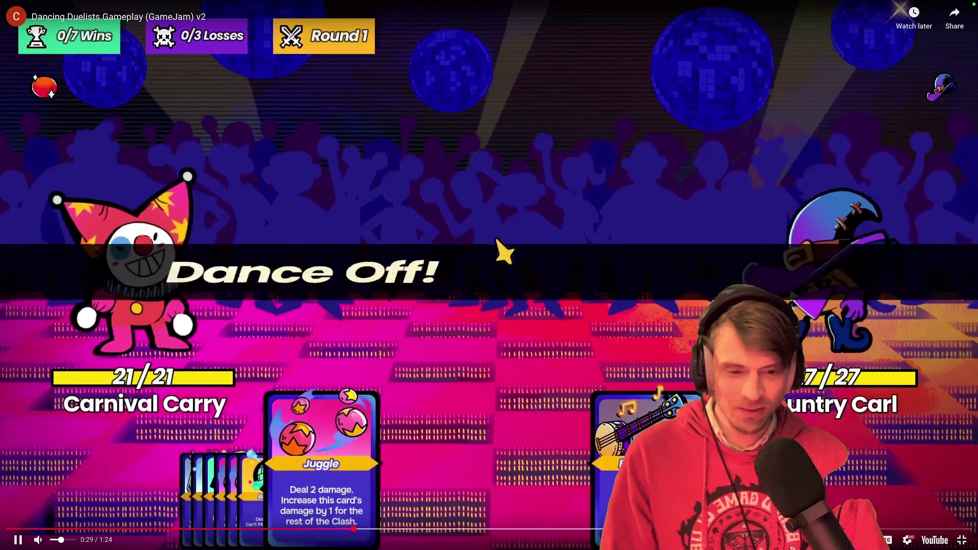
key("Escape")
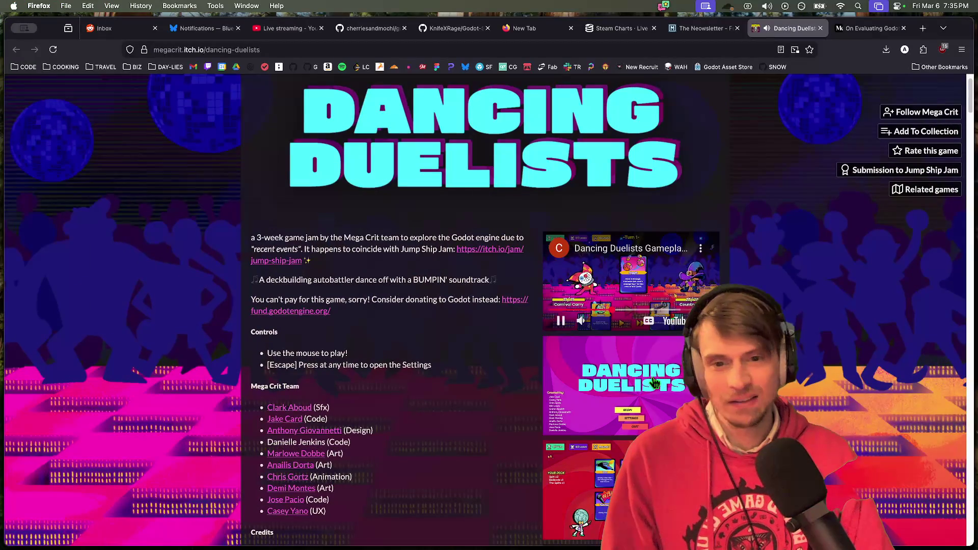
Close the Dancing Duelists tab, dismiss Medium's signup popup, and highlight the Porting paragraph's opening
key("super+w")
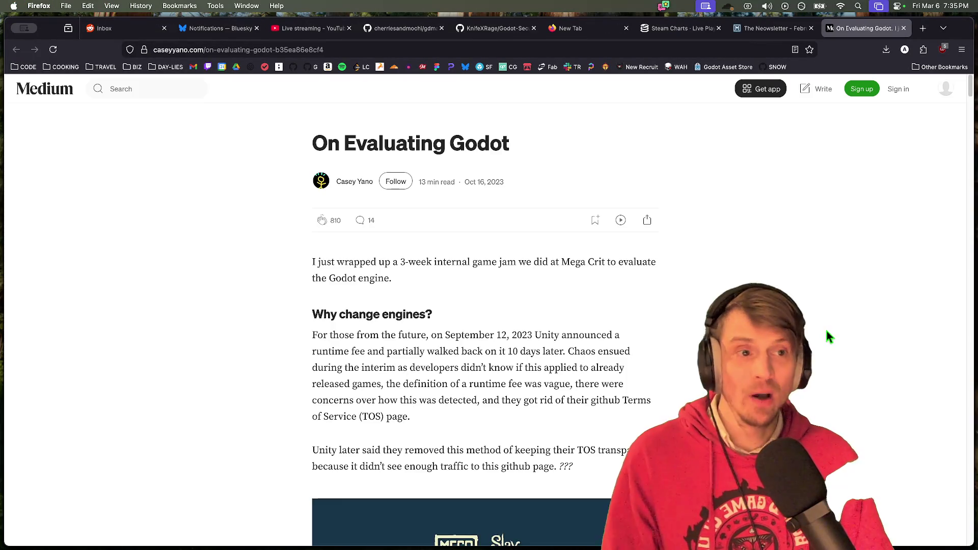
scroll(815, 346, "down", 10)
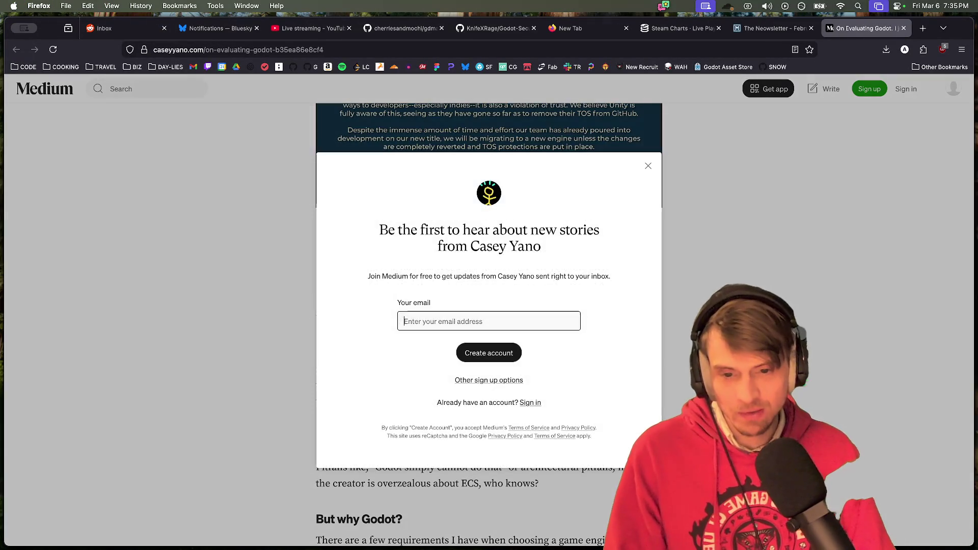
left_click(645, 165)
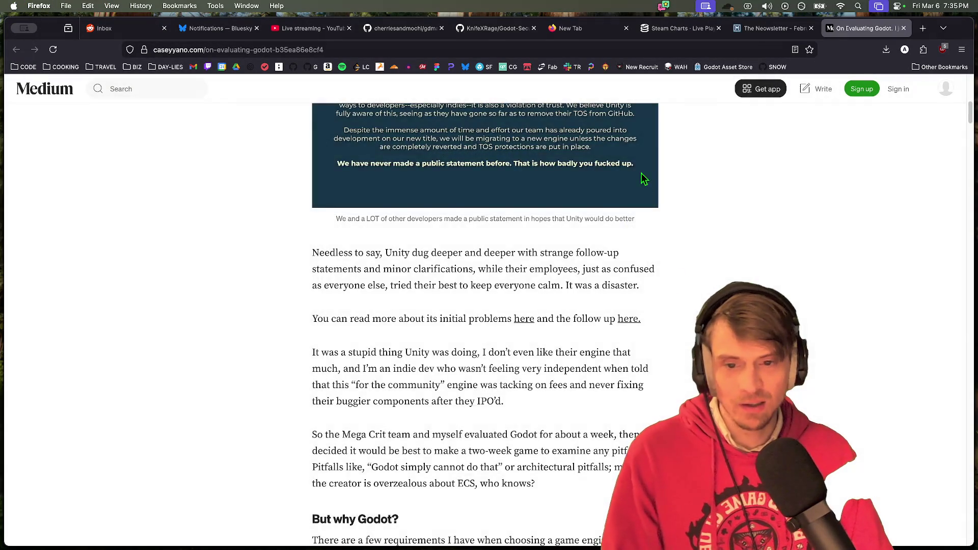
scroll(683, 285, "down", 6)
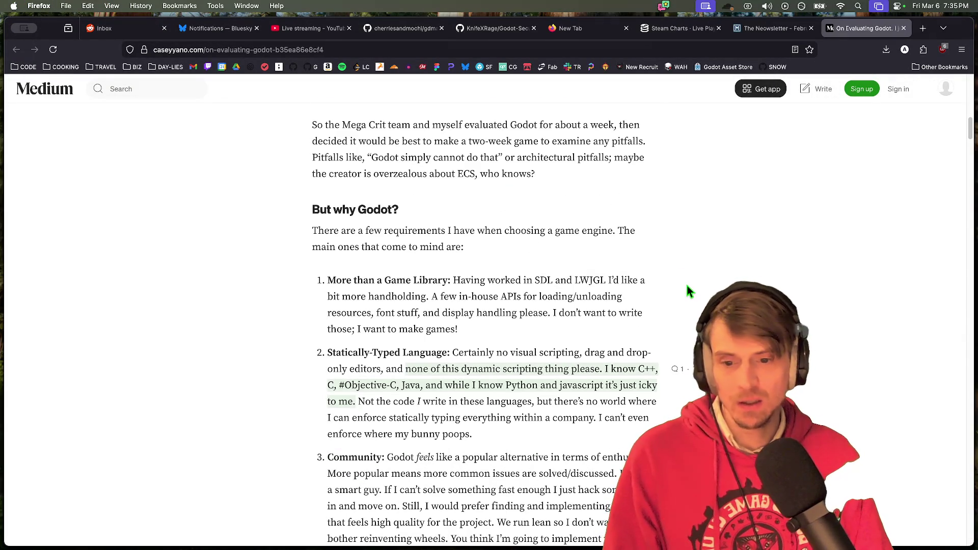
scroll(832, 271, "down", 2)
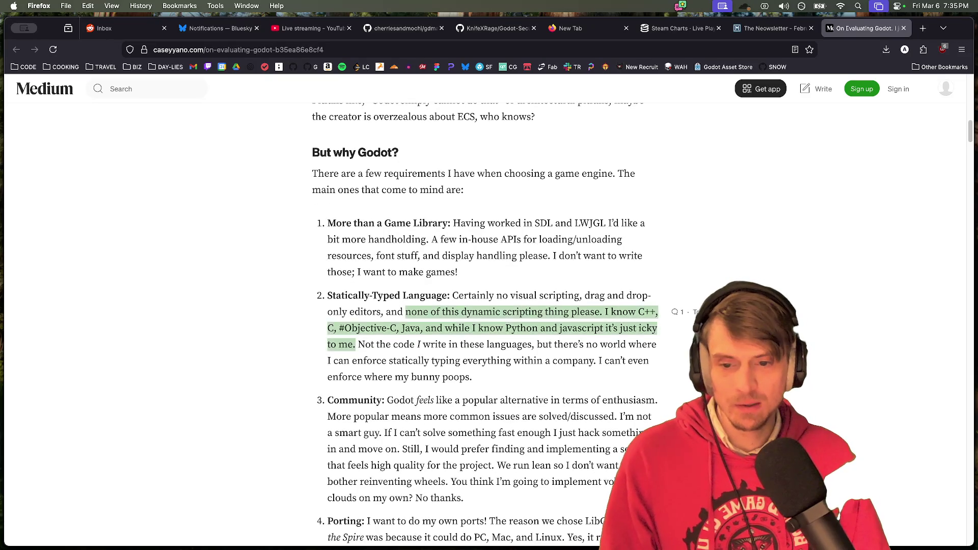
scroll(484, 326, "down", 4)
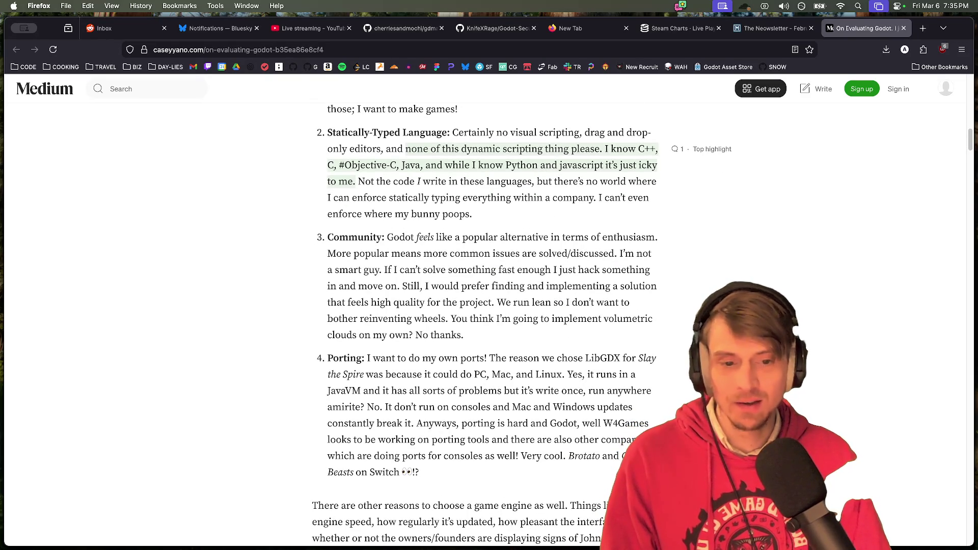
left_click_drag(367, 358, 507, 358)
left_click(611, 361)
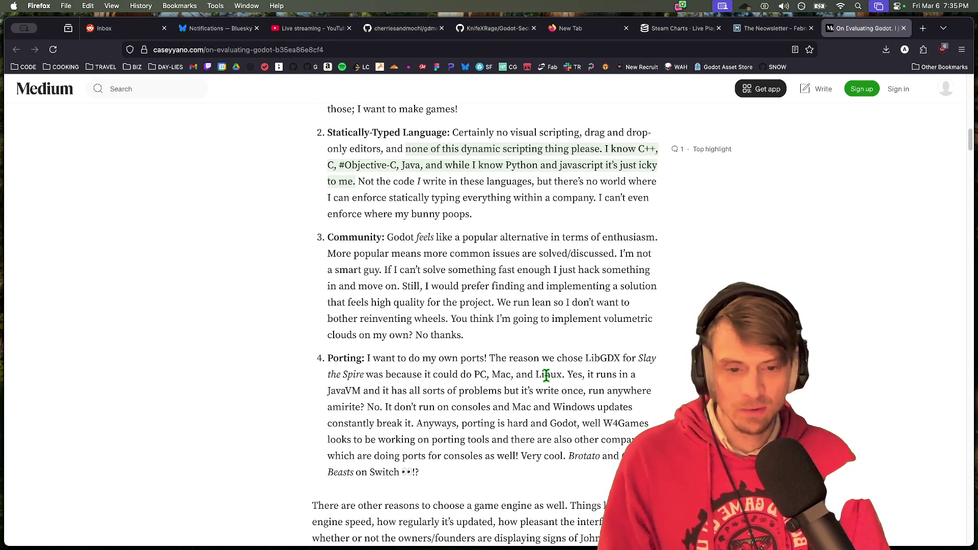
Highlight the passages about Godot porting tools and in-house APIs
scroll(411, 404, "down", 1)
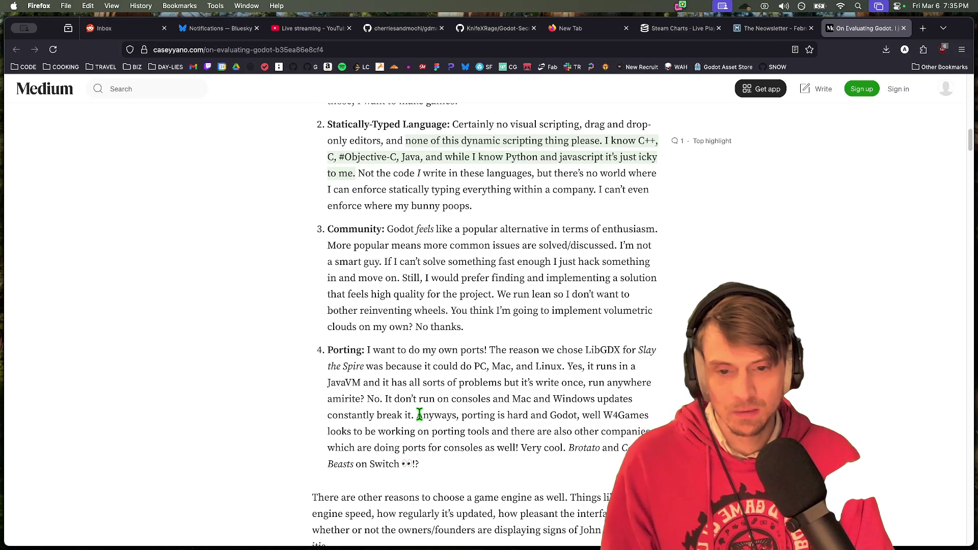
mouse_move(419, 415)
left_mouse_down()
mouse_move(570, 420)
mouse_move(522, 448)
mouse_move(536, 472)
left_mouse_up()
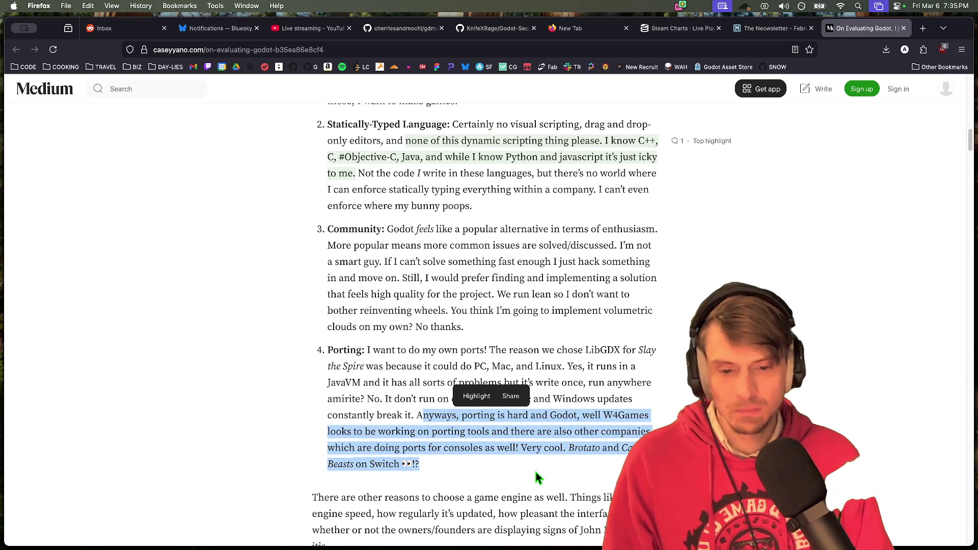
left_click(836, 431)
scroll(836, 432, "down", 3)
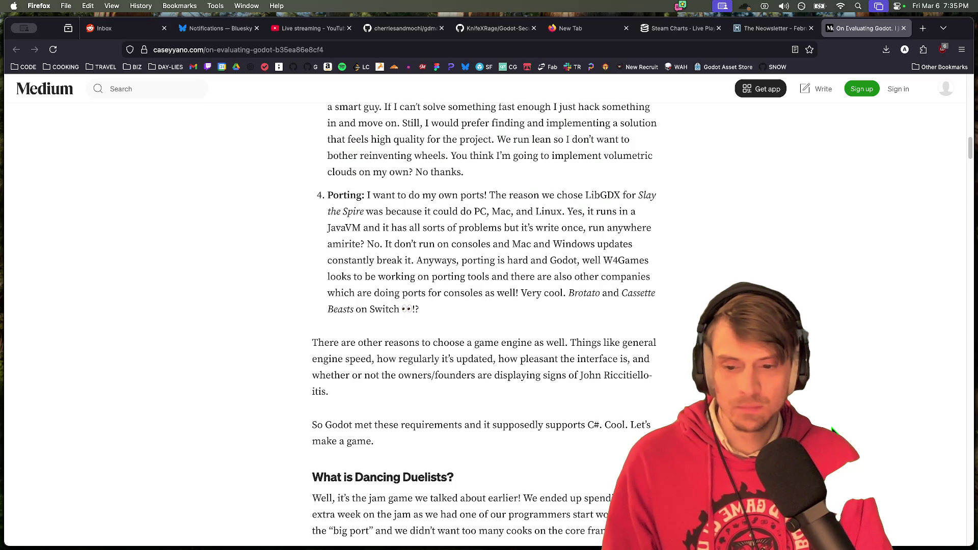
scroll(835, 431, "up", 6)
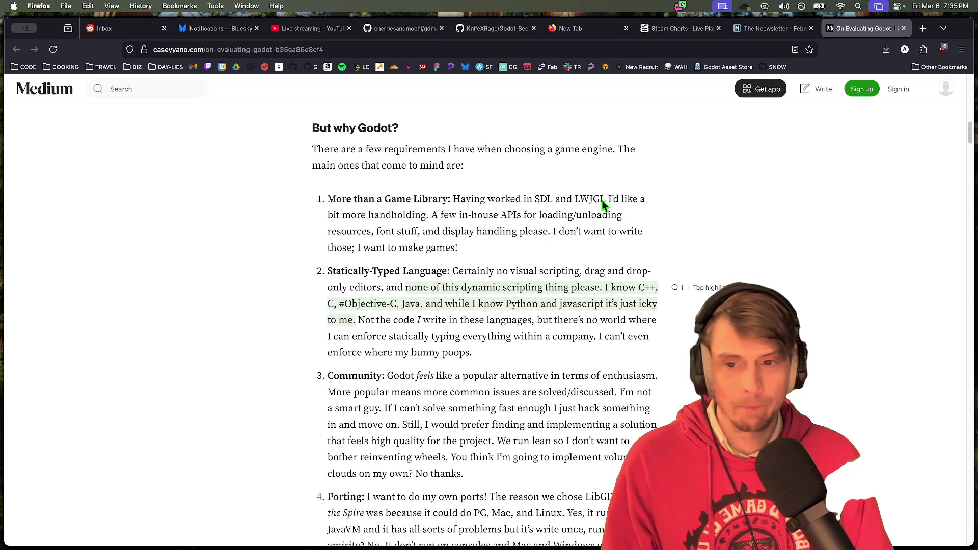
left_click_drag(430, 215, 473, 244)
left_click(490, 243)
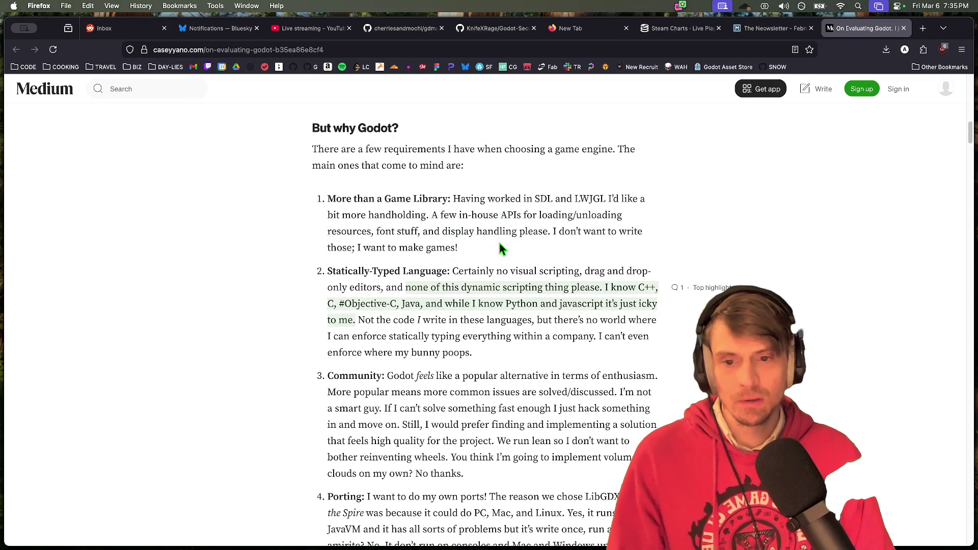
Scroll back up and enlarge the Mega Crit statement image
scroll(772, 270, "up", 8)
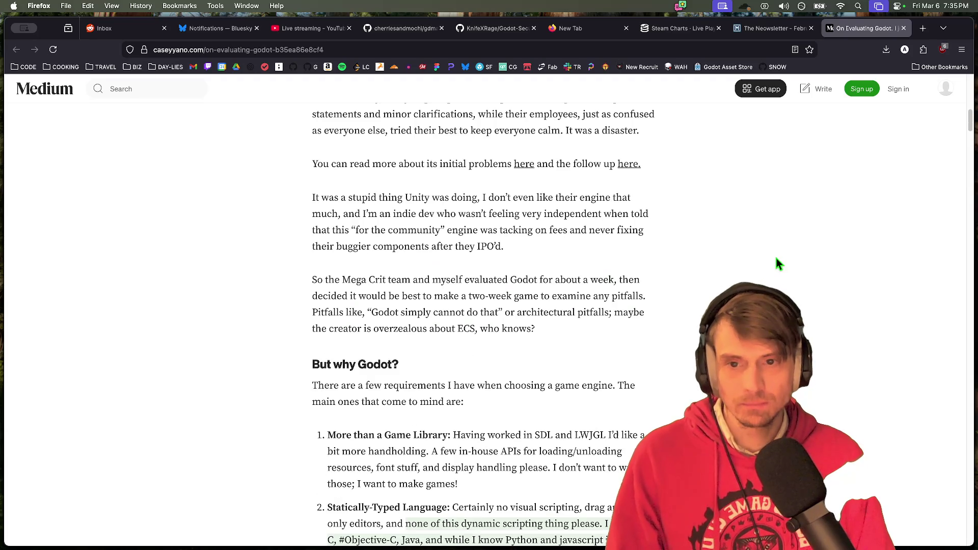
scroll(776, 258, "up", 4)
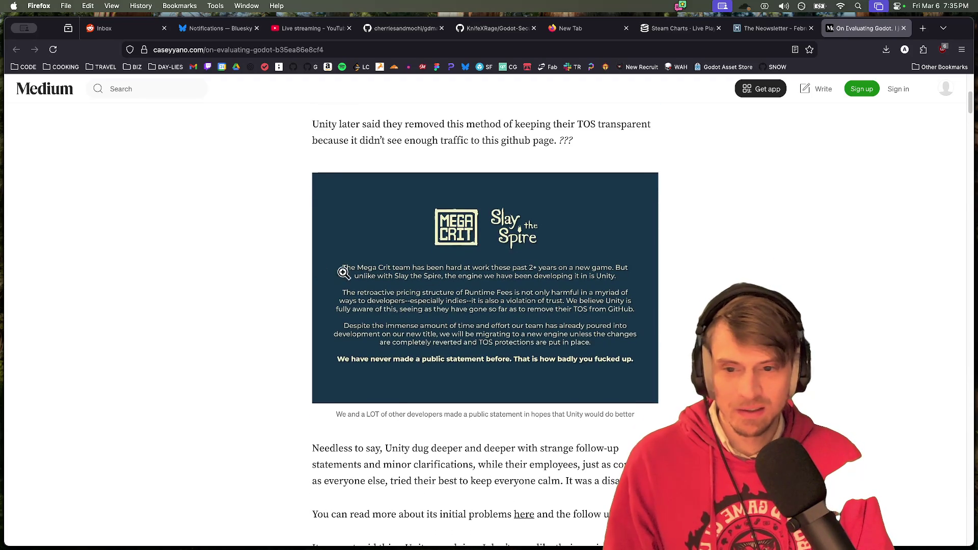
left_click(464, 318)
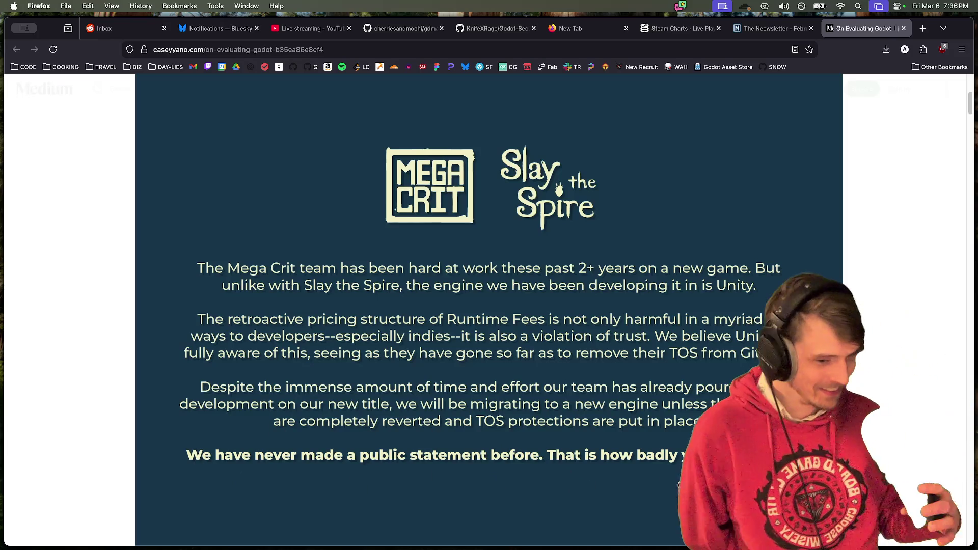
Close the enlarged image and scroll down to the Backflip code example
left_click(682, 485)
scroll(702, 371, "down", 3)
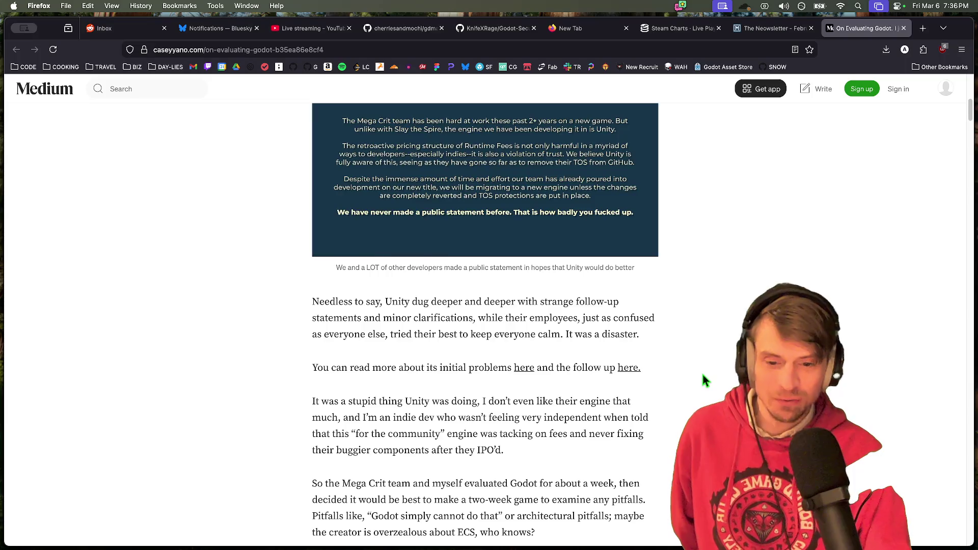
scroll(688, 384, "down", 3)
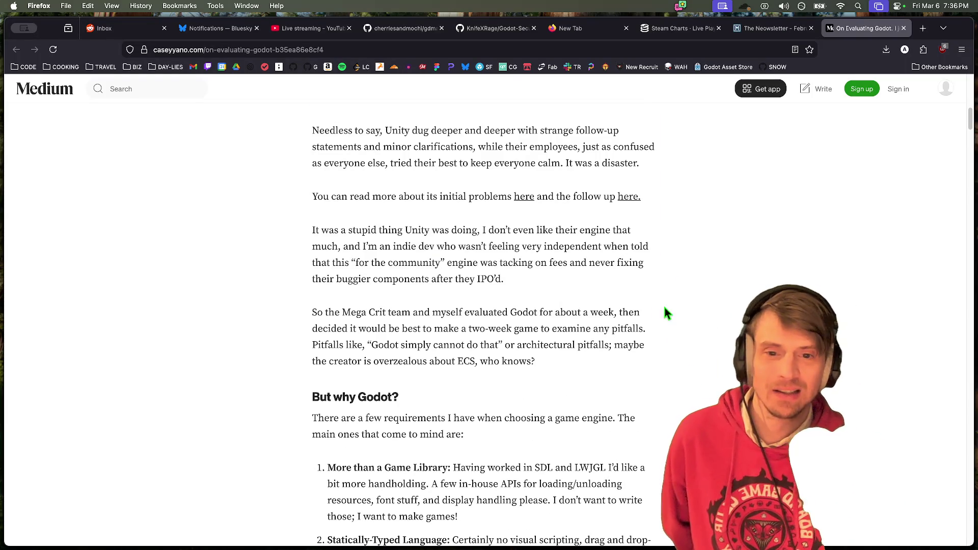
scroll(663, 316, "down", 15)
scroll(615, 448, "down", 10)
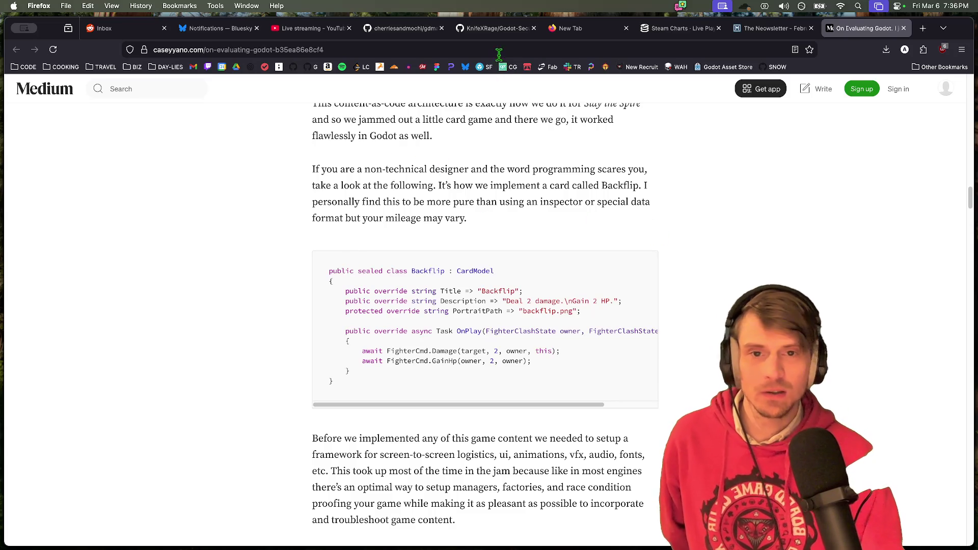
Select and release the article address, then search 'analytics slay the spire' in a new tab
key("super+l")
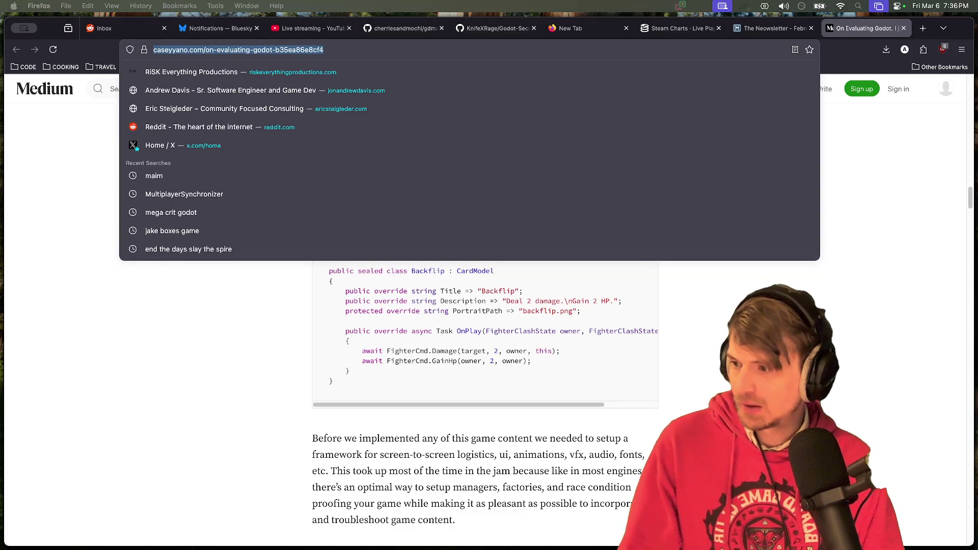
key("Escape")
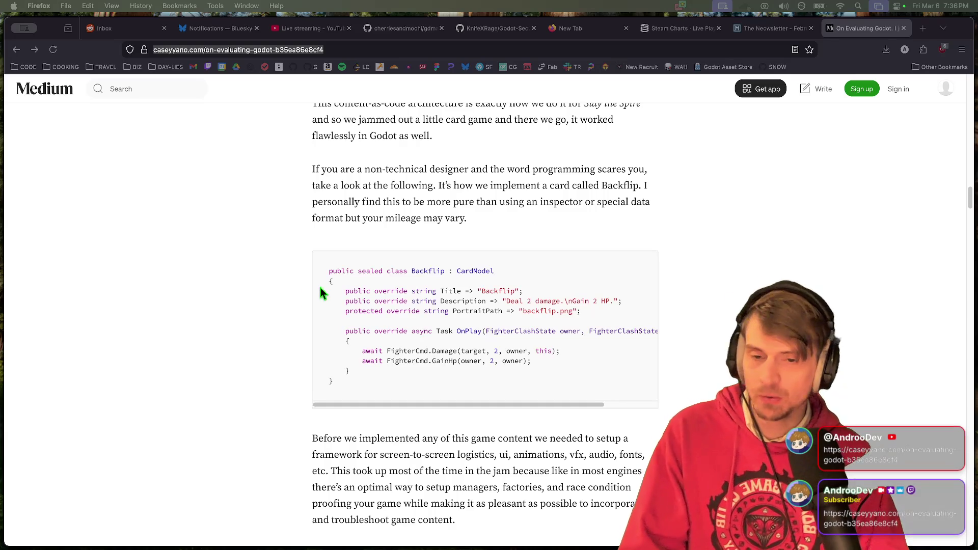
key("super+t")
type("analytics slay the sp")
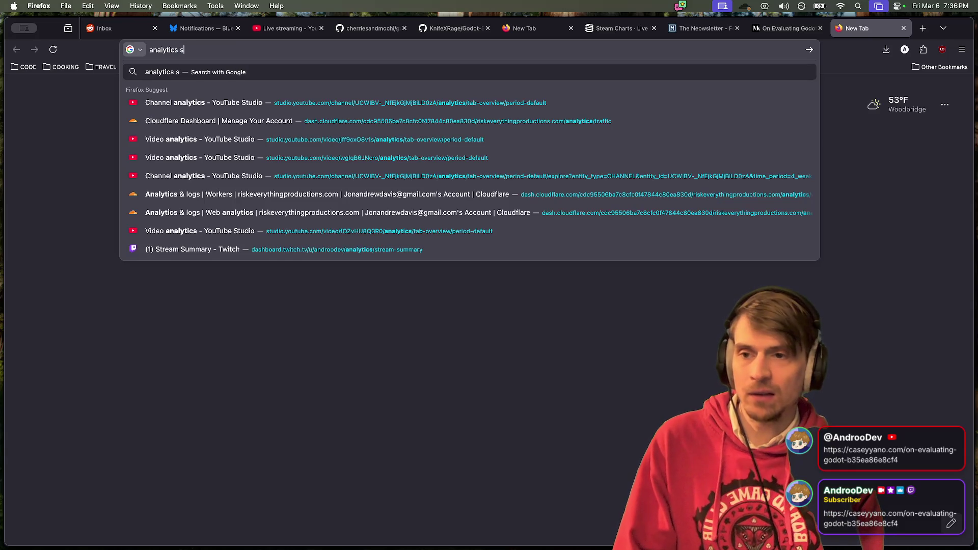
type("ire")
Search Slay the Spire analytics, keep the Reddit data-analysis thread in background, open the GDC metrics talk
key("Return")
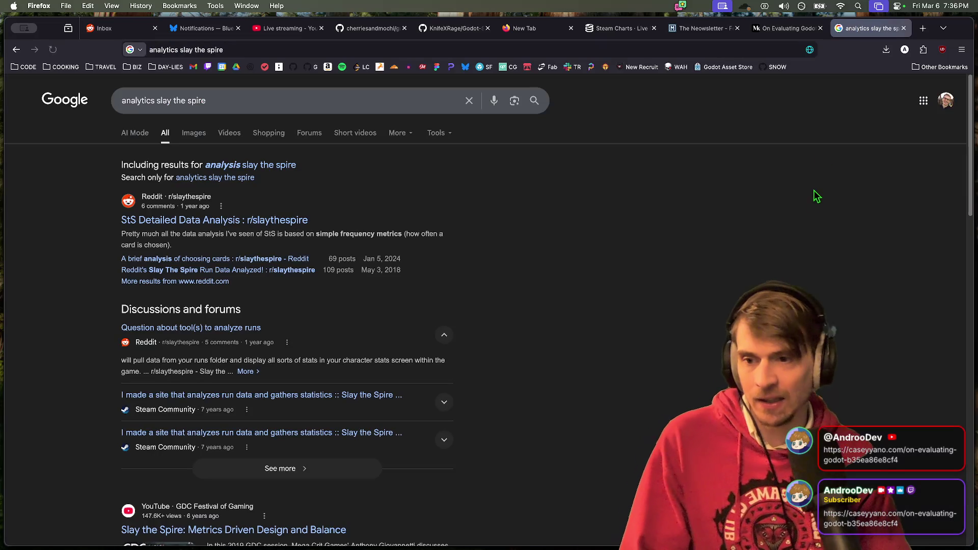
scroll(754, 259, "down", 2)
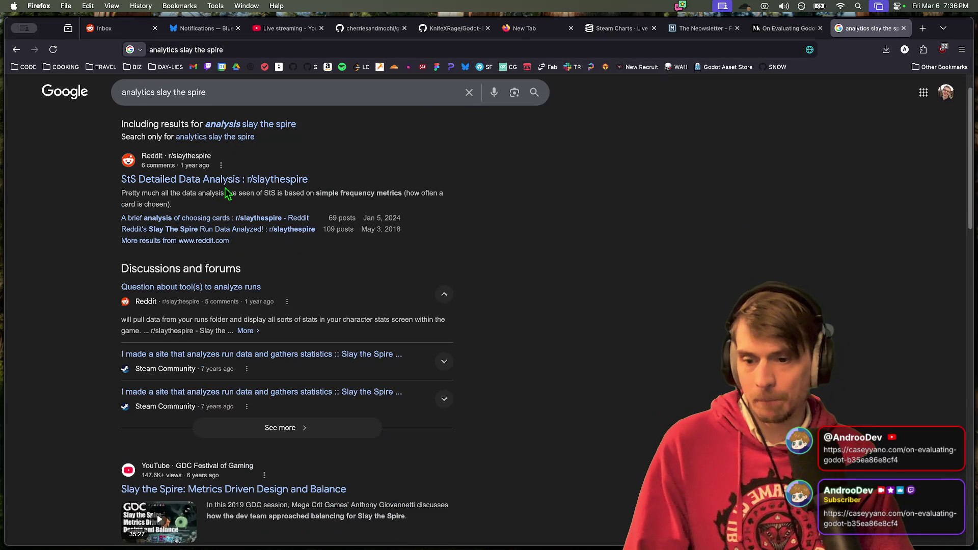
middle_click(277, 180)
scroll(335, 370, "down", 3)
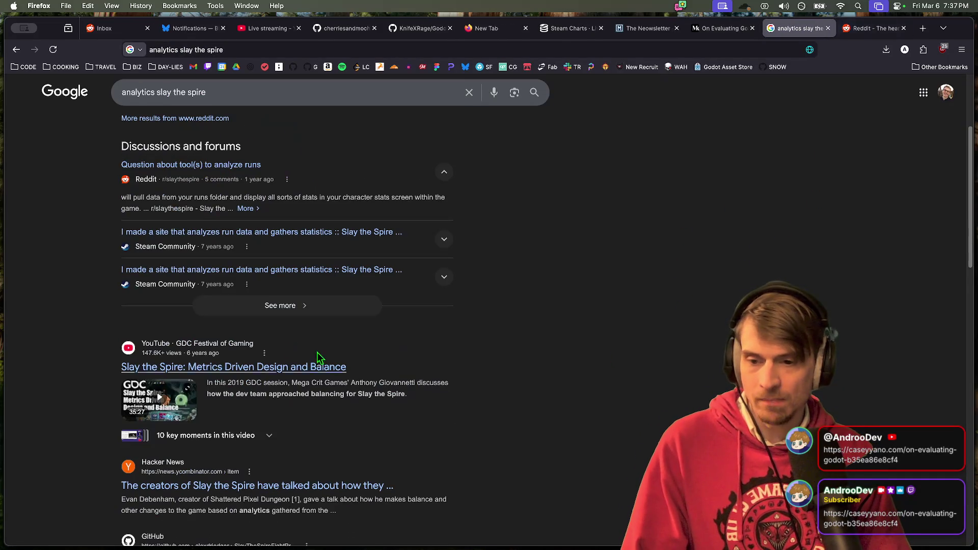
left_click(278, 368)
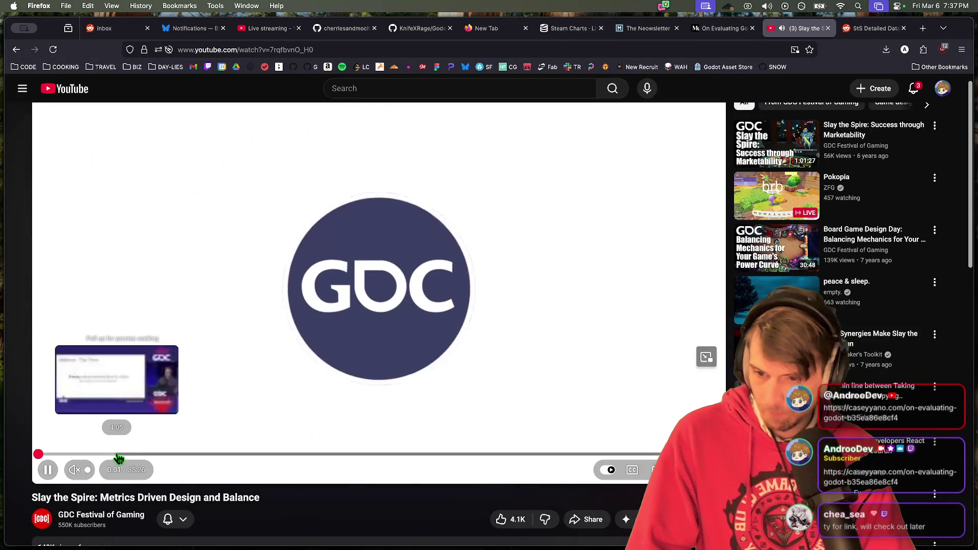
Jump the GDC talk to its PASSIVE vs ACTIVE section, copy the video link, and close it
left_click(233, 454)
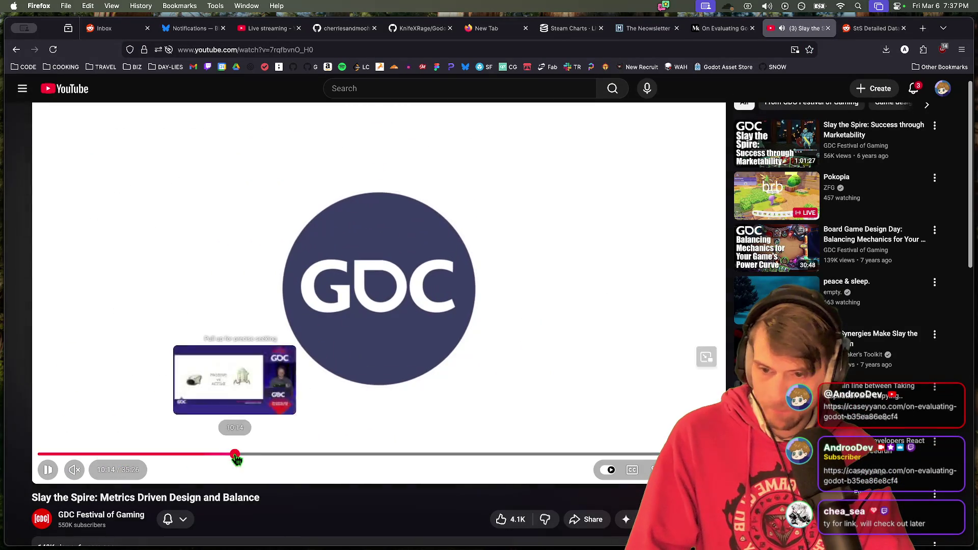
left_click(305, 50)
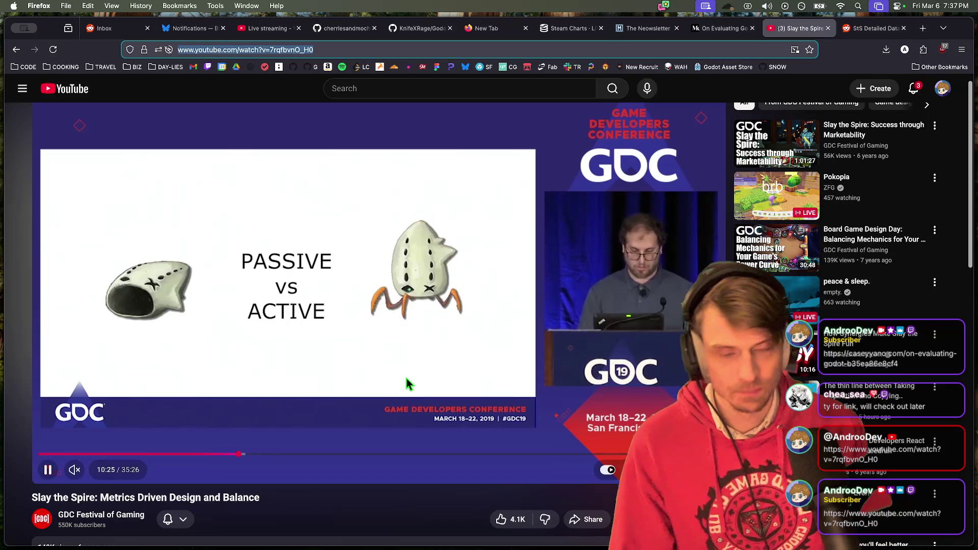
key("super+w")
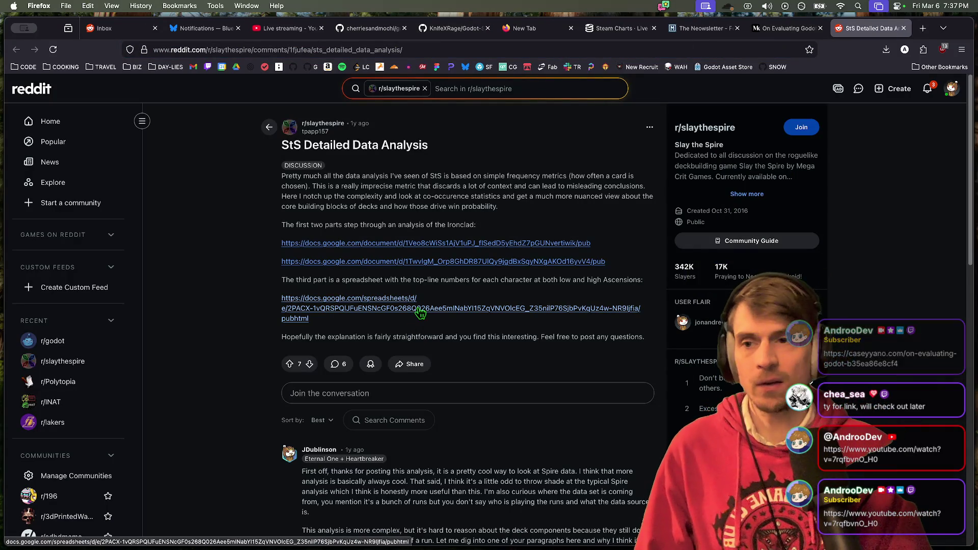
Glance at the Reddit data-analysis thread, then return to the Medium 'On Evaluating Godot' article
key("ctrl+shift+Tab")
left_click(863, 31)
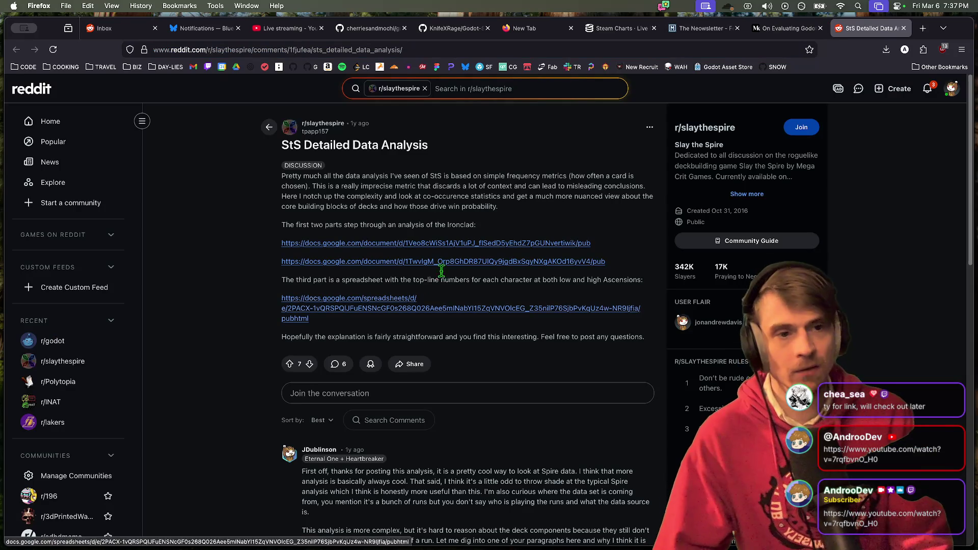
left_click(775, 31)
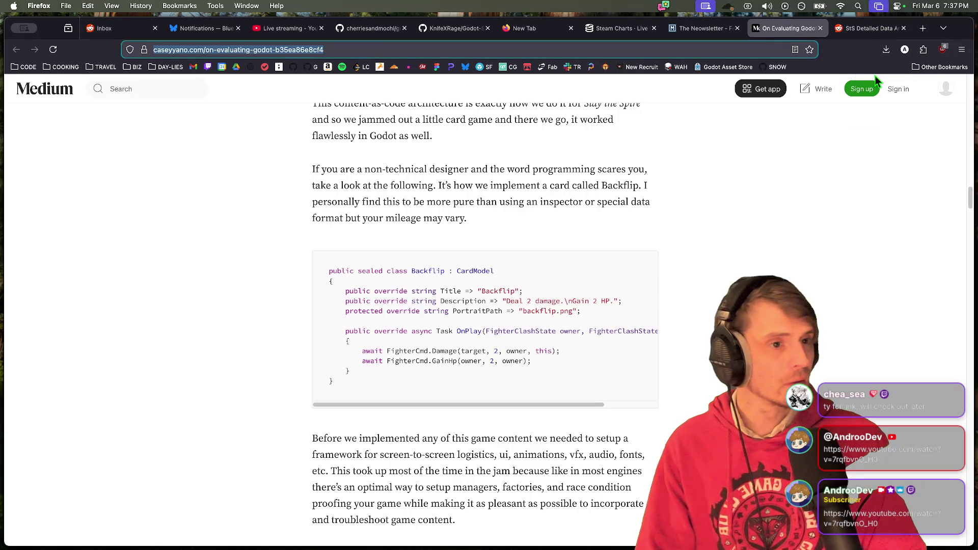
Reload the Medium 'On Evaluating Godot' article and close its tab
key("Return")
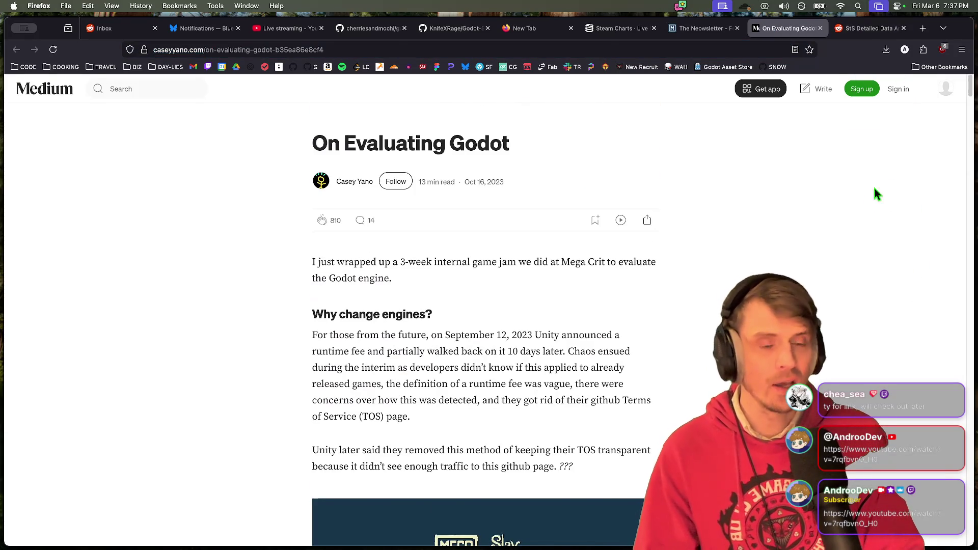
key("ctrl+w")
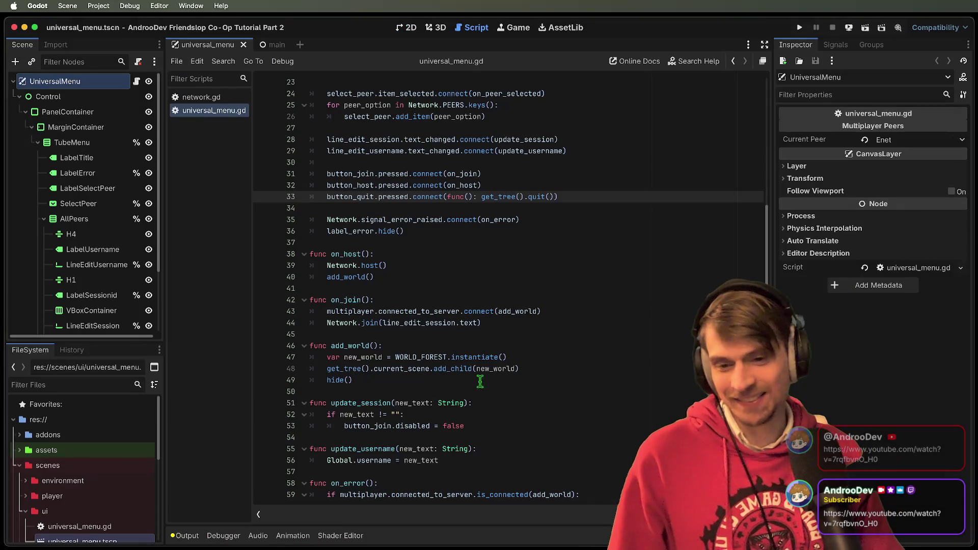
key("ctrl+Tab")
key("ctrl+Tab")
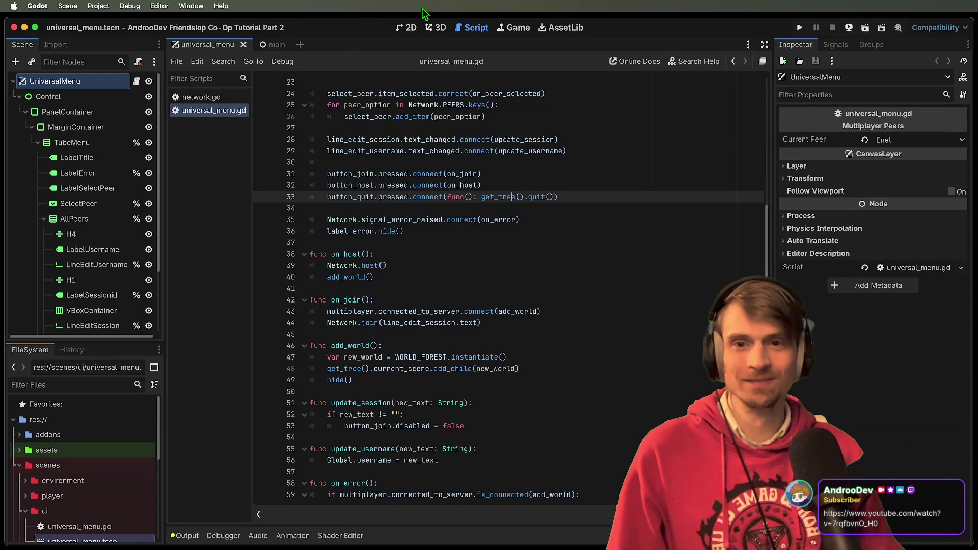
left_click(408, 27)
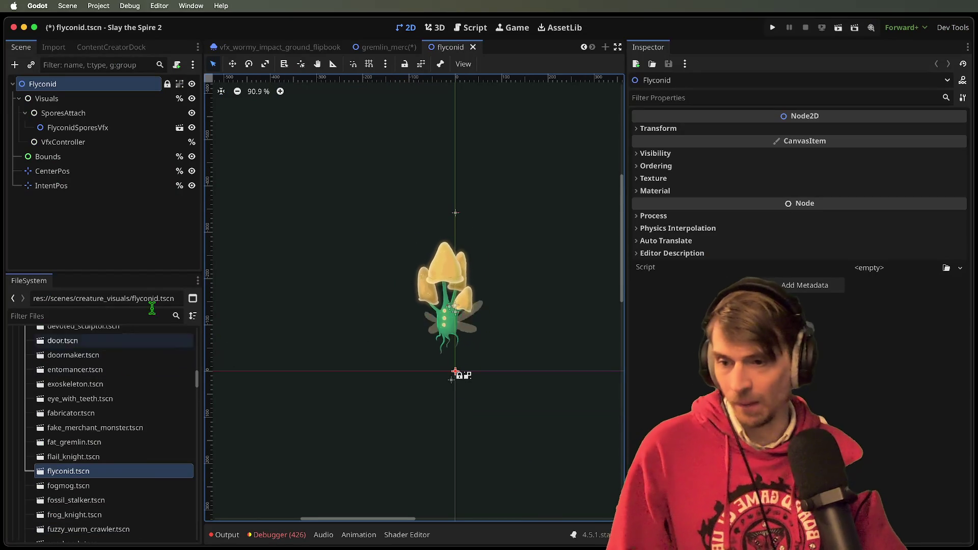
Open scenes/combat/creature.tscn anyway despite missing scripts, dismiss the Load Errors report, and center the creature
mouse_move(149, 274)
left_mouse_down()
mouse_move(160, 210)
mouse_move(153, 175)
left_mouse_up()
scroll(87, 339, "up", 15)
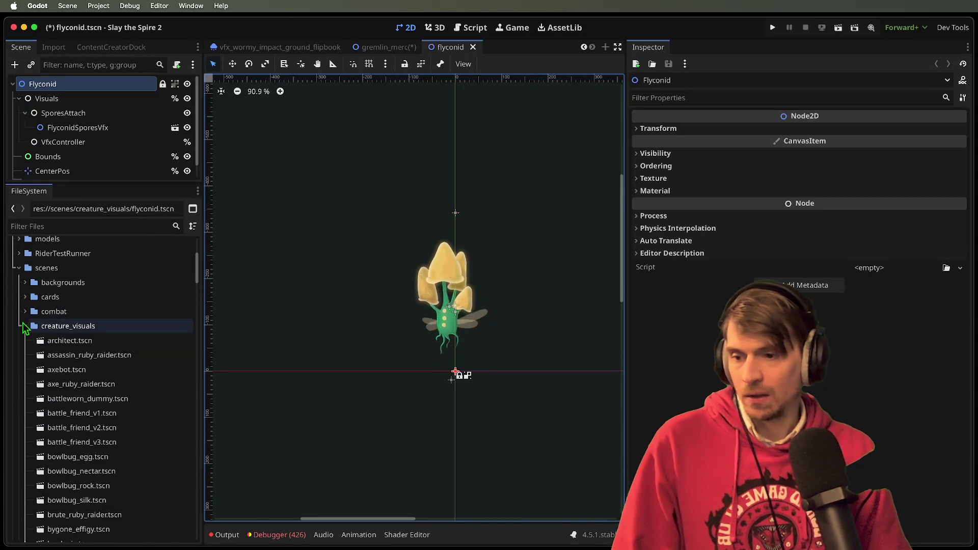
left_click(24, 326)
left_click(25, 312)
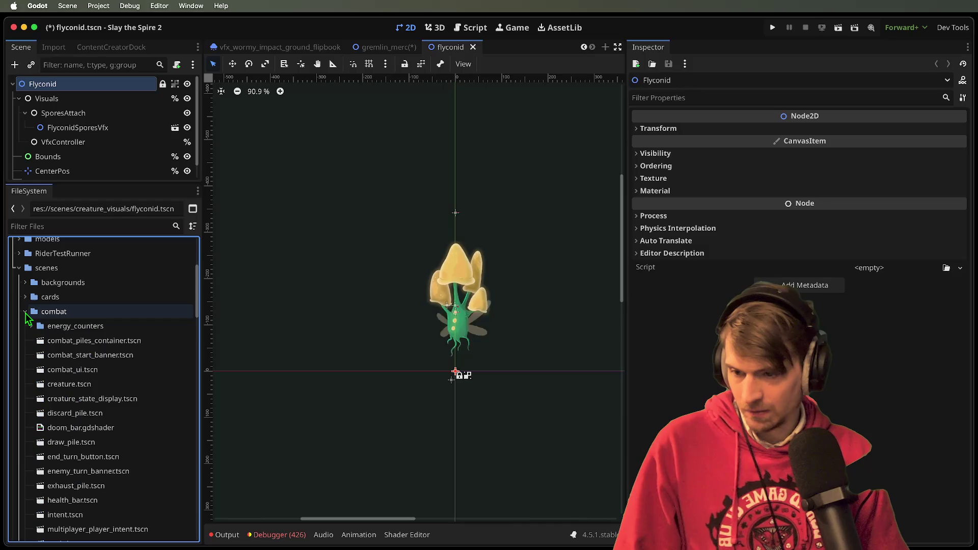
double_click(55, 389)
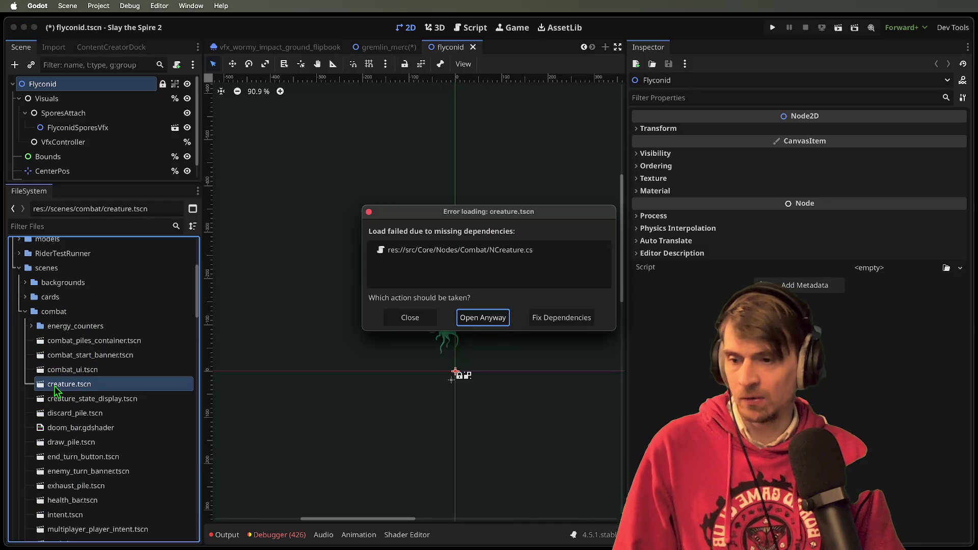
left_click(483, 320)
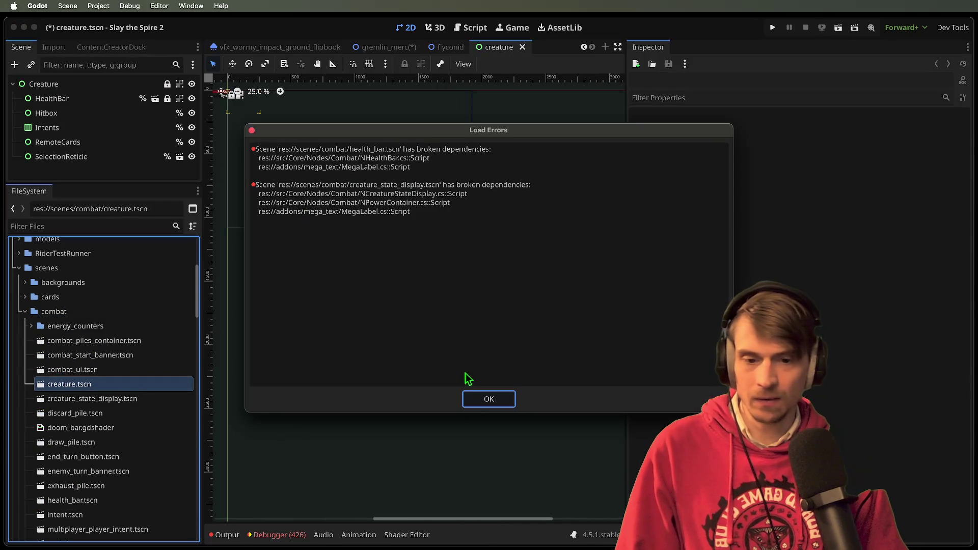
left_click(479, 401)
mouse_move(327, 149)
left_mouse_down()
mouse_move(430, 273)
mouse_move(386, 286)
left_mouse_up()
scroll(356, 240, "up", 7)
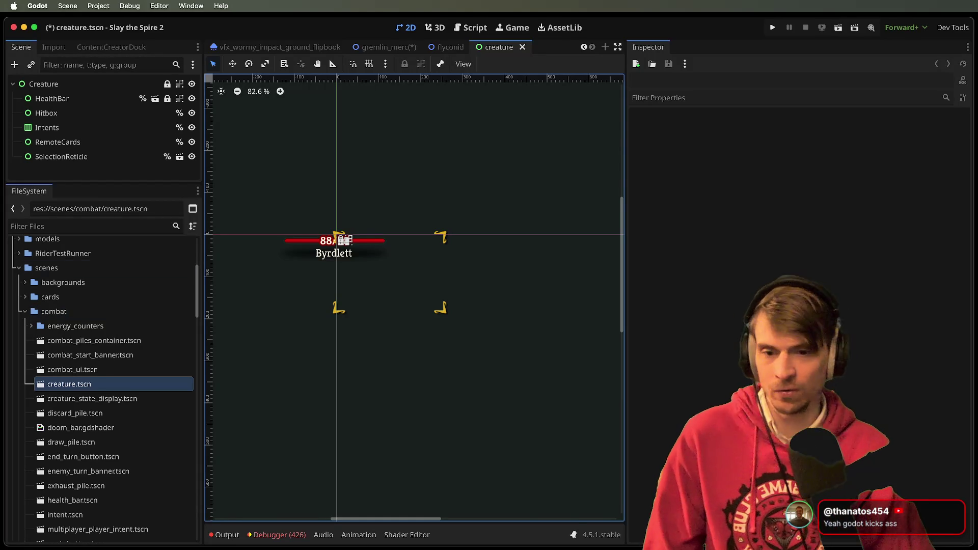
scroll(446, 399, "up", 2)
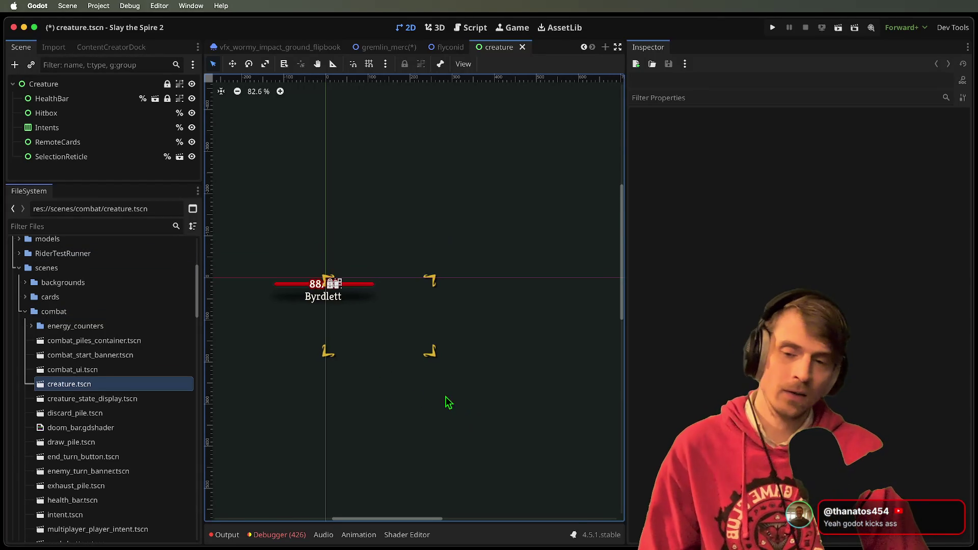
scroll(369, 378, "up", 3)
mouse_move(613, 434)
left_mouse_down()
mouse_move(334, 216)
mouse_move(220, 177)
left_mouse_up()
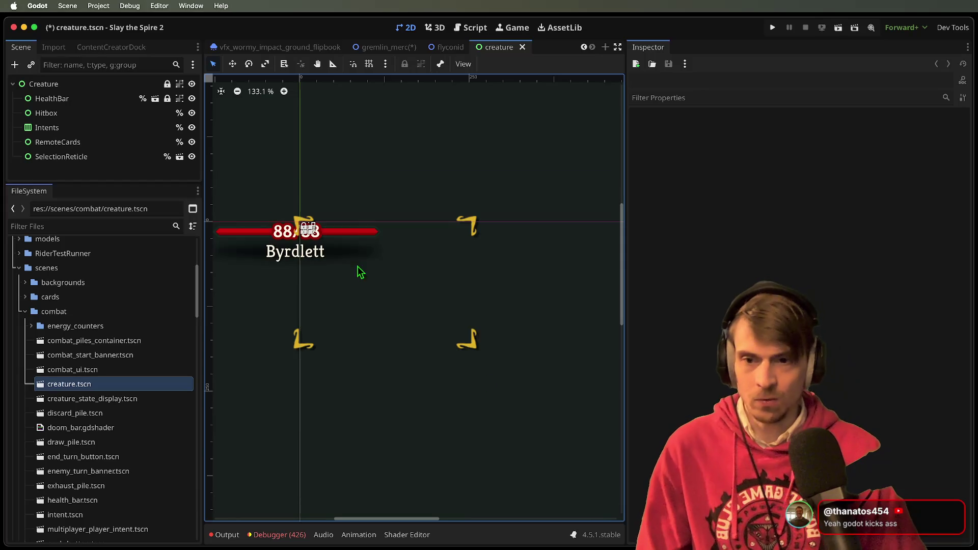
mouse_move(516, 386)
left_mouse_down()
mouse_move(295, 190)
mouse_move(235, 170)
left_mouse_up()
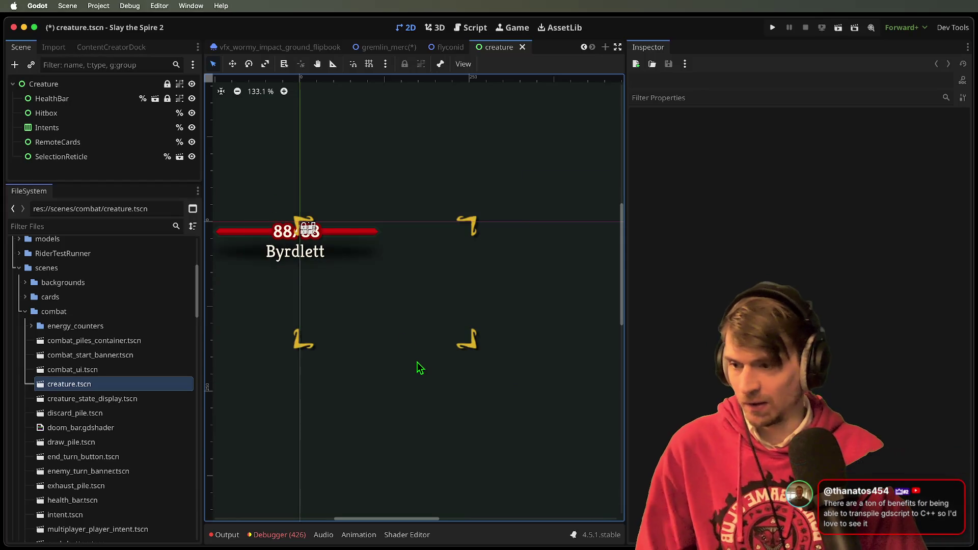
scroll(418, 366, "down", 1)
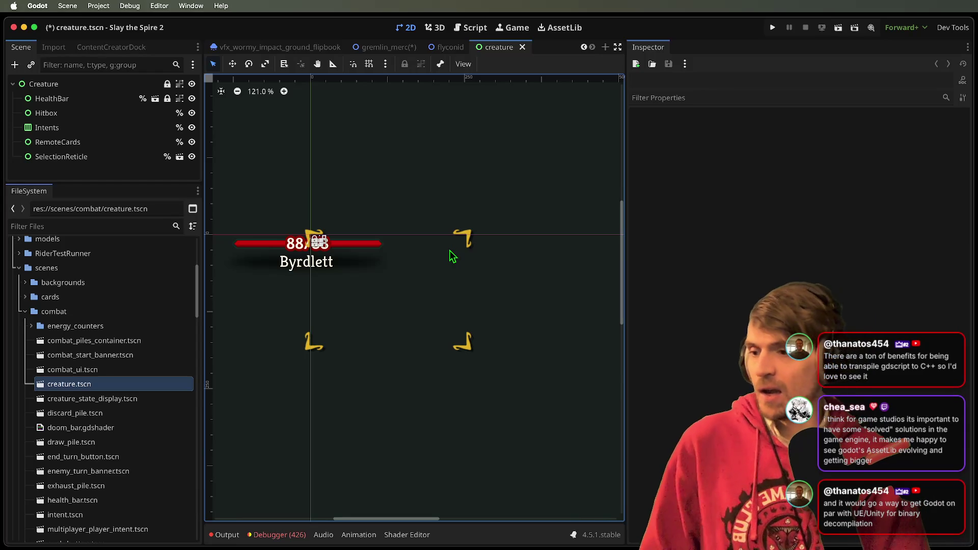
key("super+Tab")
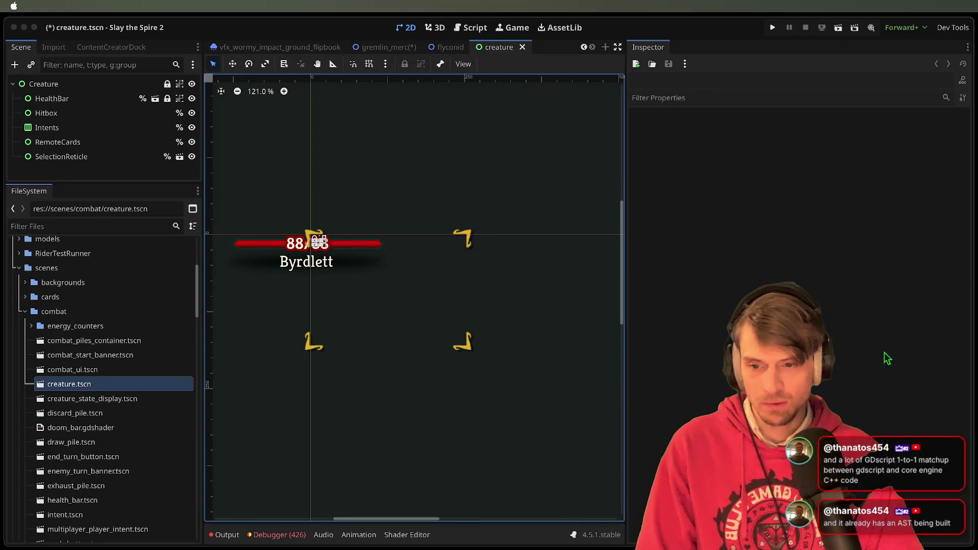
left_click(334, 354)
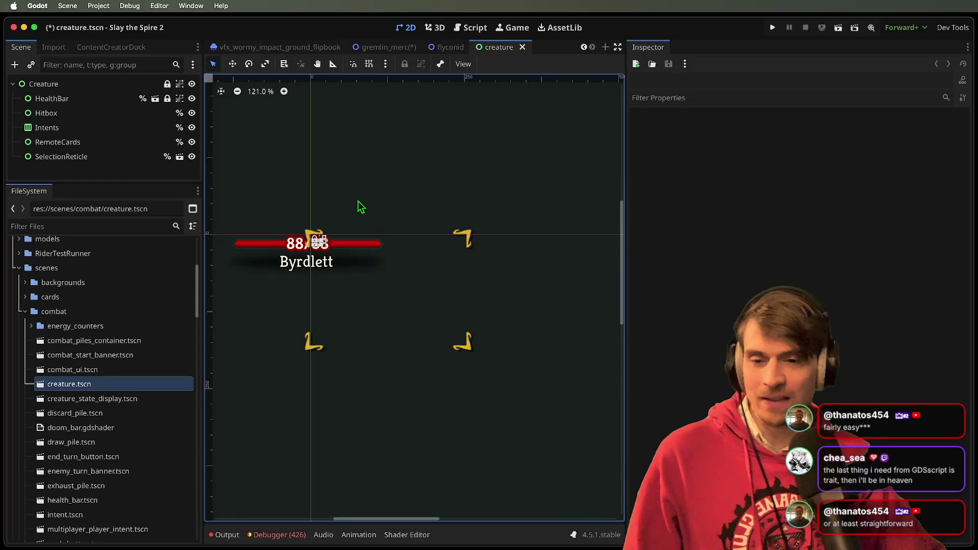
Close the content_creator_dock and card_trail_necrobinder scene tabs, cancelling the underdocks rest site save prompt
scroll(168, 387, "up", 5)
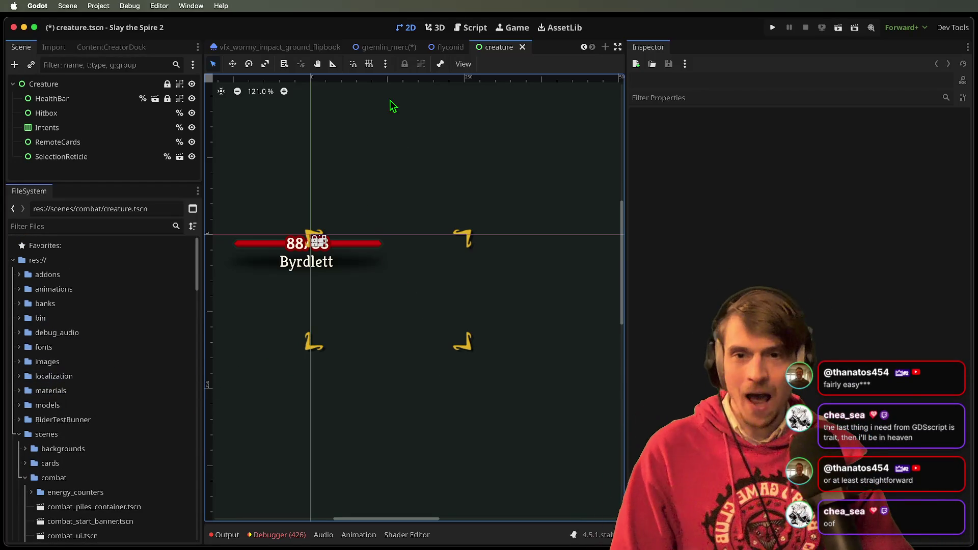
scroll(484, 48, "up", 2)
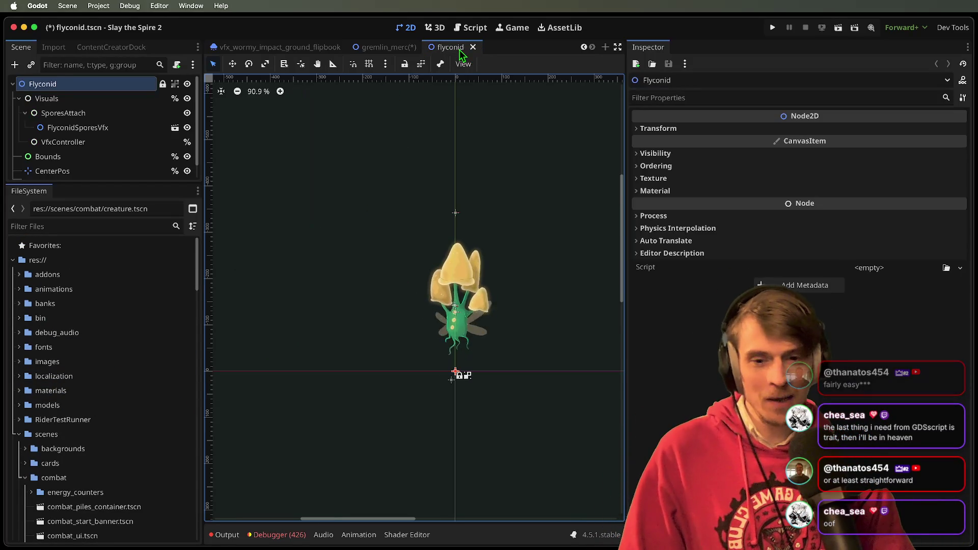
scroll(310, 242, "up", 3)
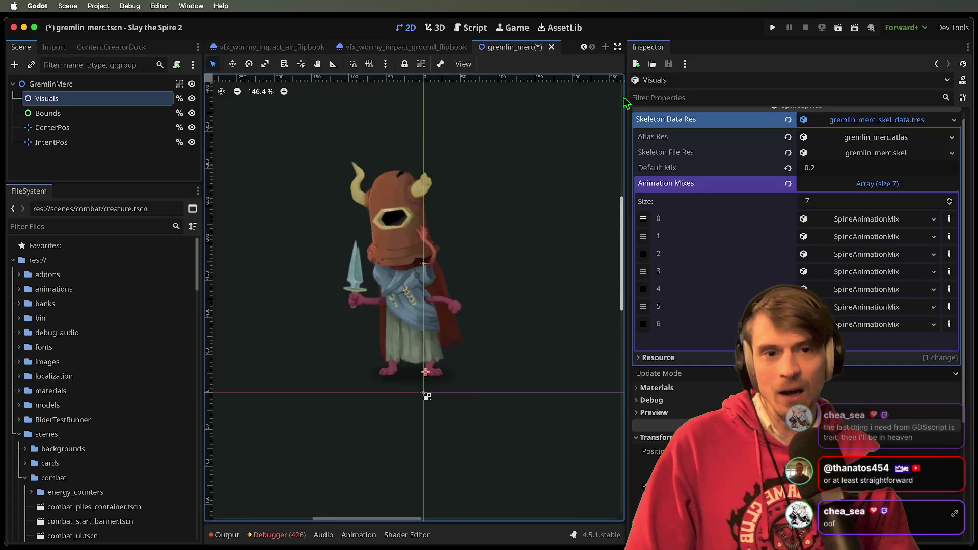
left_click_drag(625, 94, 762, 94)
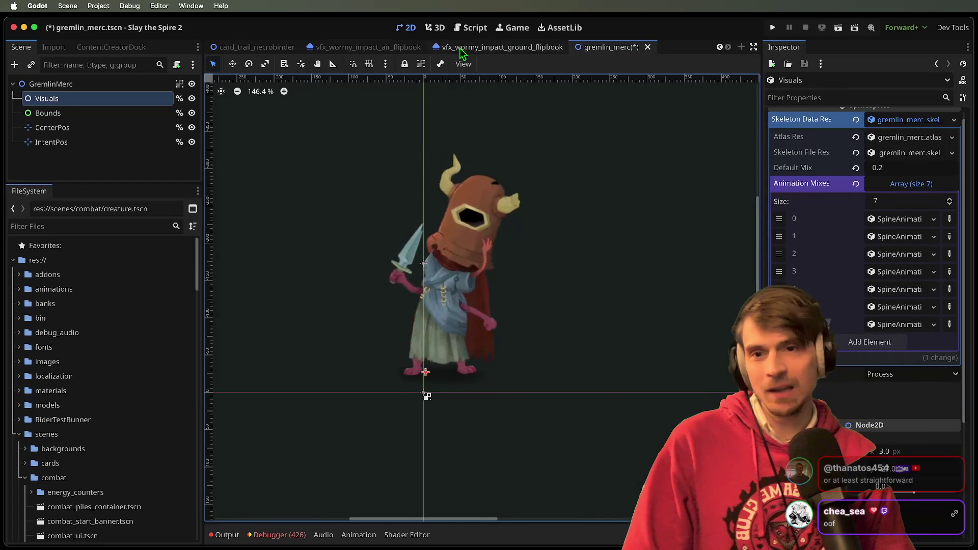
middle_click(343, 47)
middle_click(342, 47)
middle_click(343, 47)
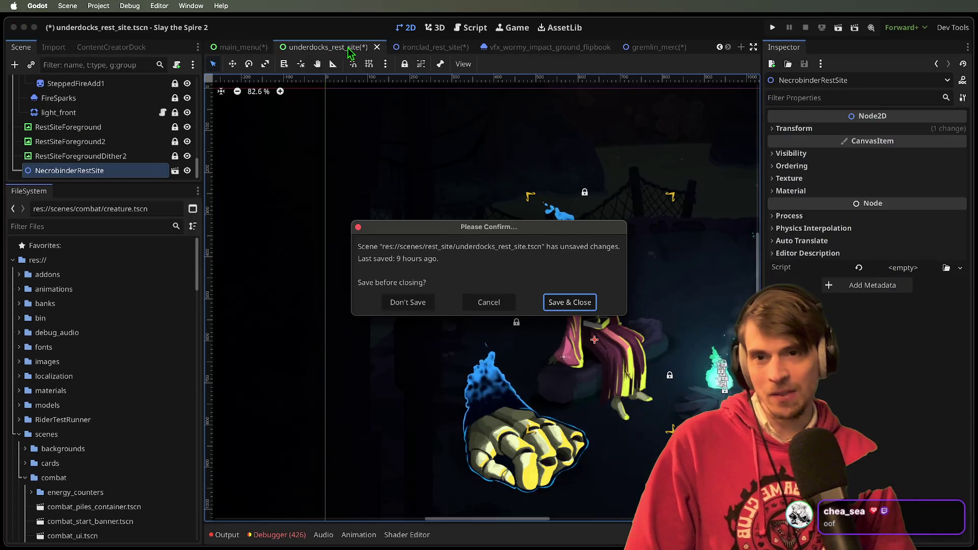
key("Escape")
Close underdocks_rest_site.tscn without saving its changes, leaving main_menu.tscn showing
scroll(596, 374, "down", 1)
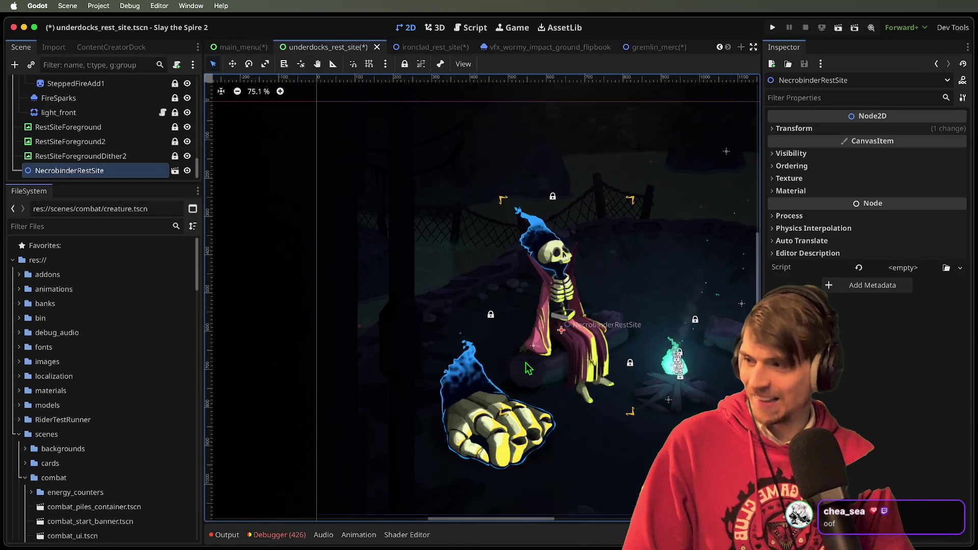
scroll(539, 375, "down", 1)
scroll(532, 392, "right", 3)
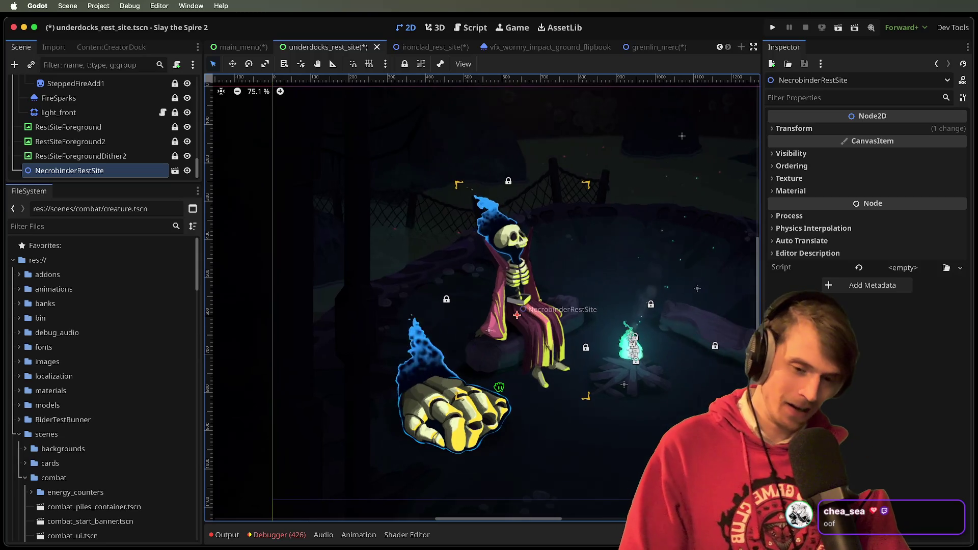
scroll(528, 408, "down", 4)
scroll(545, 421, "down", 1)
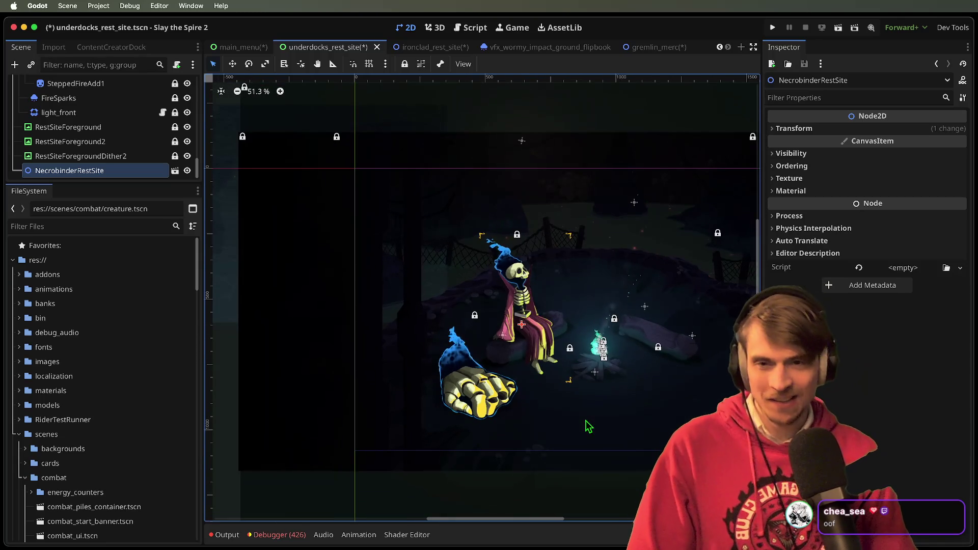
middle_click(318, 44)
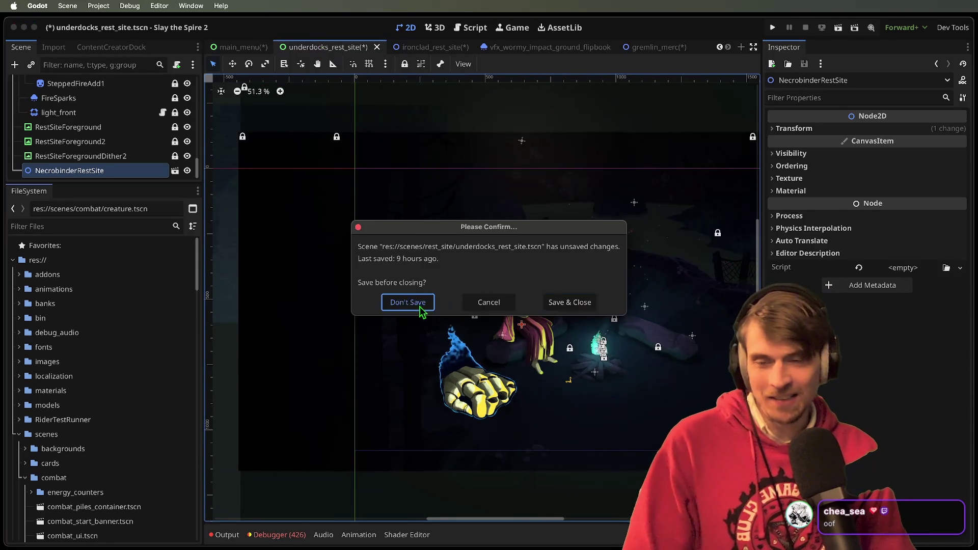
left_click(421, 304)
scroll(361, 207, "up", 1)
scroll(360, 208, "right", 1)
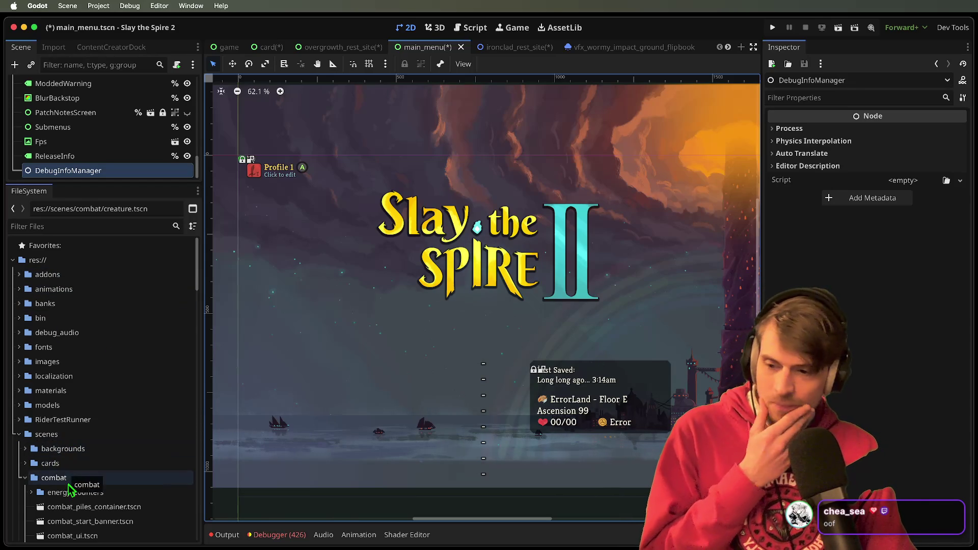
Browse the FileSystem dock, then expand addons to list atlas_generator, dev_tools, fmod, mega_text and sentry
scroll(69, 486, "down", 3)
left_click(58, 439)
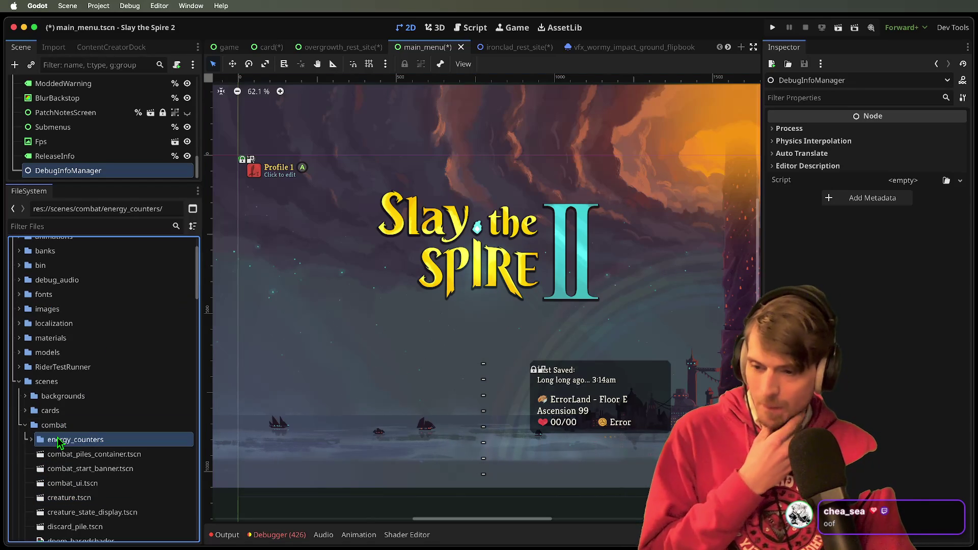
scroll(58, 442, "down", 5)
scroll(58, 443, "down", 5)
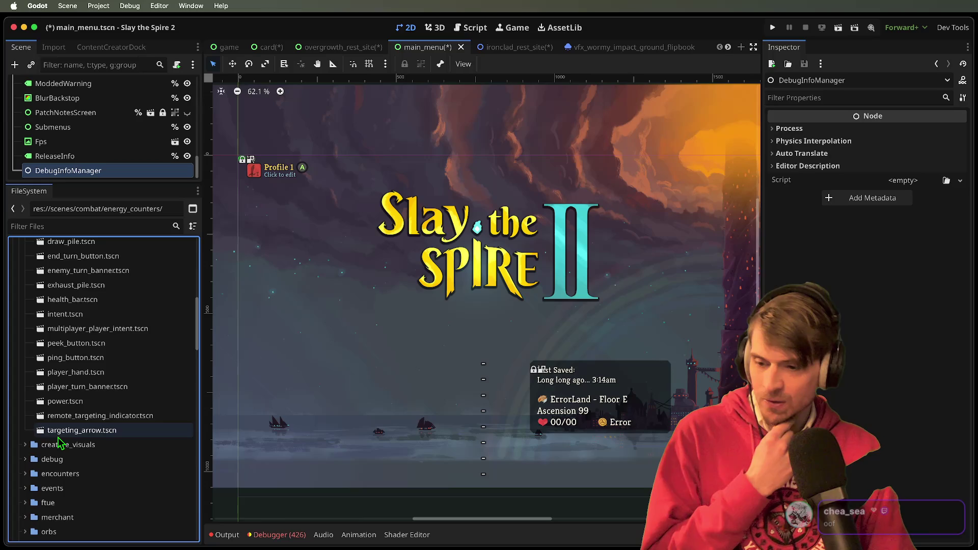
scroll(62, 449, "up", 10)
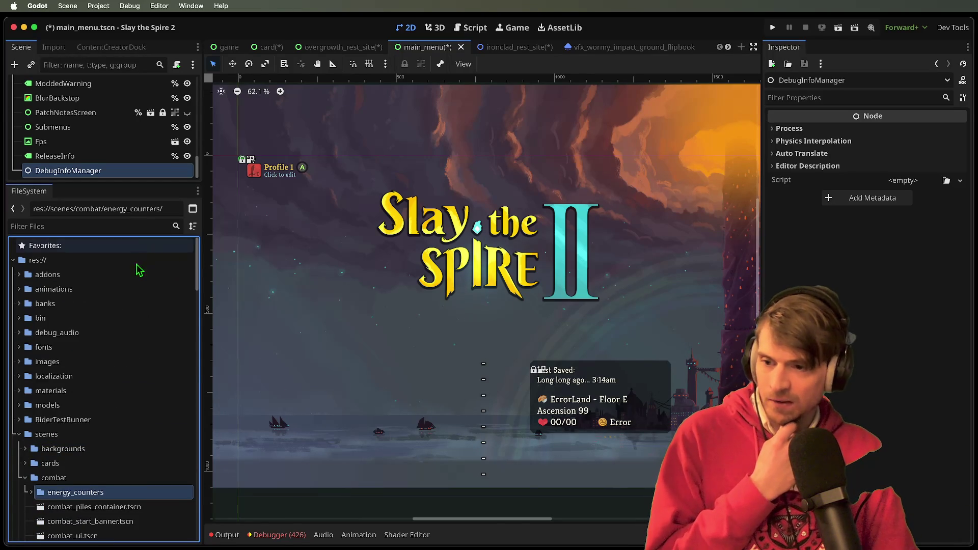
double_click(135, 274)
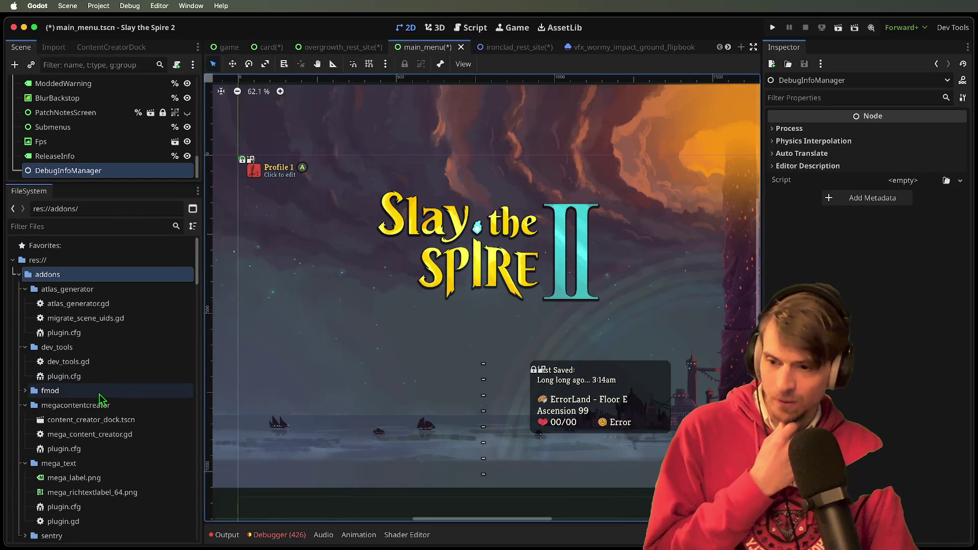
Open content_creator_dock.tscn, then switch off DevConsole's global variable in the Project Settings Autoload list
double_click(101, 422)
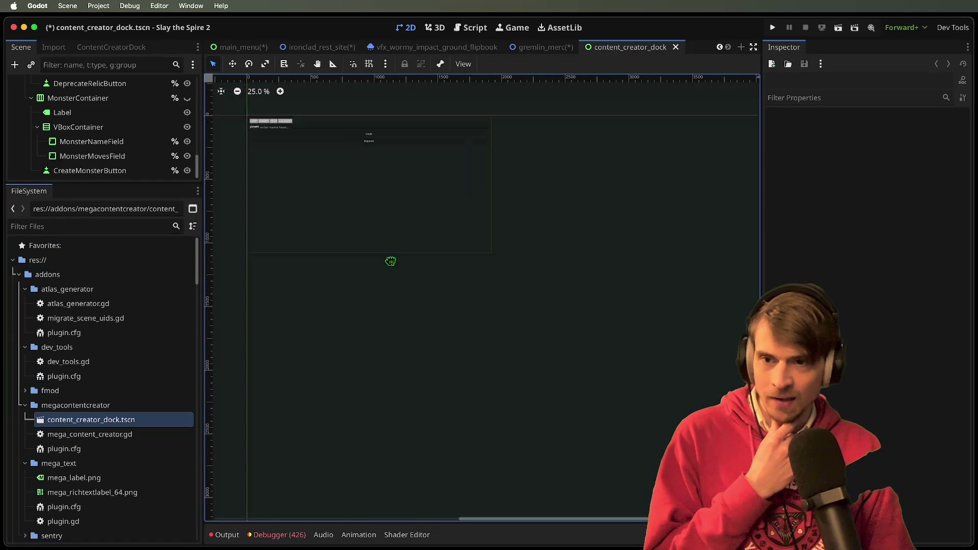
scroll(306, 314, "down", 5)
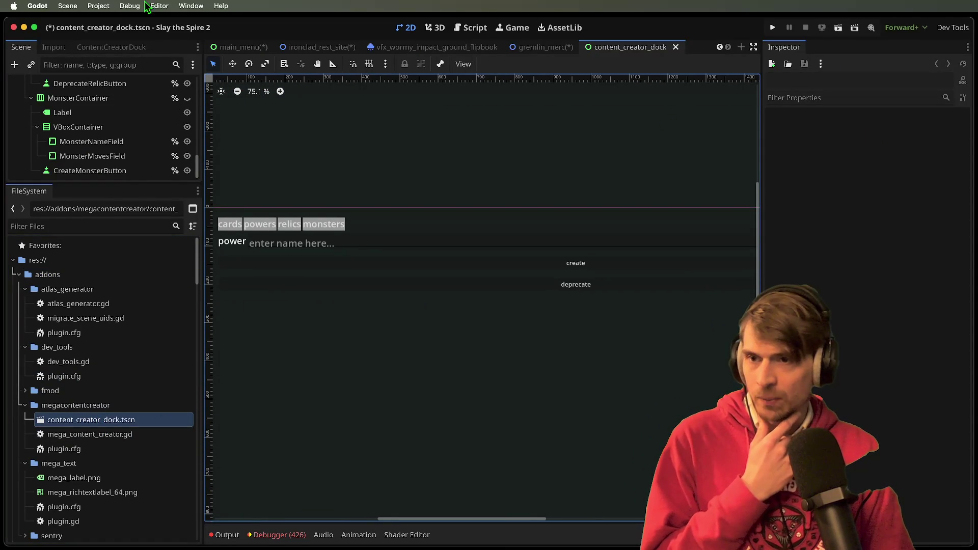
left_click(110, 23)
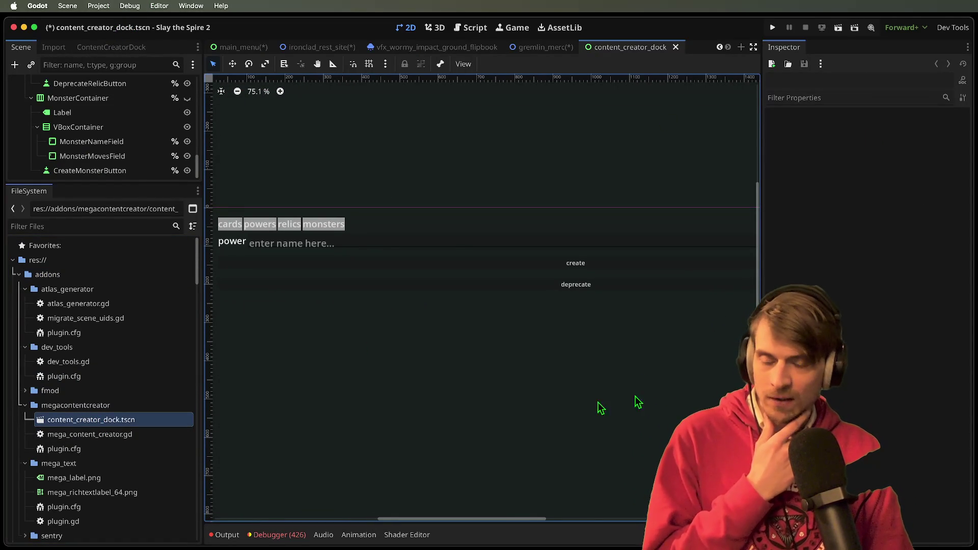
left_click(509, 220)
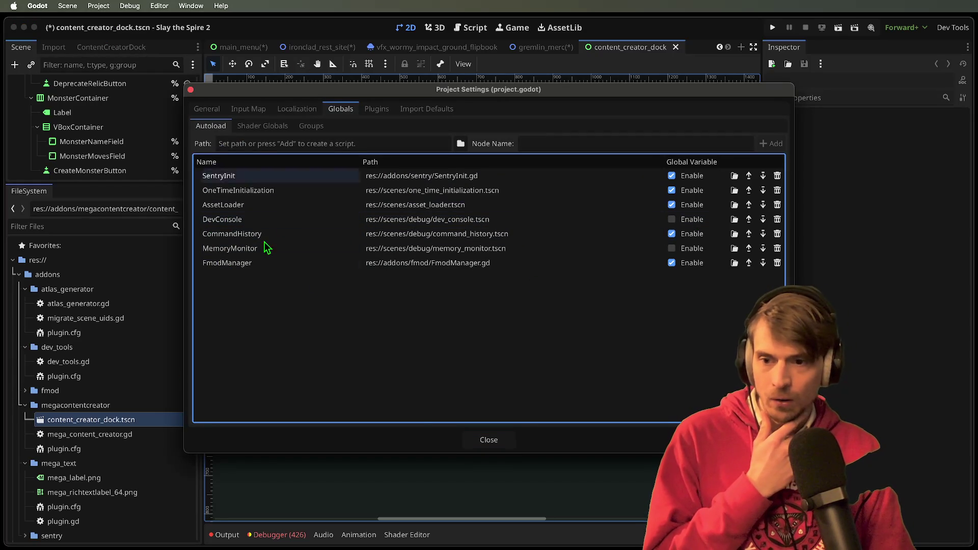
left_click(672, 263)
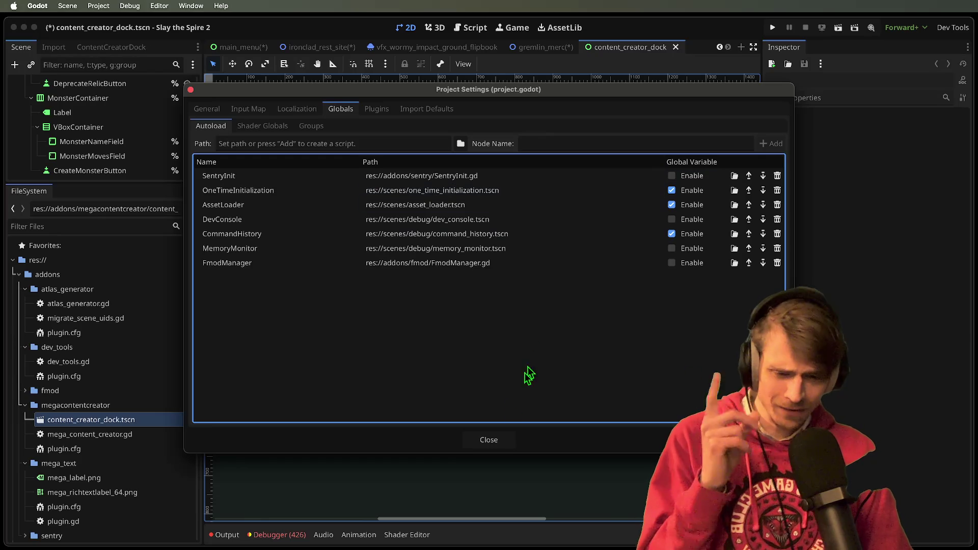
left_click(511, 438)
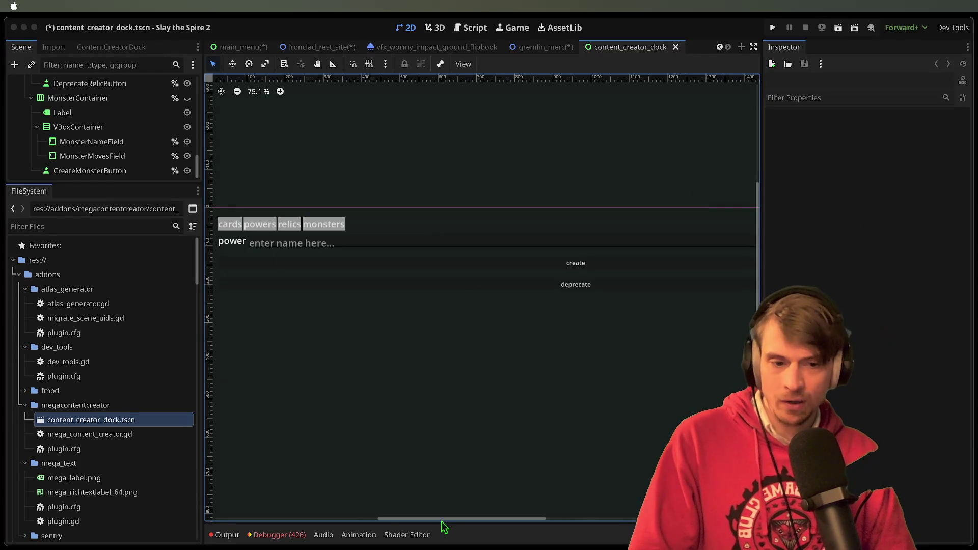
Collapse the atlas_generator, dev_tools and megacontentcreator folders in the FileSystem dock
left_click(727, 290)
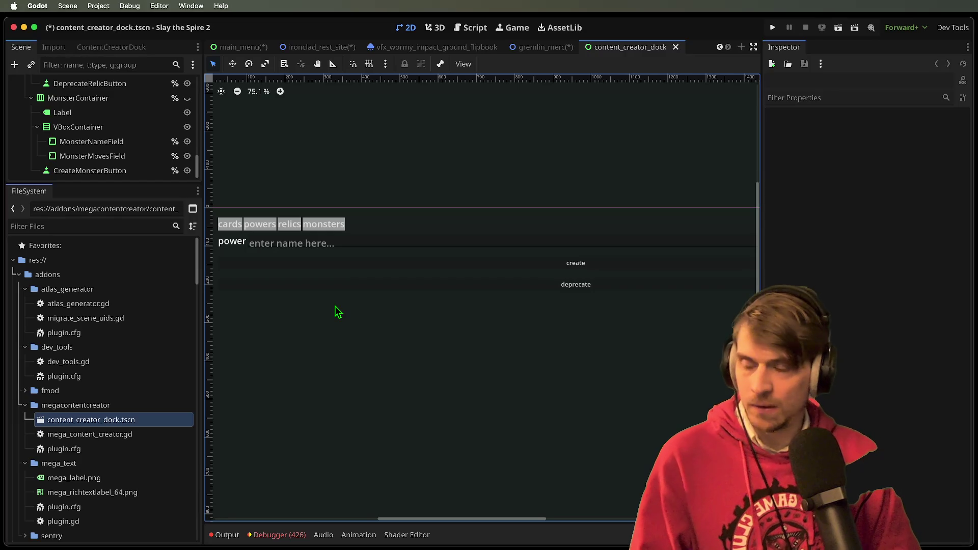
double_click(38, 291)
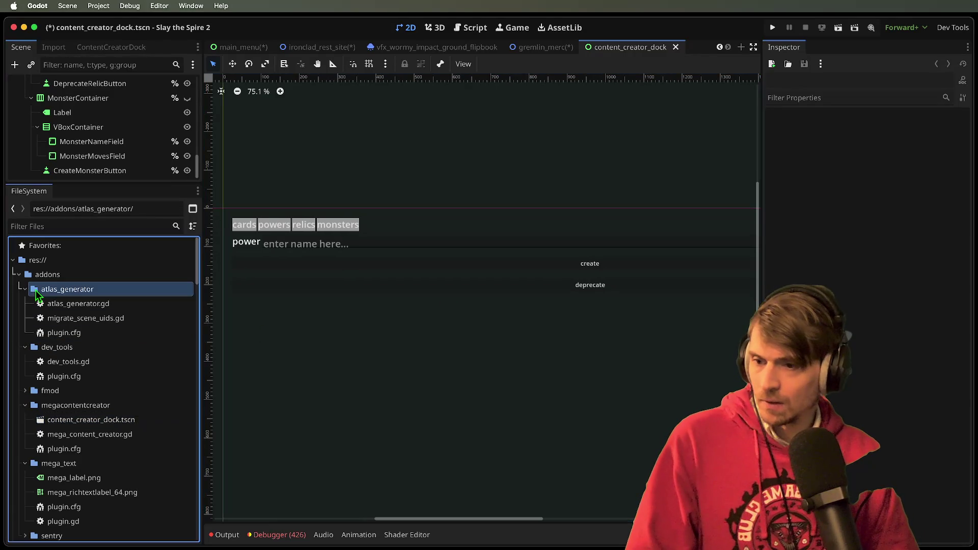
double_click(38, 304)
double_click(53, 334)
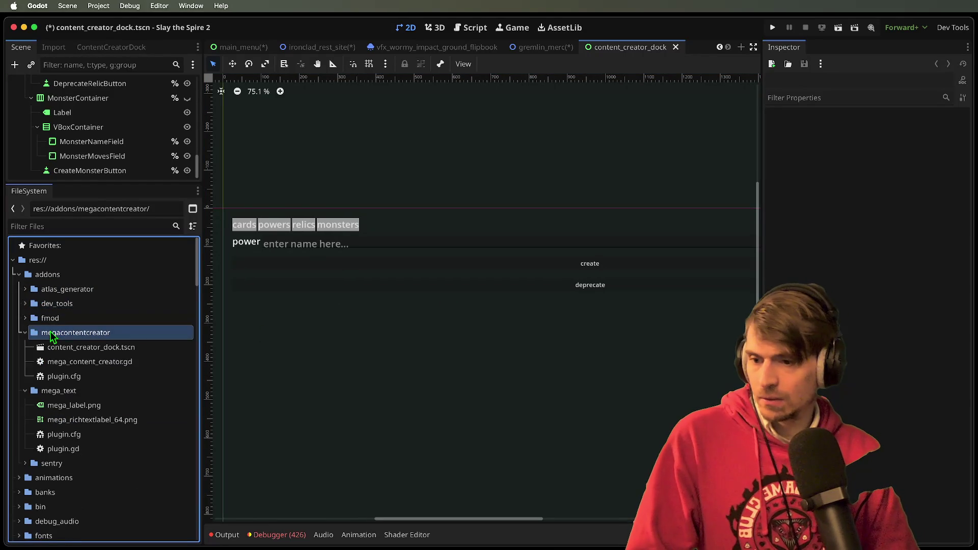
Select the dock's VBoxContainer, save and launch the game, and dismiss the FmodPlugin.gd load warning
scroll(175, 387, "down", 3)
scroll(102, 392, "down", 3)
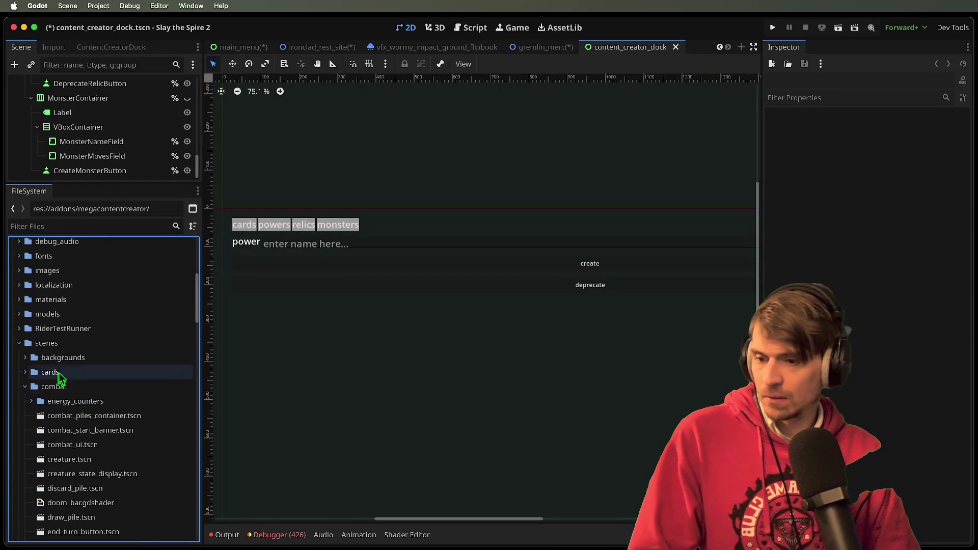
left_click(438, 380)
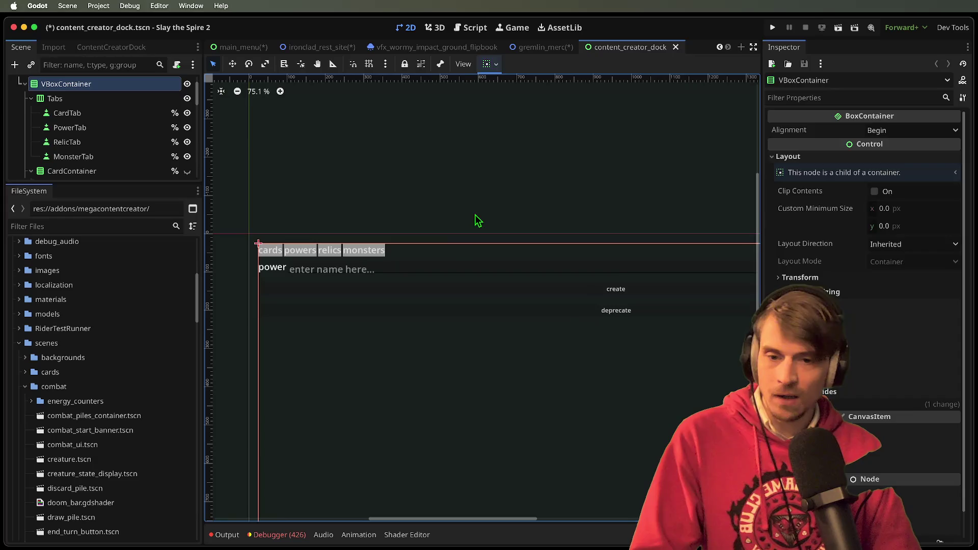
key("ctrl+s")
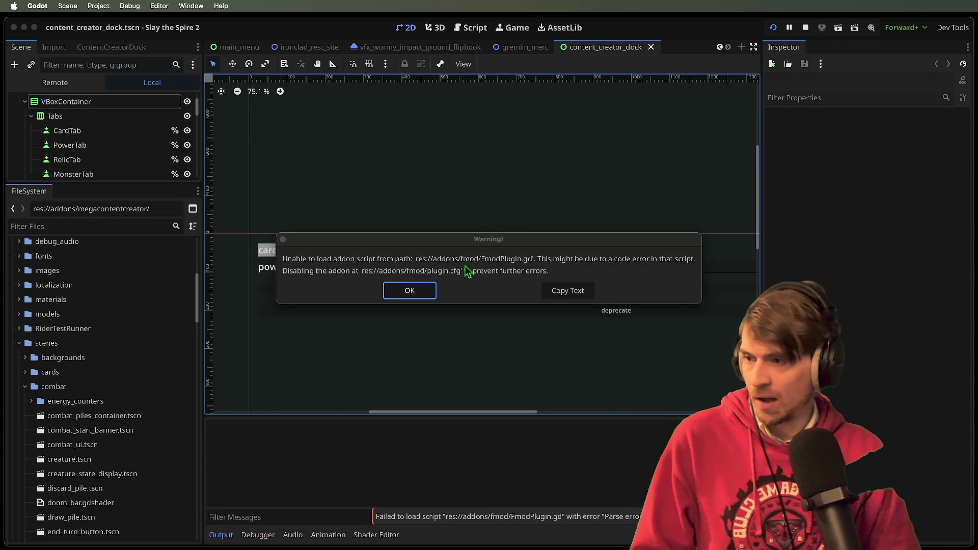
left_click(414, 291)
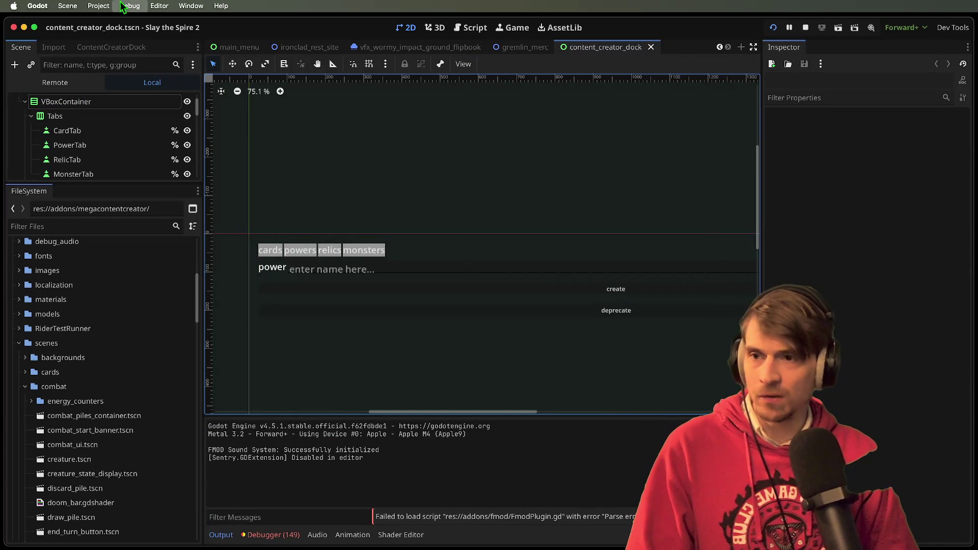
Review the Autoload settings, clear the Output log, rerun the game, and move its debug window aside
left_click(104, 21)
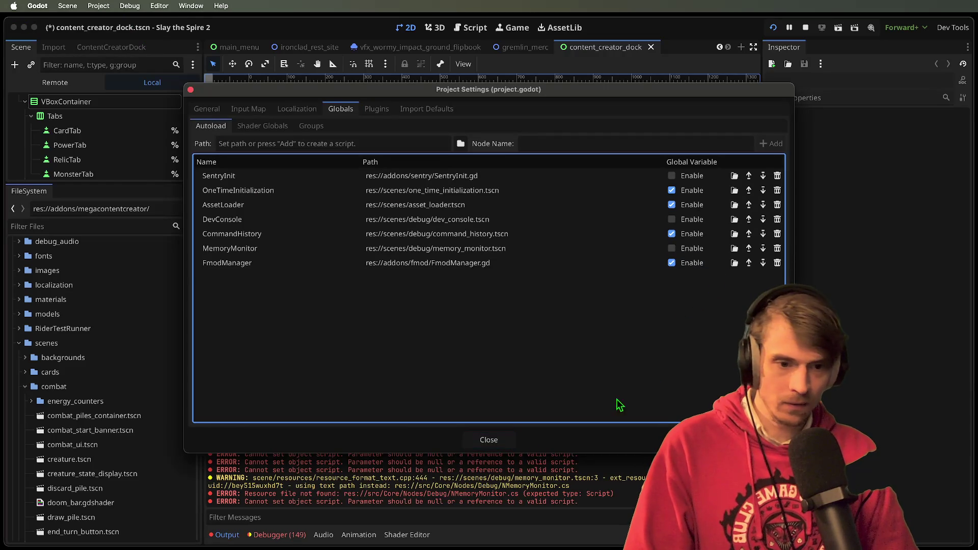
left_click(495, 438)
key("ctrl+alt+k")
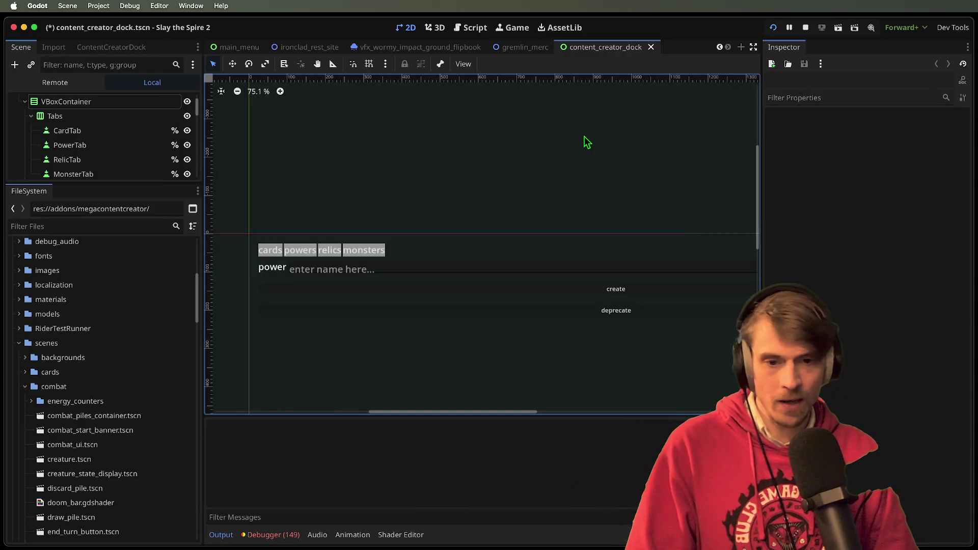
key("ctrl+s")
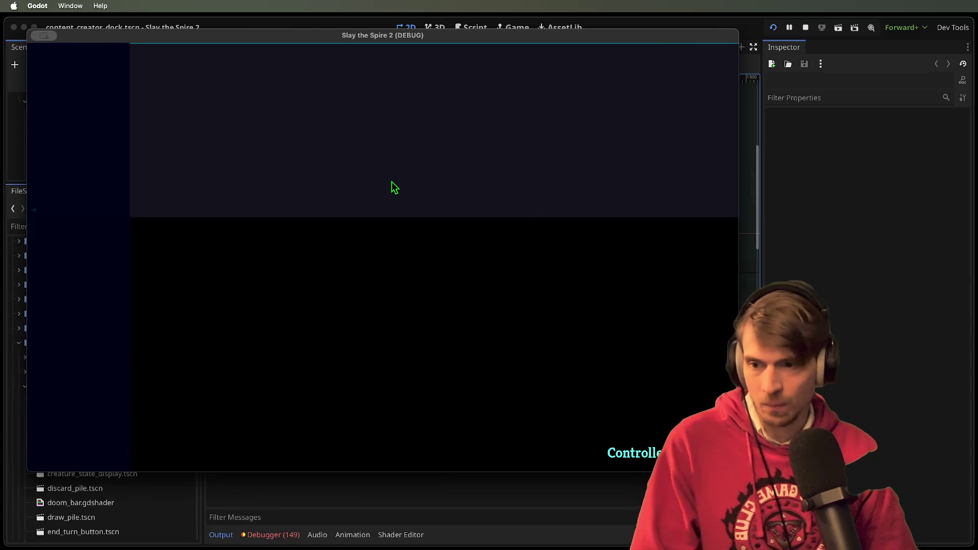
mouse_move(308, 37)
left_mouse_down()
mouse_move(353, 51)
mouse_move(581, 43)
mouse_move(479, 29)
mouse_move(413, 79)
mouse_move(428, 51)
left_mouse_up()
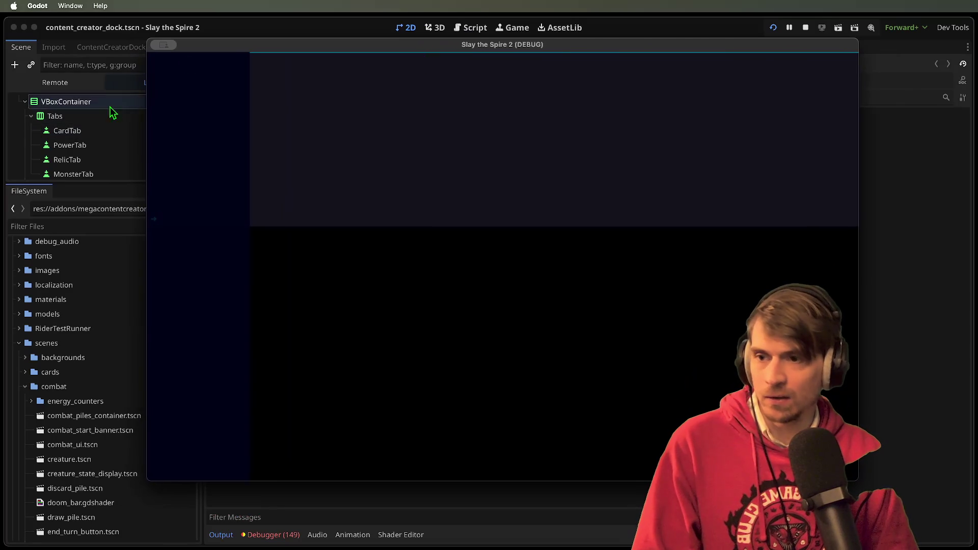
left_click(74, 84)
Place the editor beside the game window and enlarge the remote scene tree panel
left_click_drag(973, 115, 463, 122)
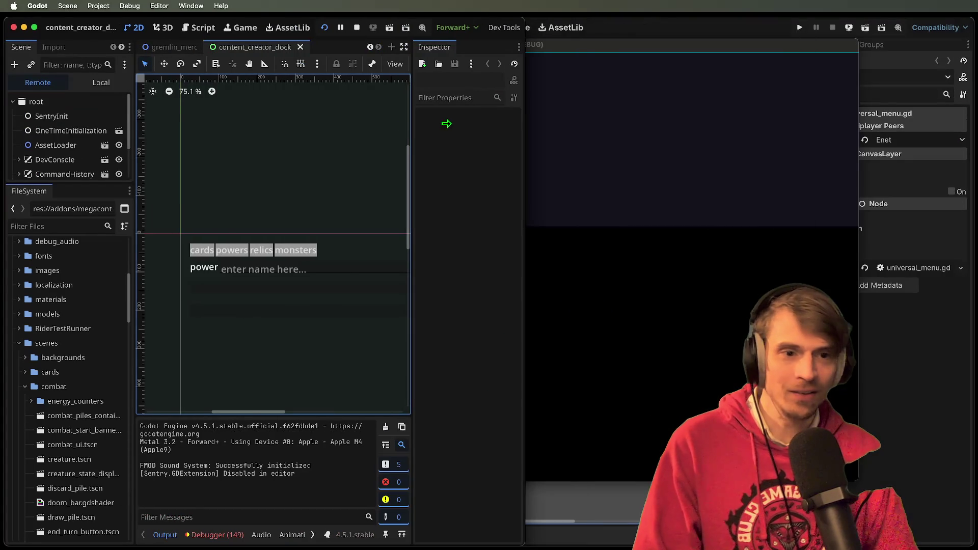
left_click_drag(574, 54, 683, 47)
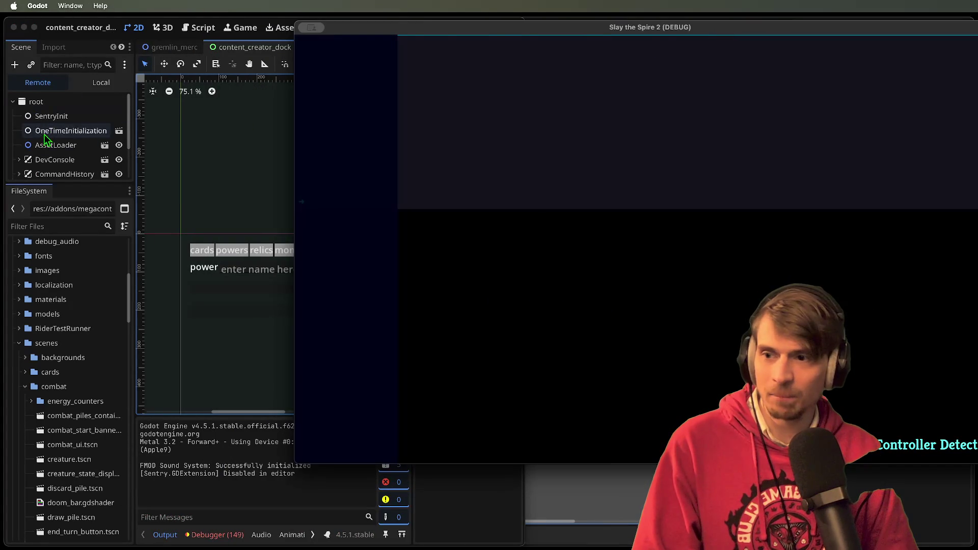
left_click(51, 159)
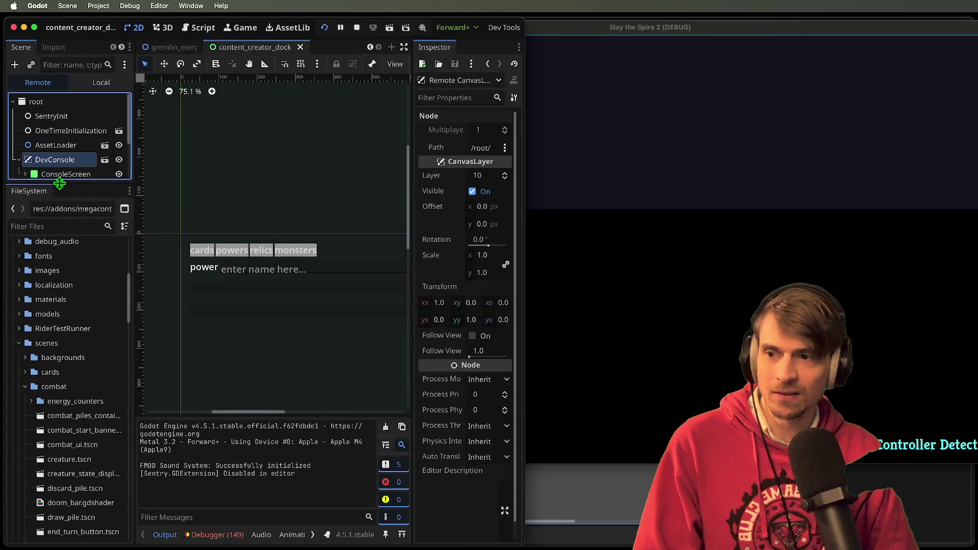
left_click_drag(60, 184, 61, 413)
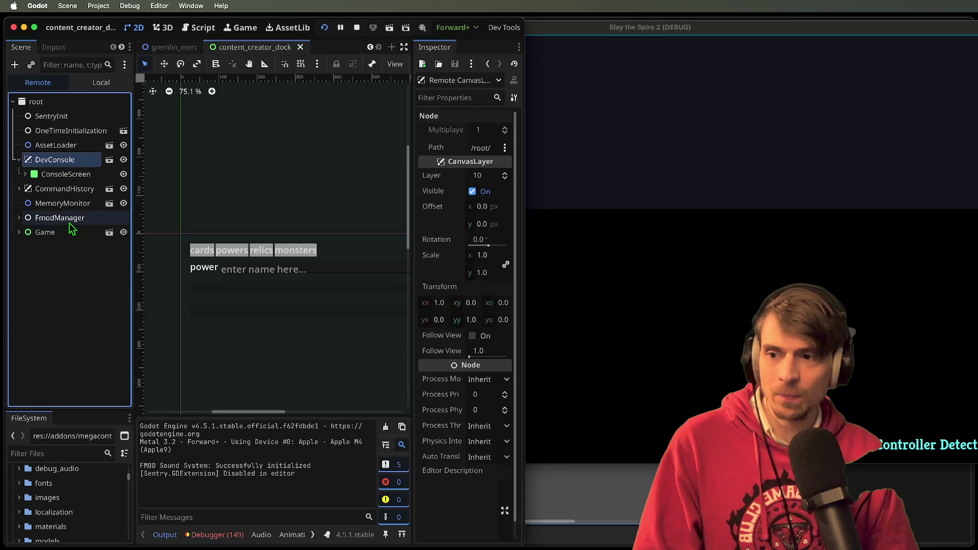
Hide MemoryMonitor, CommandHistory, ConsoleScreen, DevConsole and AssetLoader in the remote tree, then expand Game
left_click(123, 203)
left_click(123, 188)
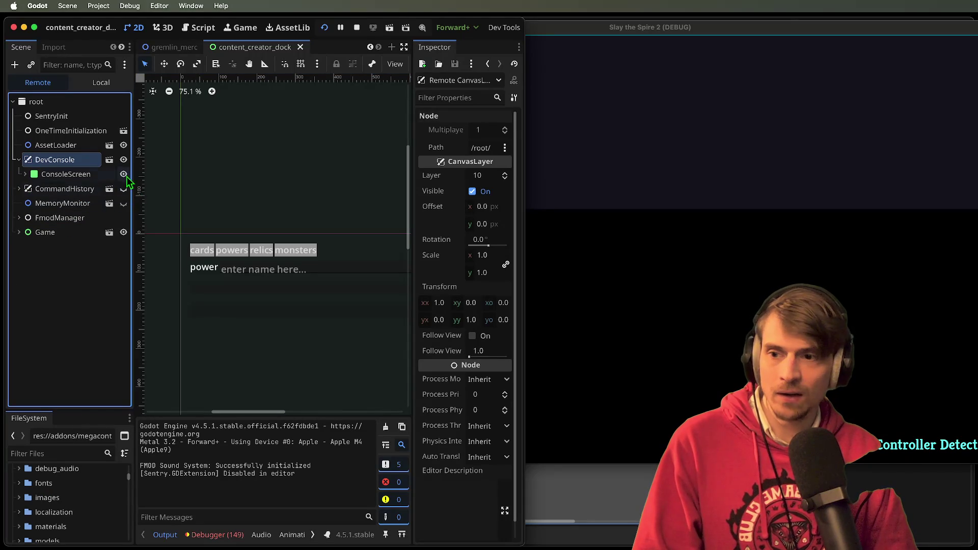
left_click(123, 174)
left_click(124, 160)
left_click(123, 146)
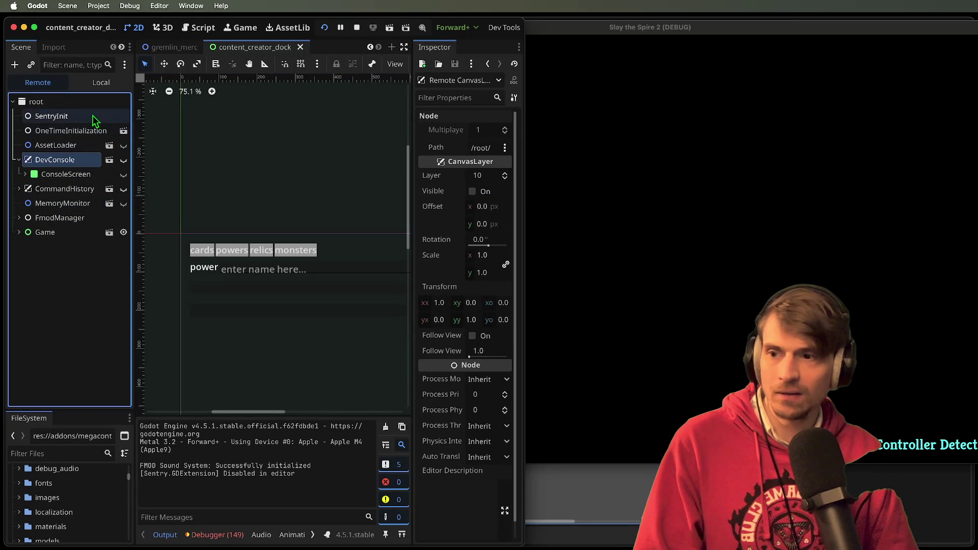
left_click(54, 233)
scroll(77, 283, "down", 5)
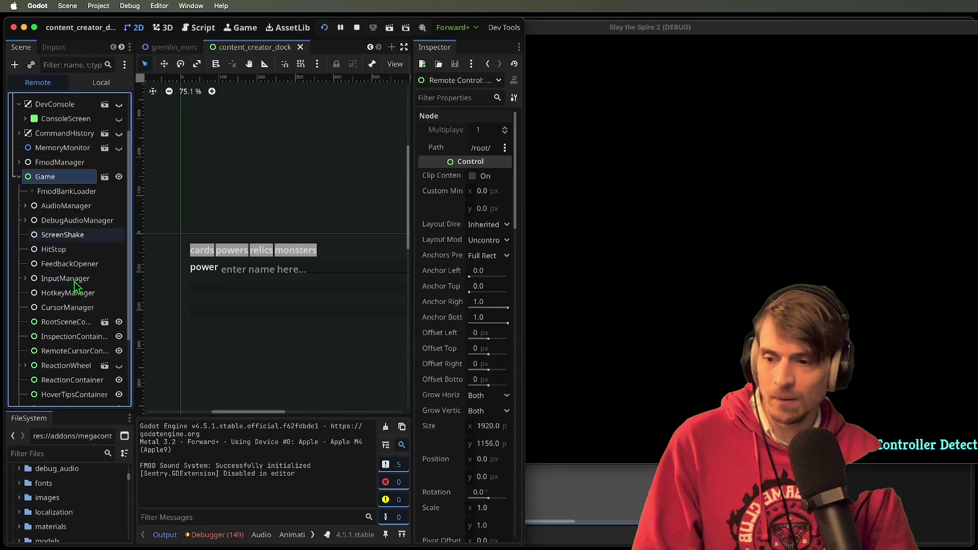
scroll(76, 285, "up", 5)
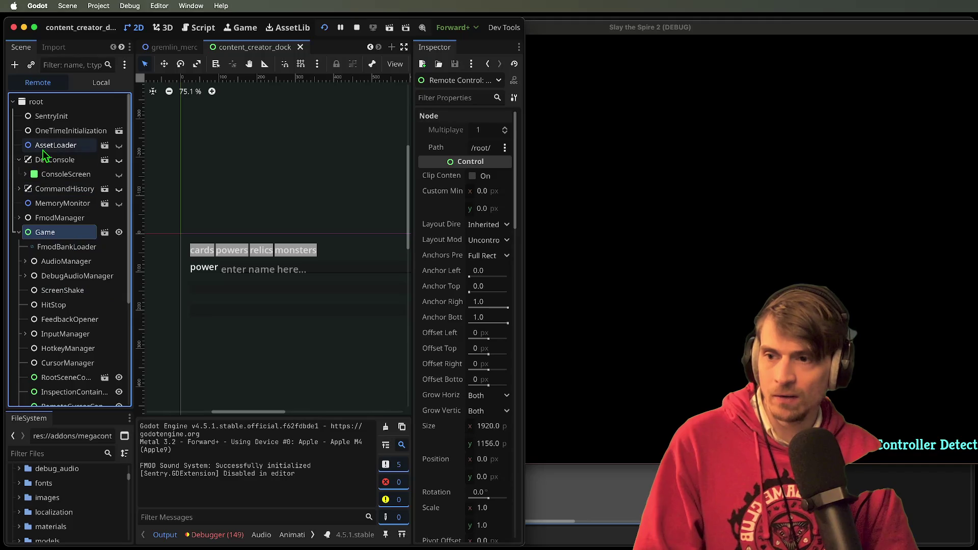
Show DevConsole and ConsoleScreen again, then expand and inspect their InputContainer and OutputContainer nodes
left_click(120, 160)
left_click(119, 175)
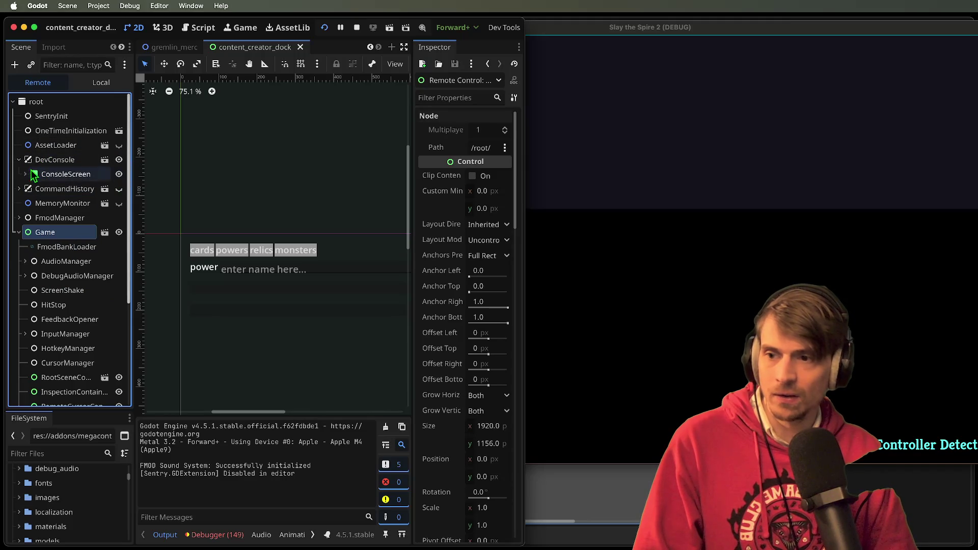
left_click(25, 174)
left_click(71, 203)
left_click(31, 203)
left_click(76, 232)
left_click(37, 232)
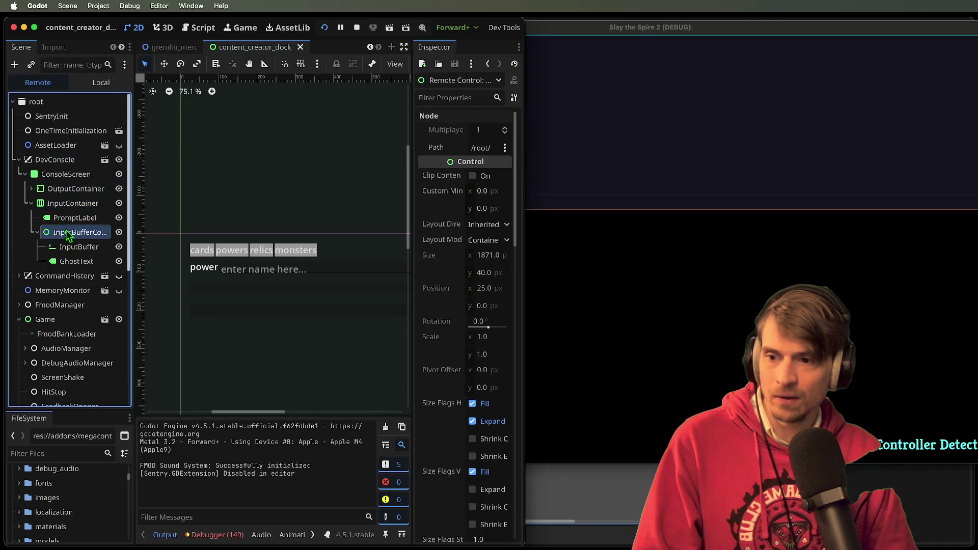
left_click(75, 218)
left_click(31, 189)
left_click(76, 188)
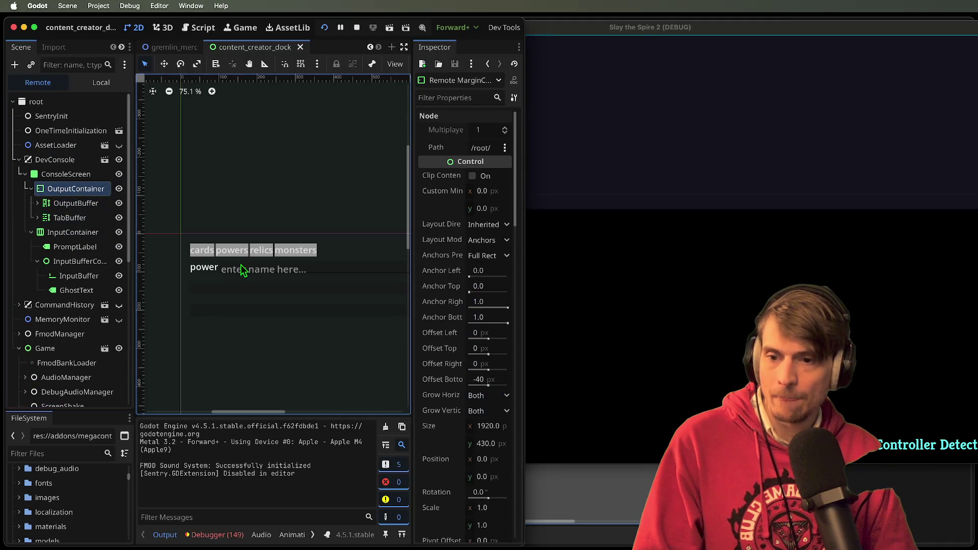
Type 'eferfawefa' into the running game's console prompt, then collapse DevConsole in the editor
left_click(683, 201)
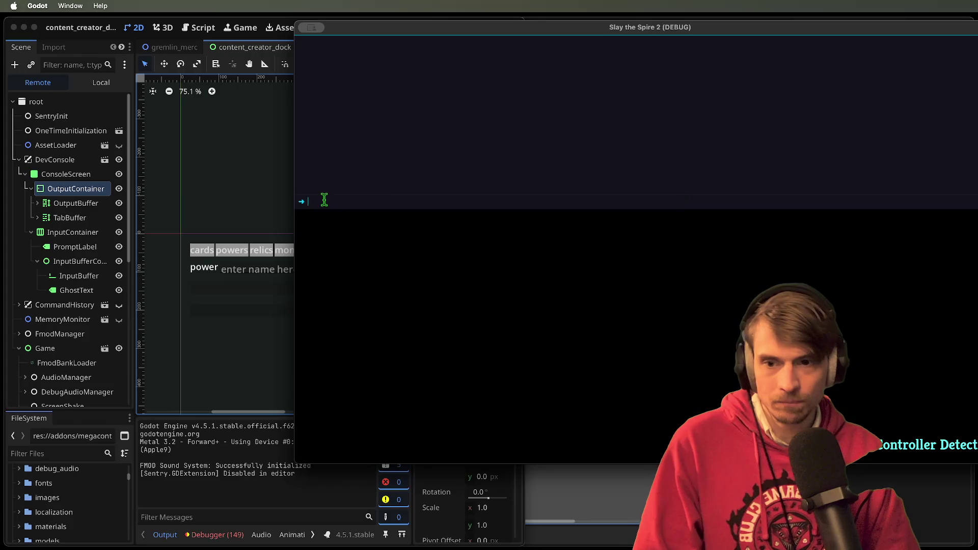
type("eferfawefaf")
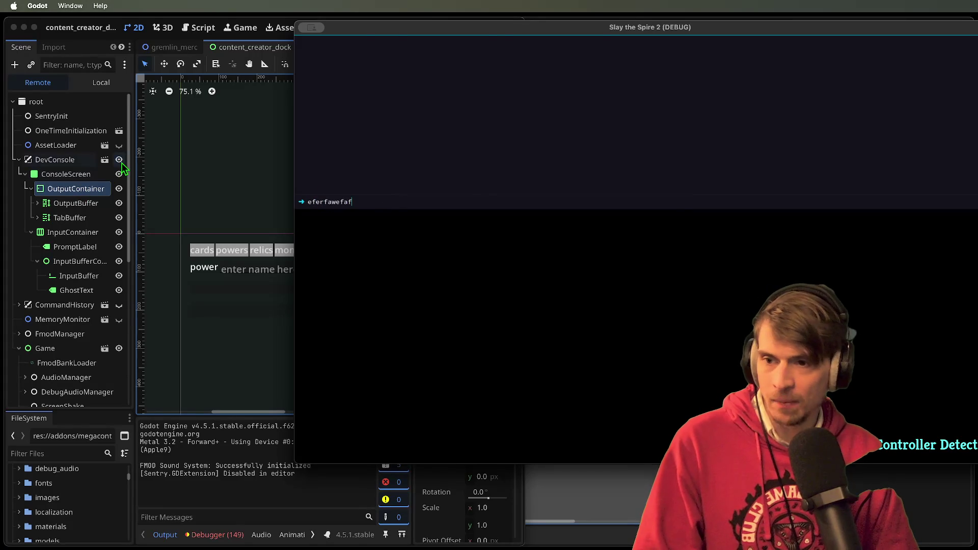
left_click(118, 160)
left_click(796, 146)
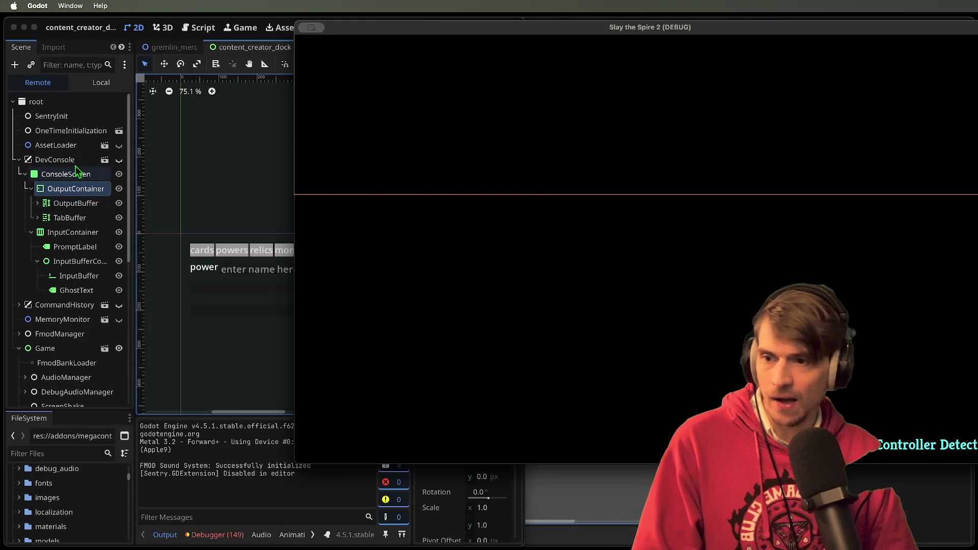
left_click(54, 159)
left_click(19, 160)
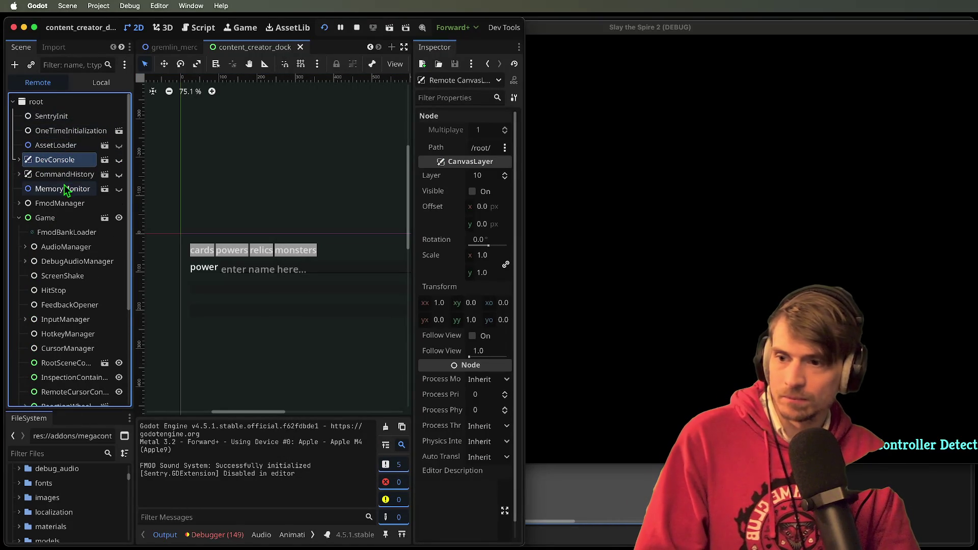
Enlarge the remote tree panel further and maximize the editor over the game window
scroll(79, 252, "down", 3)
scroll(79, 253, "down", 5)
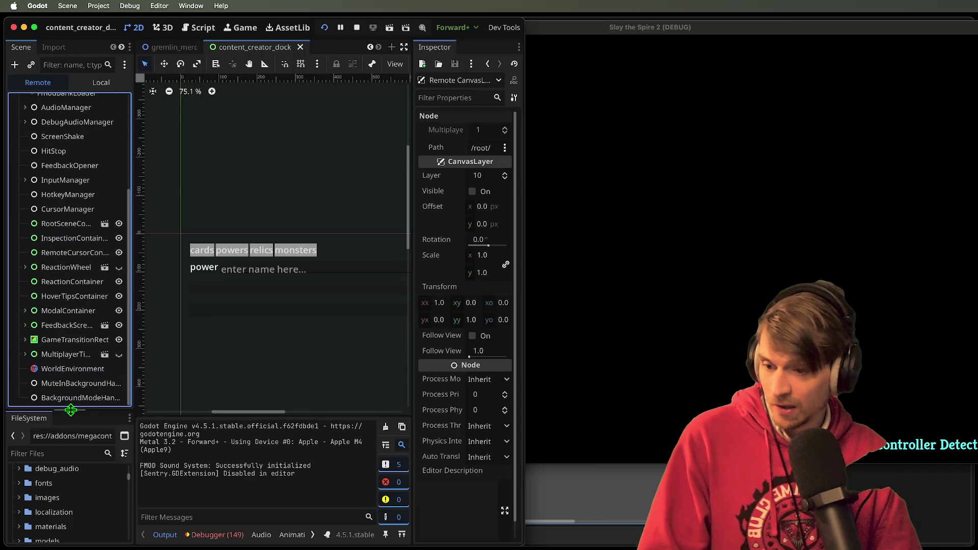
left_click_drag(66, 412, 48, 480)
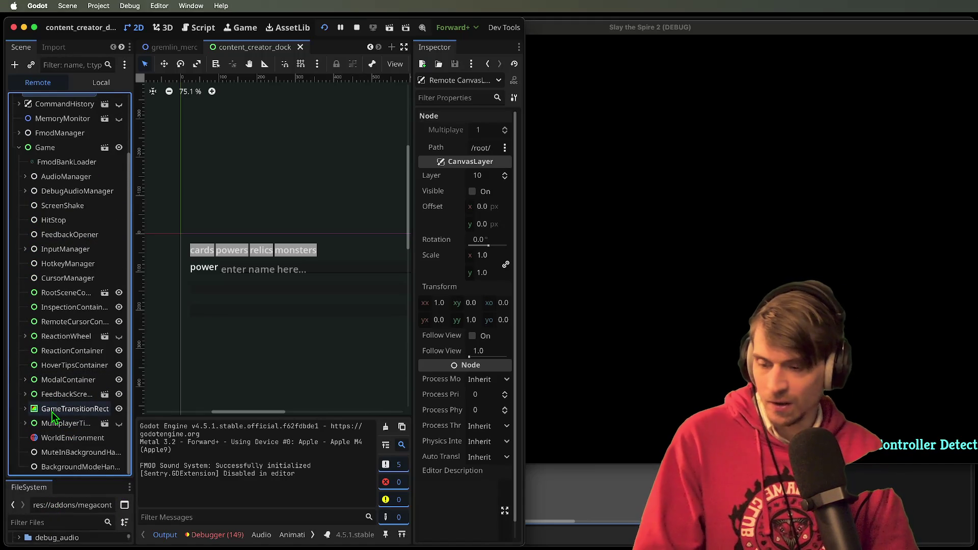
scroll(255, 311, "up", 6)
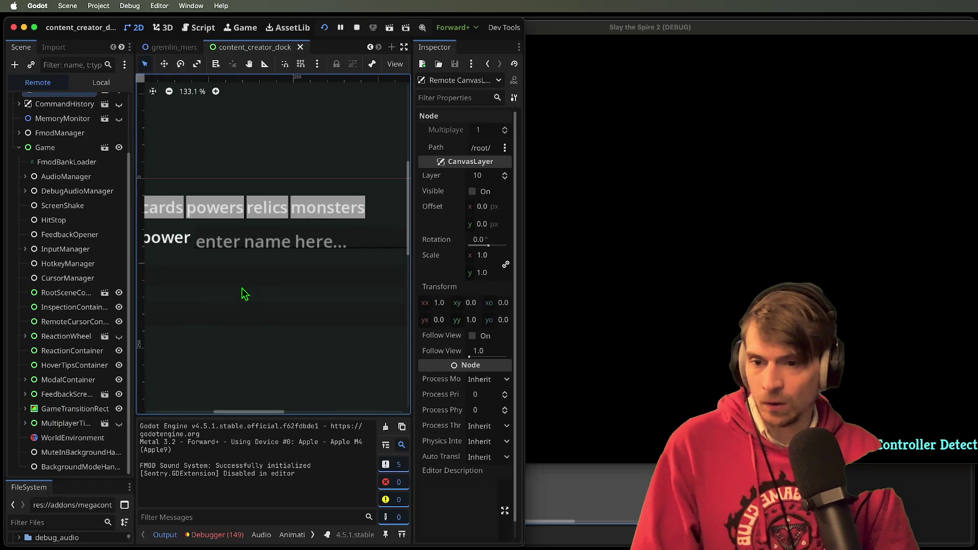
double_click(525, 152)
scroll(475, 202, "down", 2)
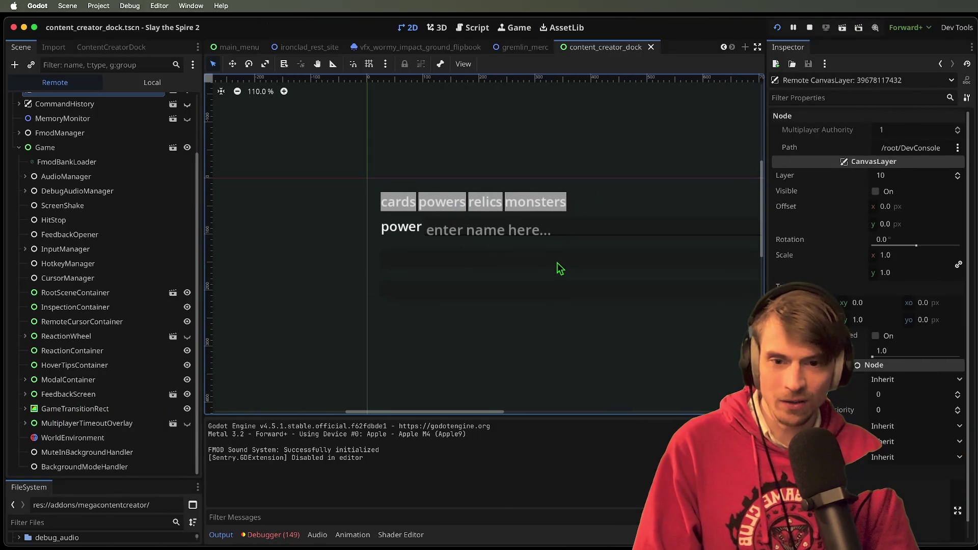
Collapse the remote Game node and switch the Scene dock to the Local tree
scroll(127, 224, "up", 3)
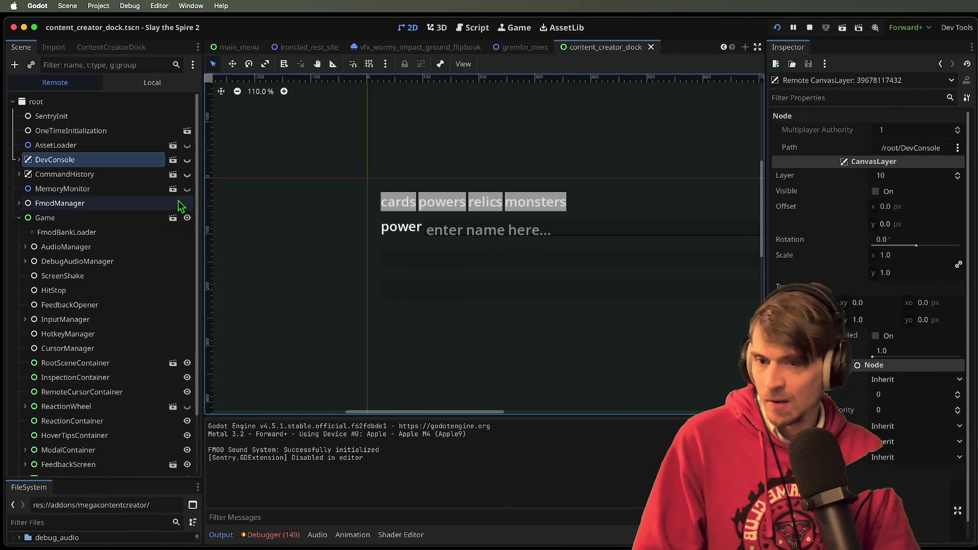
left_click(19, 218)
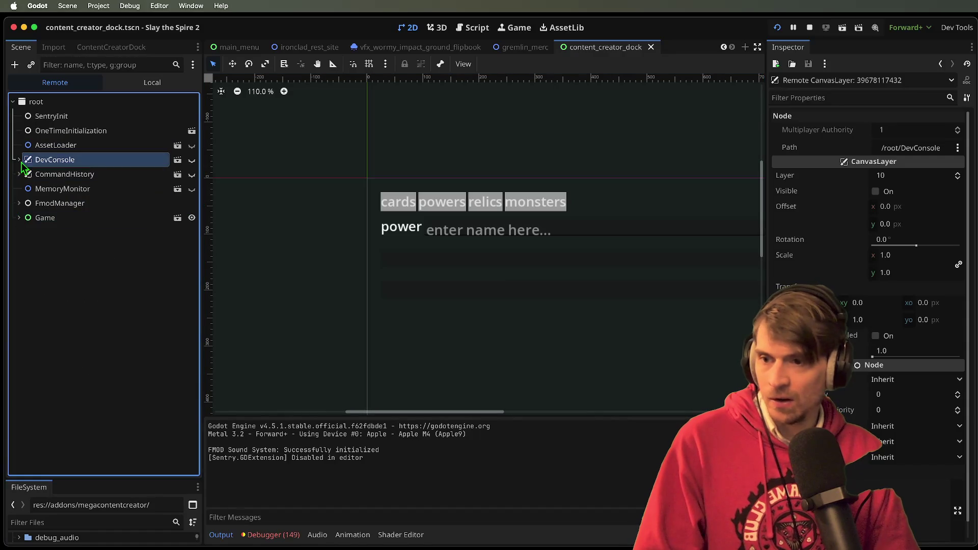
left_click(140, 84)
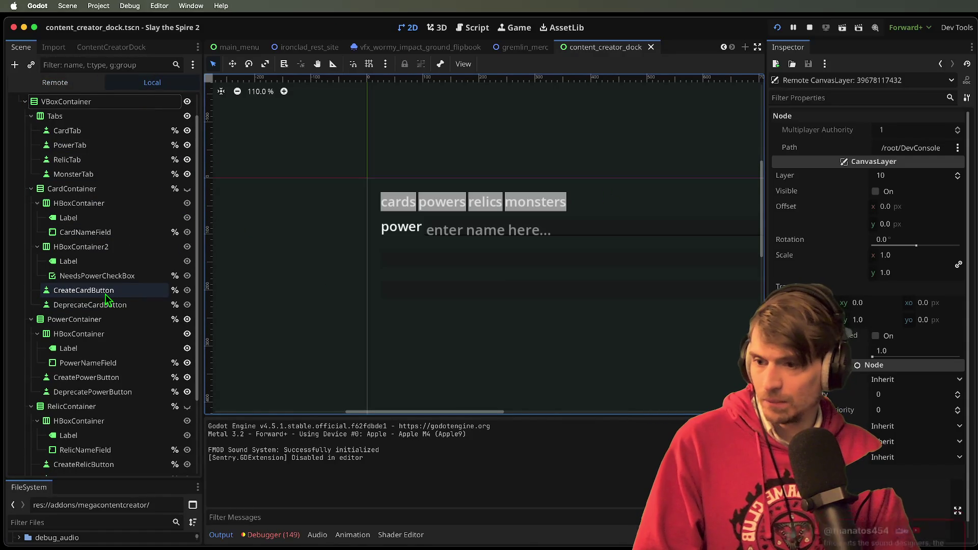
Collapse HBoxContainer2 under CardContainer, select the cards tab button, and switch to the Script view
left_click(65, 247)
key("Left")
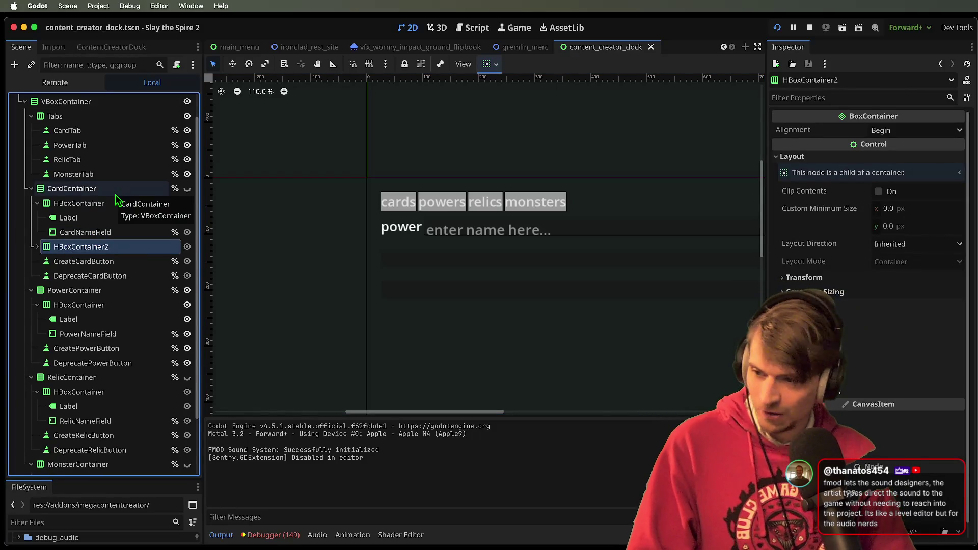
left_click(385, 206)
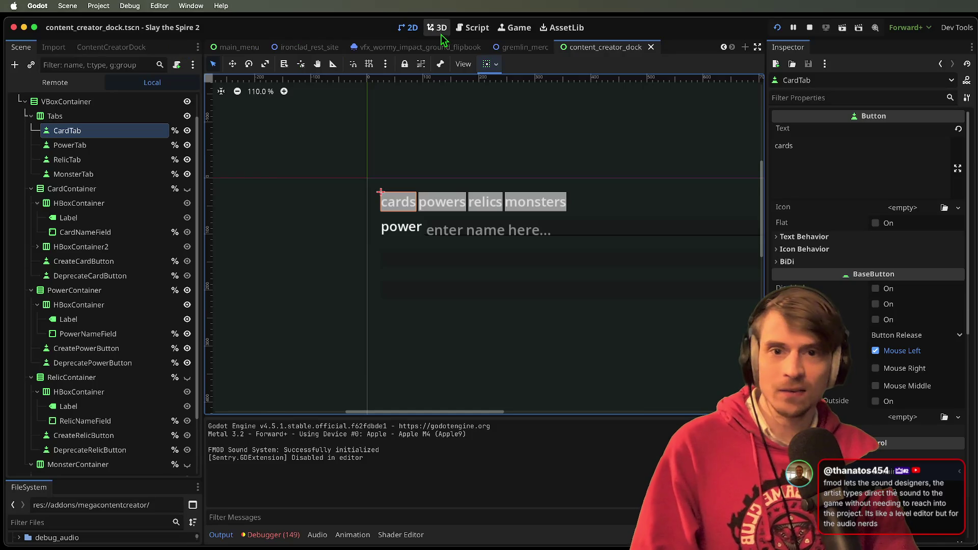
left_click(473, 28)
Read through _enter_tree and setup_dock, highlighting the line that loads the dock scene
left_click(662, 198)
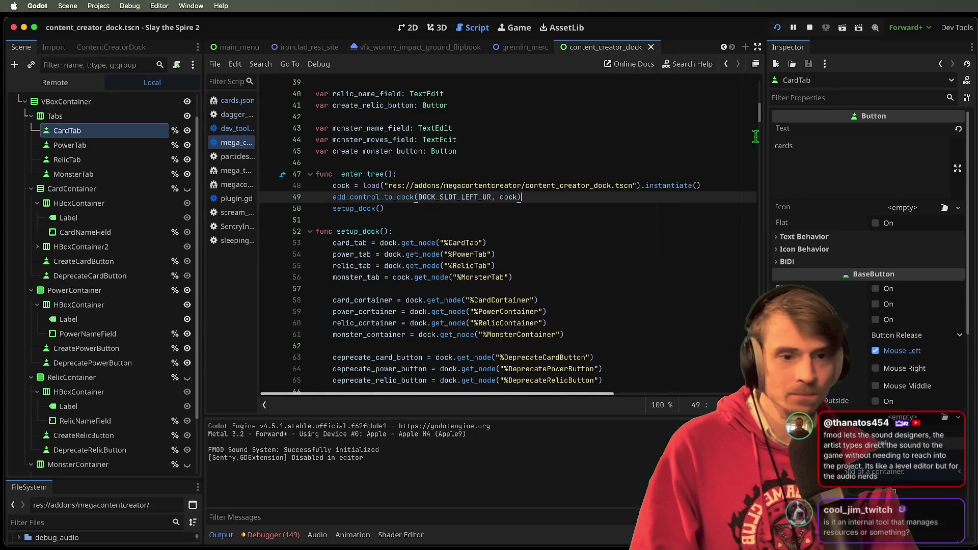
scroll(760, 138, "down", 8)
scroll(759, 139, "up", 5)
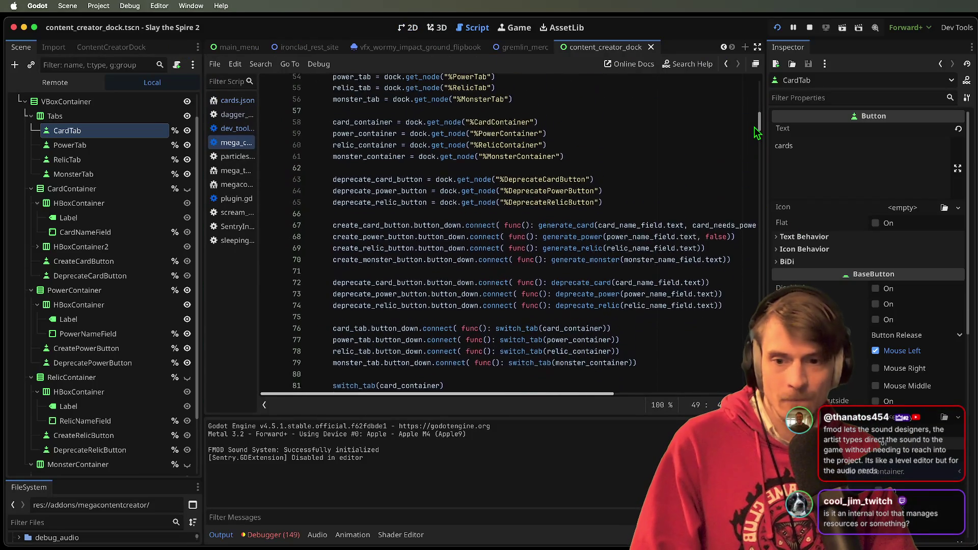
scroll(680, 203, "down", 1)
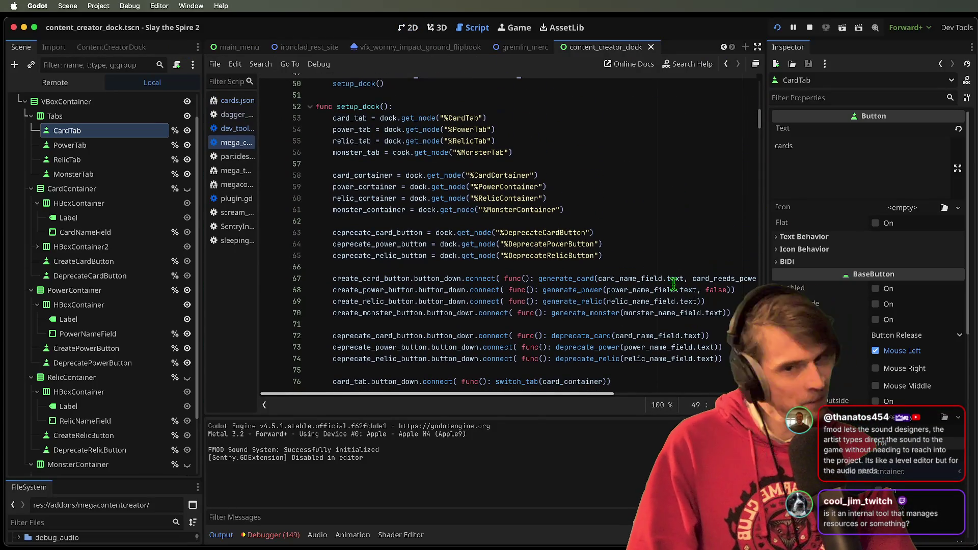
scroll(667, 269, "down", 1)
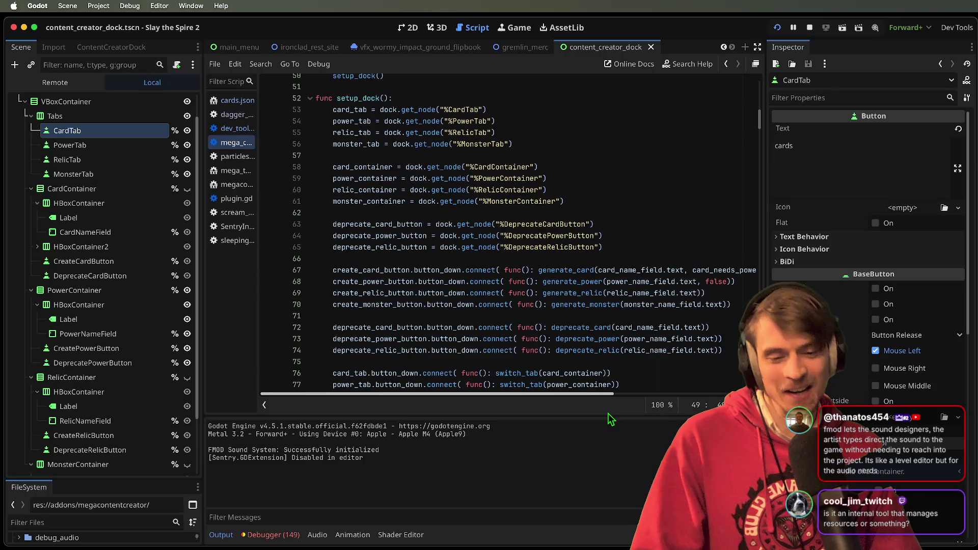
scroll(580, 248, "up", 3)
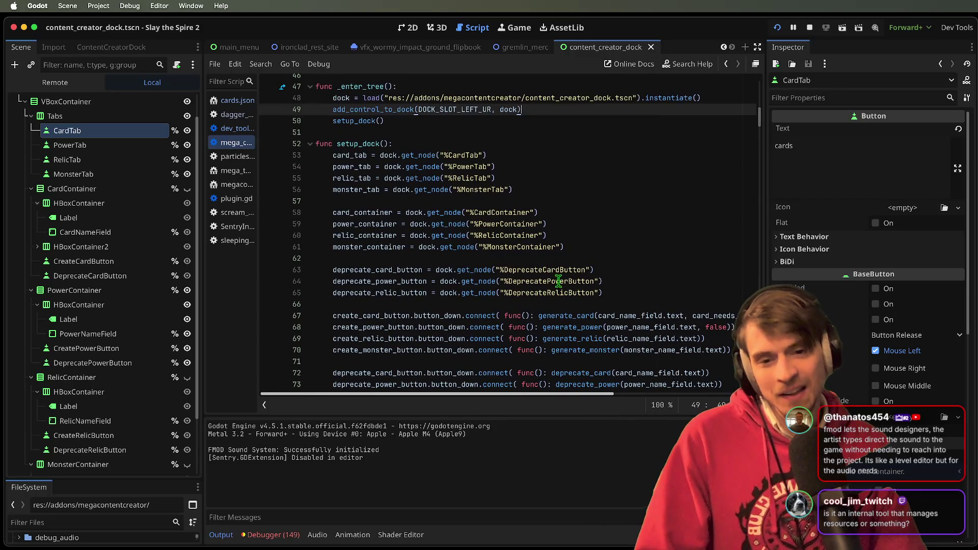
double_click(389, 155)
scroll(597, 168, "up", 8)
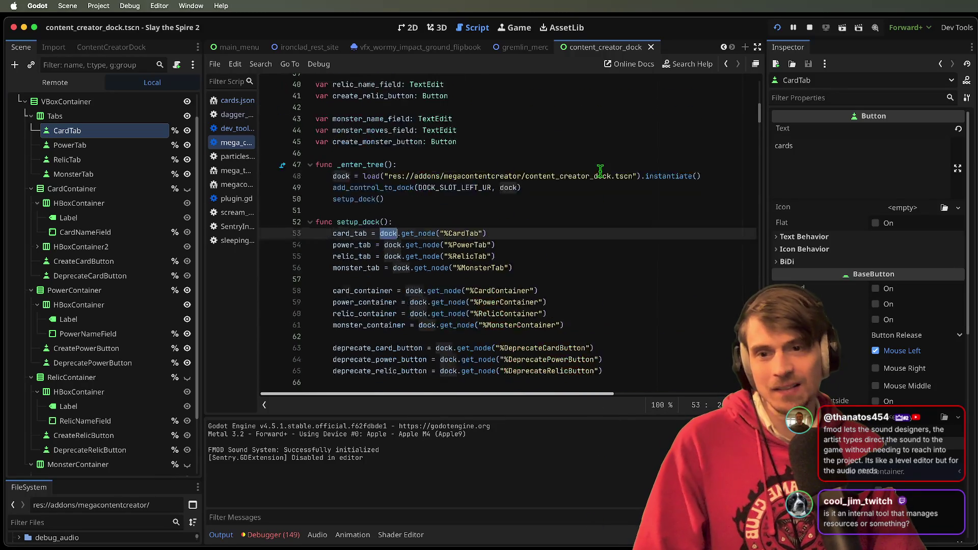
left_click_drag(327, 274, 758, 276)
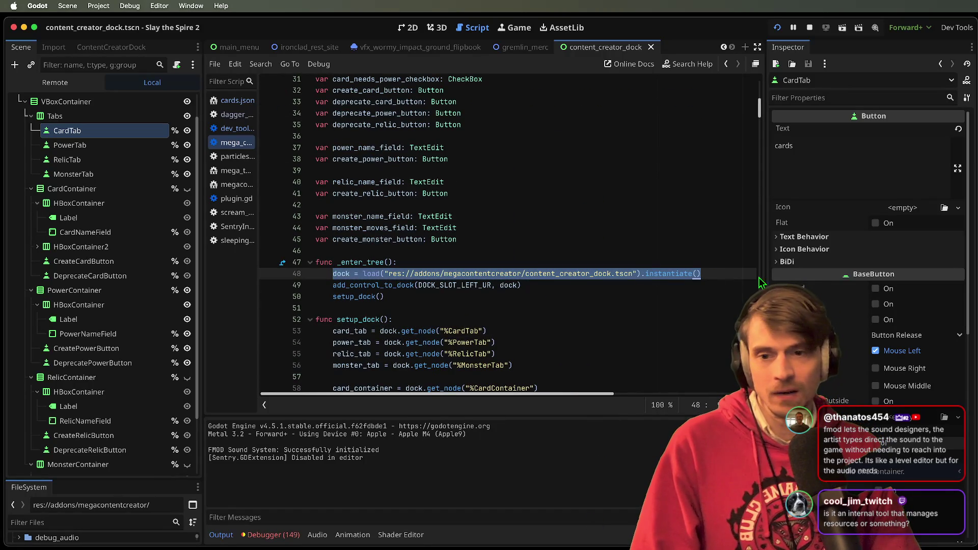
scroll(669, 281, "up", 4)
scroll(510, 243, "down", 4)
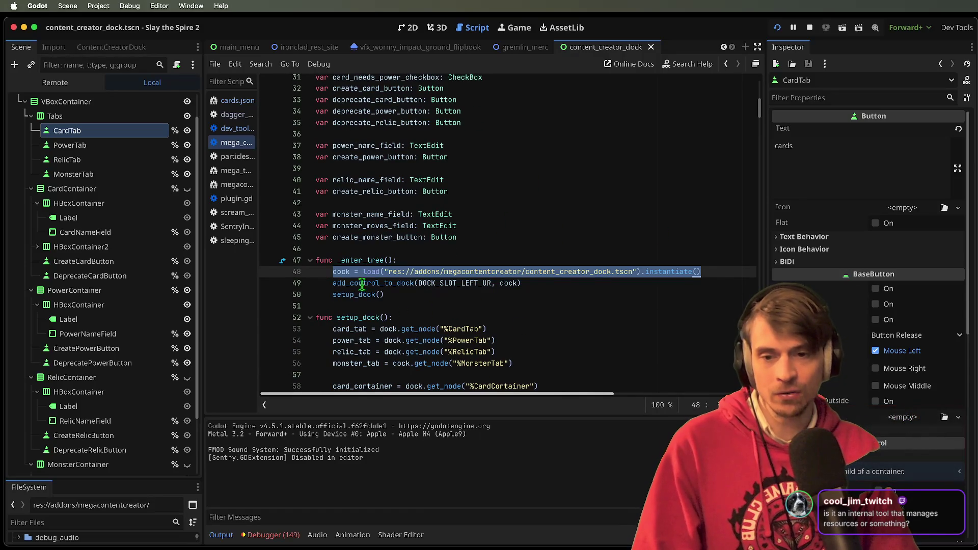
left_click(383, 274)
Follow setup_dock's DeprecateCardButton wiring, then return to the CARD and RELIC template constants
double_click(342, 294)
scroll(592, 238, "down", 7)
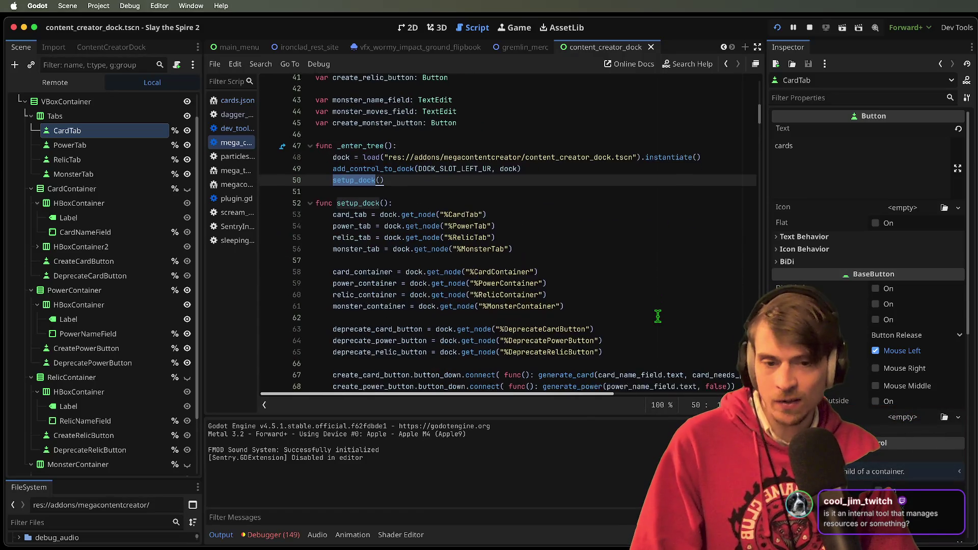
scroll(646, 241, "down", 1)
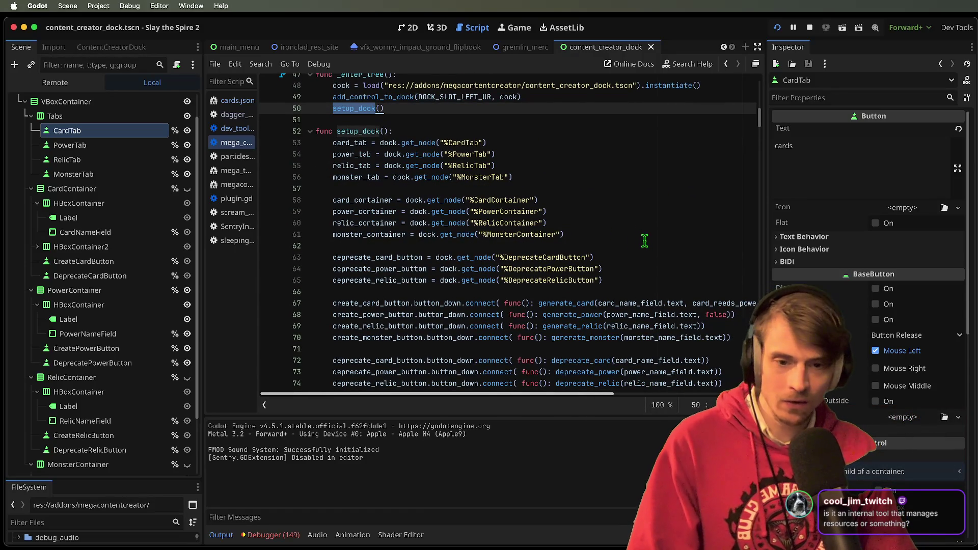
double_click(520, 258)
scroll(560, 326, "down", 7)
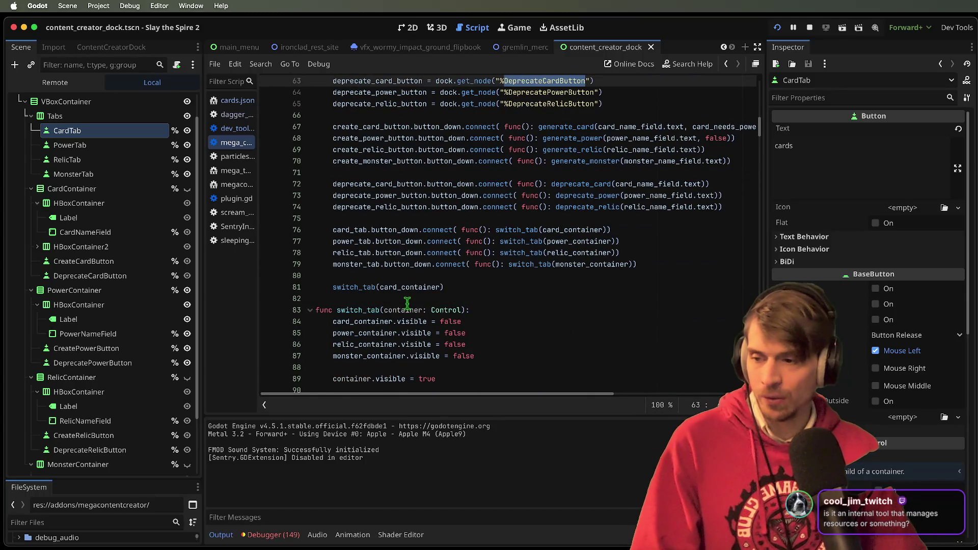
scroll(510, 254, "down", 1)
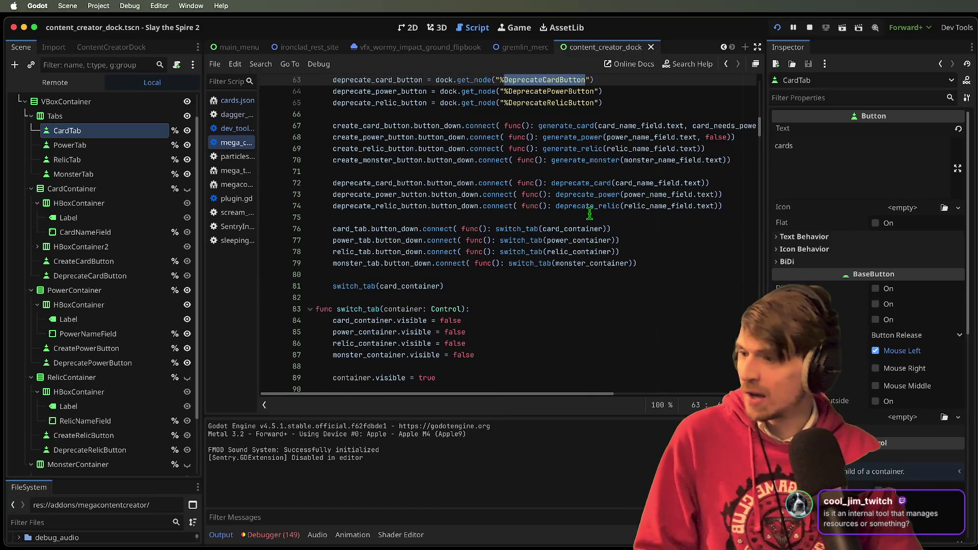
scroll(542, 272, "up", 20)
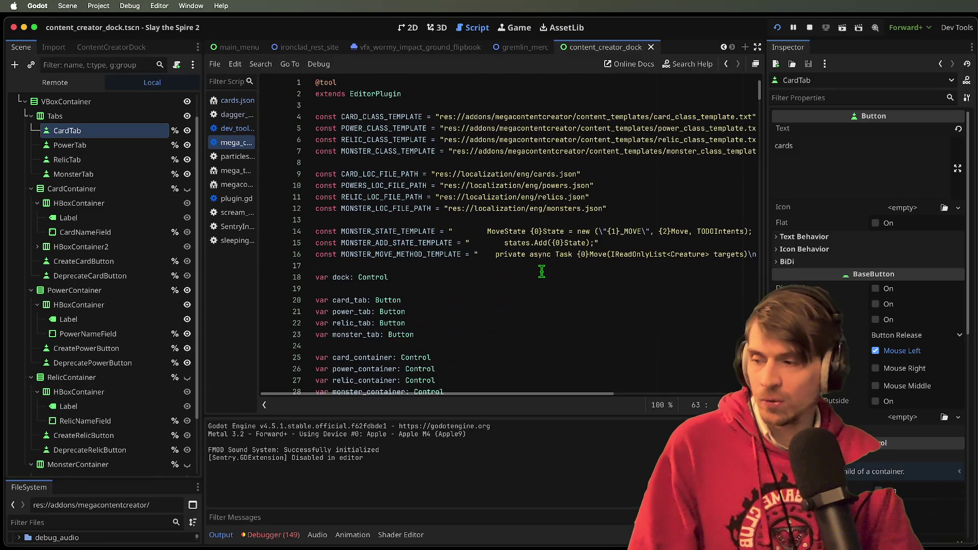
double_click(348, 117)
double_click(362, 139)
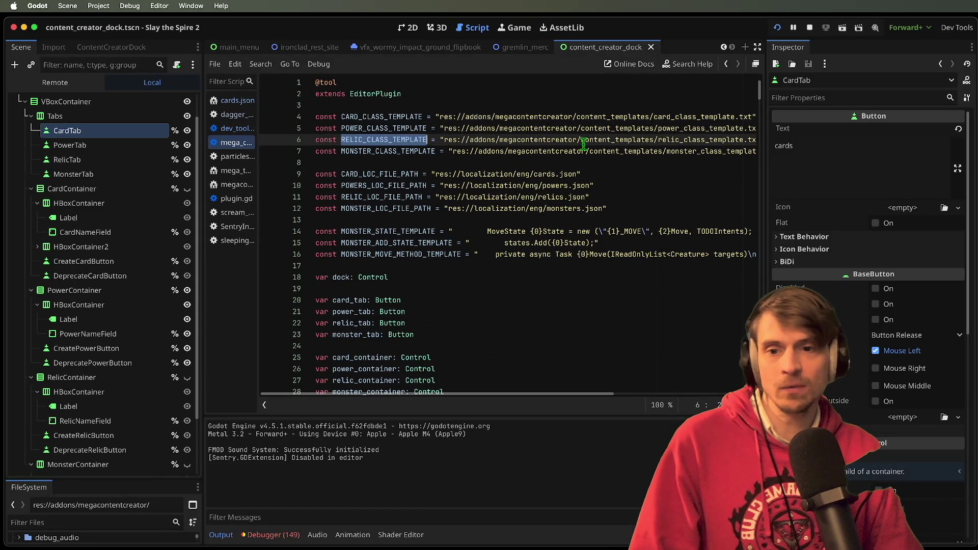
Try the card template path, dismiss the load error, then open cards.json from line 9
left_click(479, 118, "ctrl")
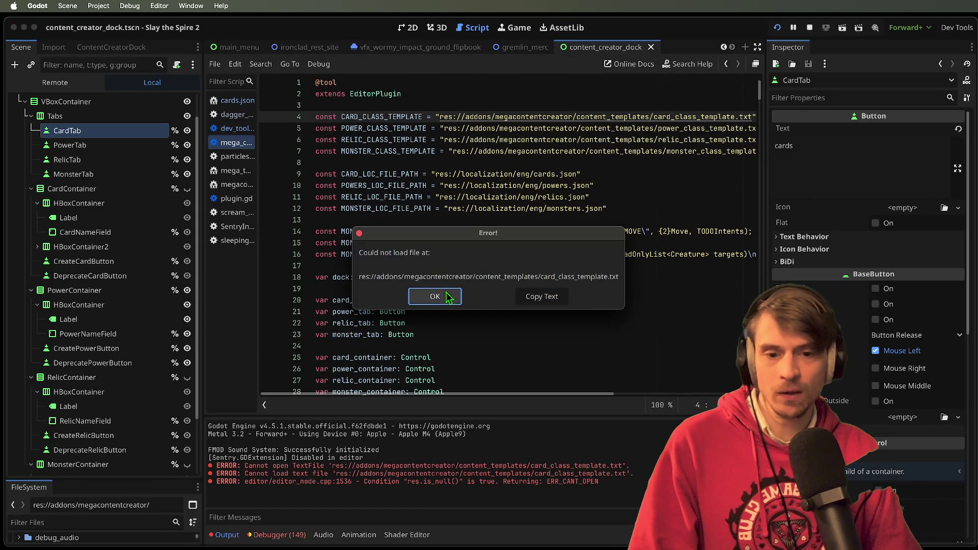
left_click(439, 297)
left_click(506, 179, "ctrl")
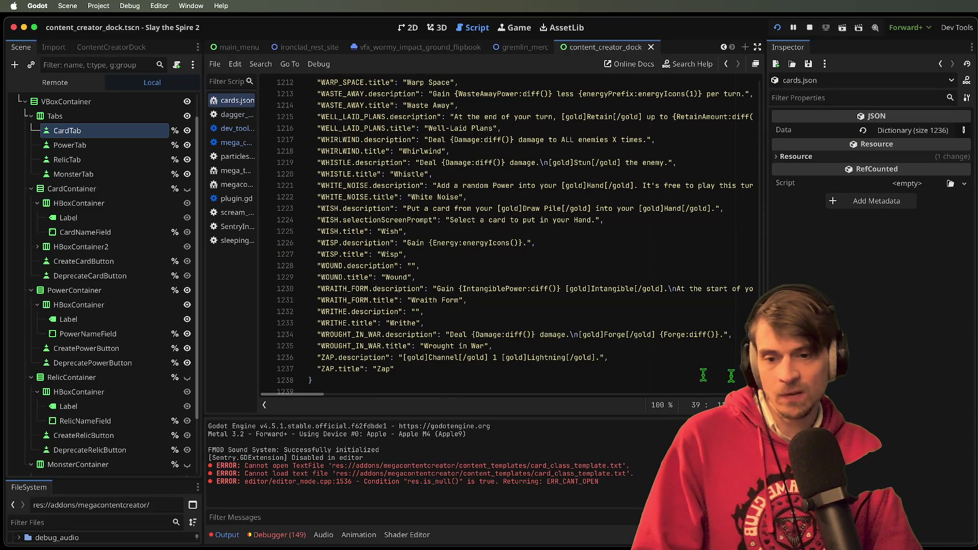
Inspect the final entries, highlighting the [gold] Channel and Lightning markup in ZAP's description
mouse_move(618, 367)
left_mouse_down()
mouse_move(217, 365)
mouse_move(218, 342)
left_mouse_up()
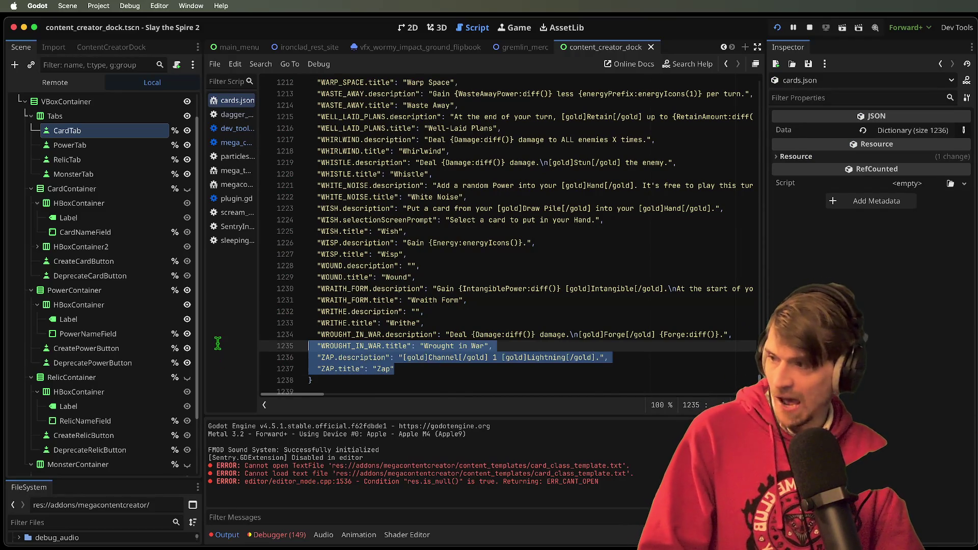
left_click(682, 379)
double_click(415, 358)
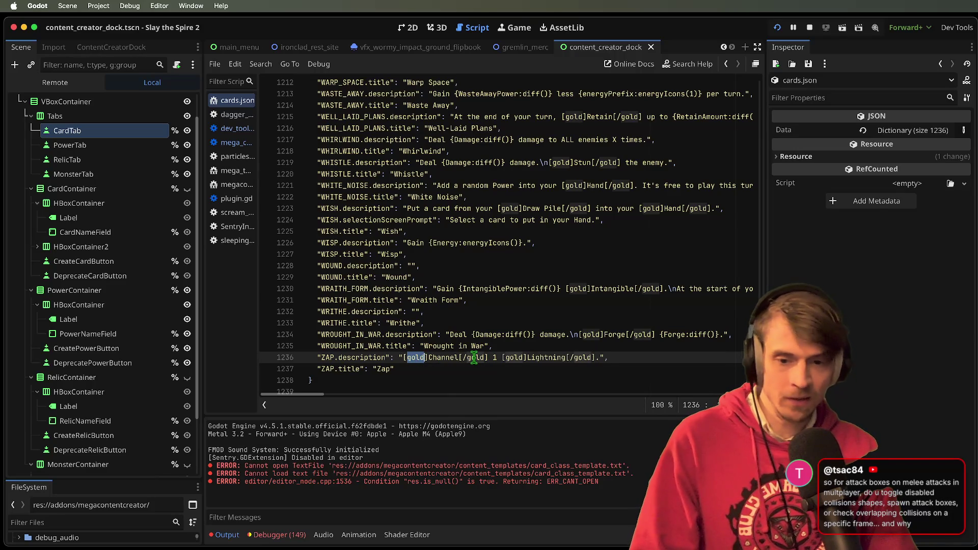
mouse_move(408, 357)
left_mouse_down()
mouse_move(488, 358)
mouse_move(476, 360)
left_mouse_up()
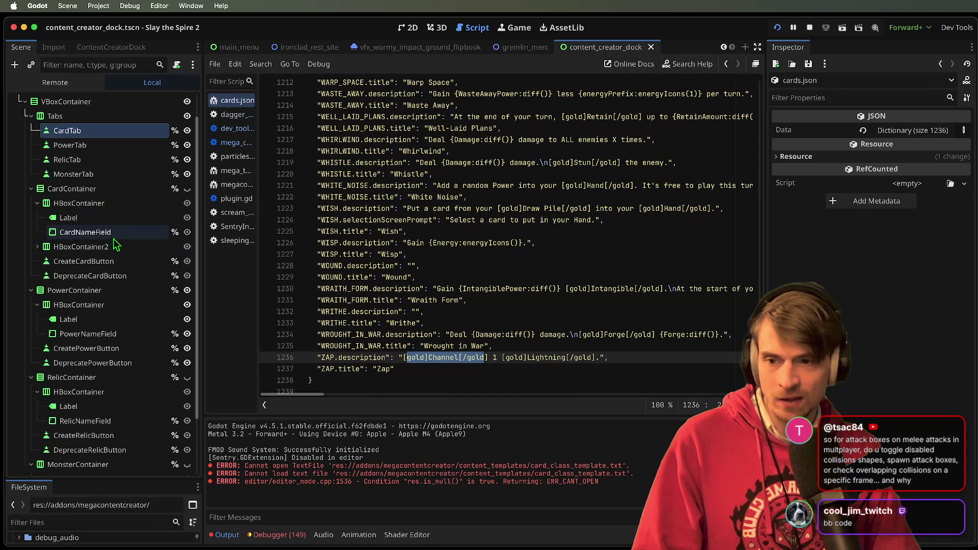
left_click_drag(409, 358, 475, 357)
left_click(411, 358)
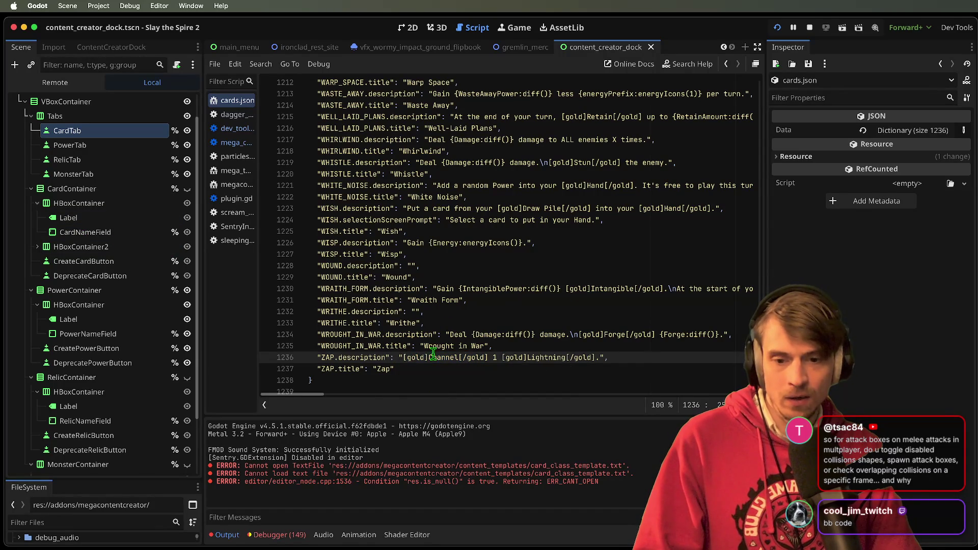
left_click_drag(502, 358, 600, 358)
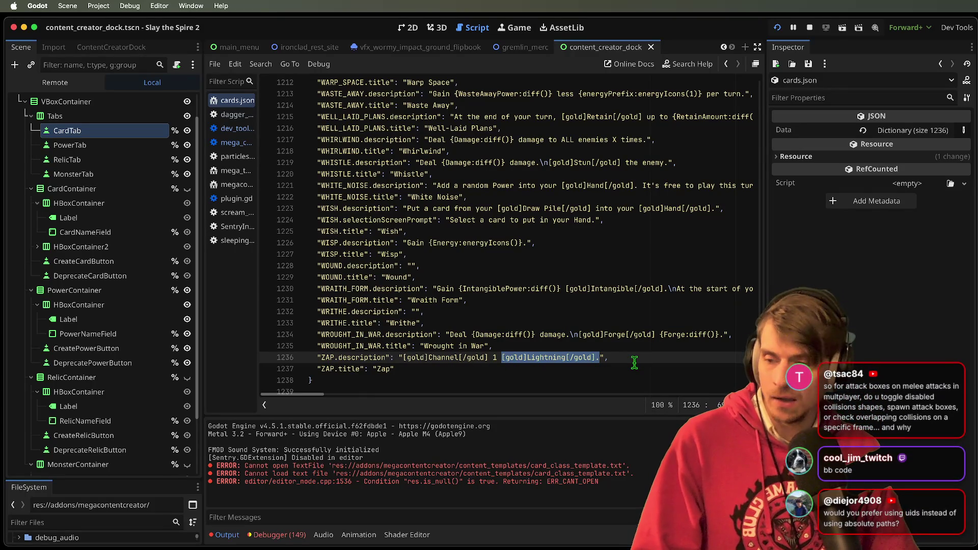
left_click(672, 316)
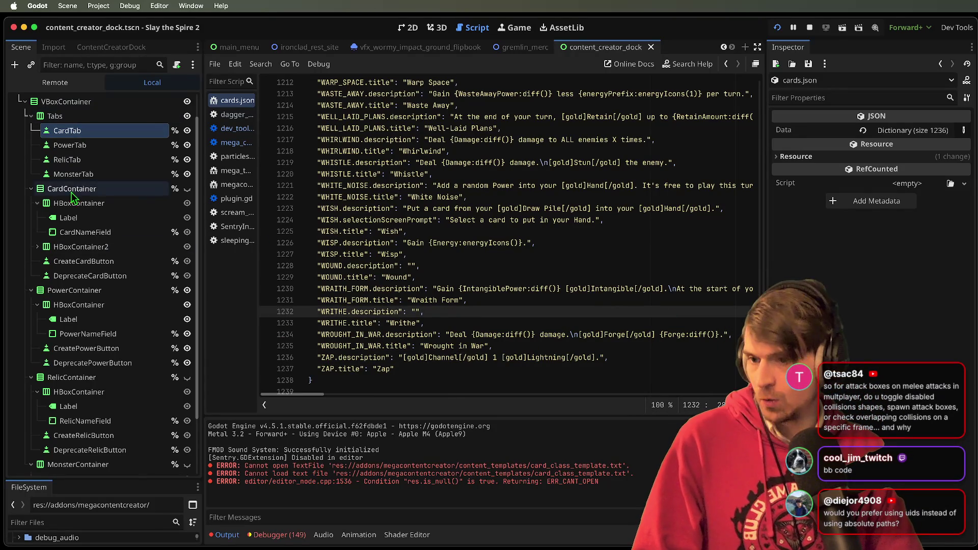
Type '[' into CardNameField's Text property and switch to the Google bbcode results
left_click(85, 232)
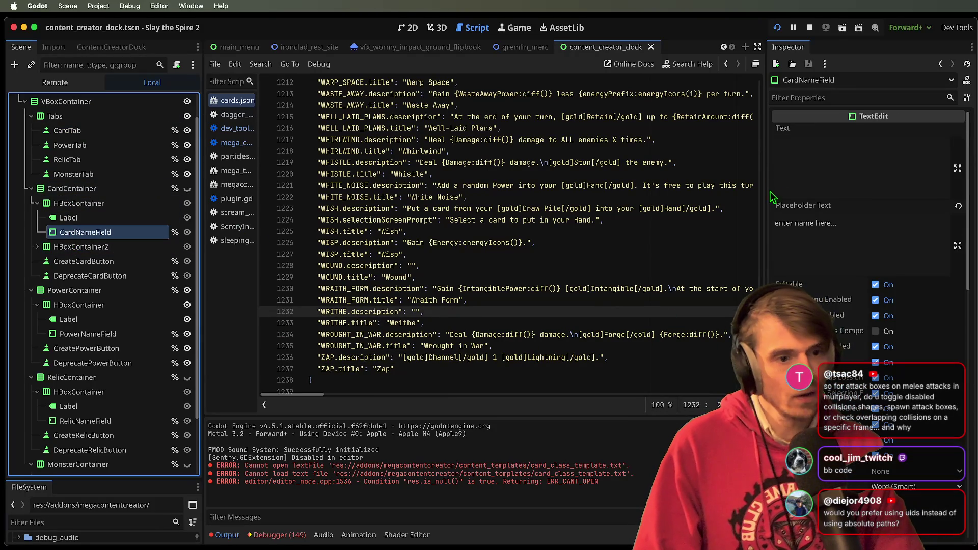
left_click(900, 148)
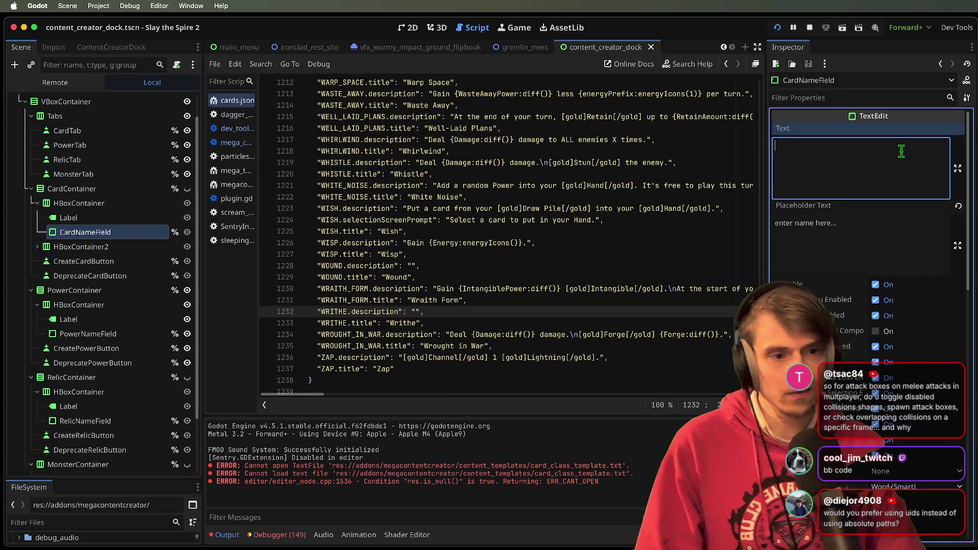
type("[")
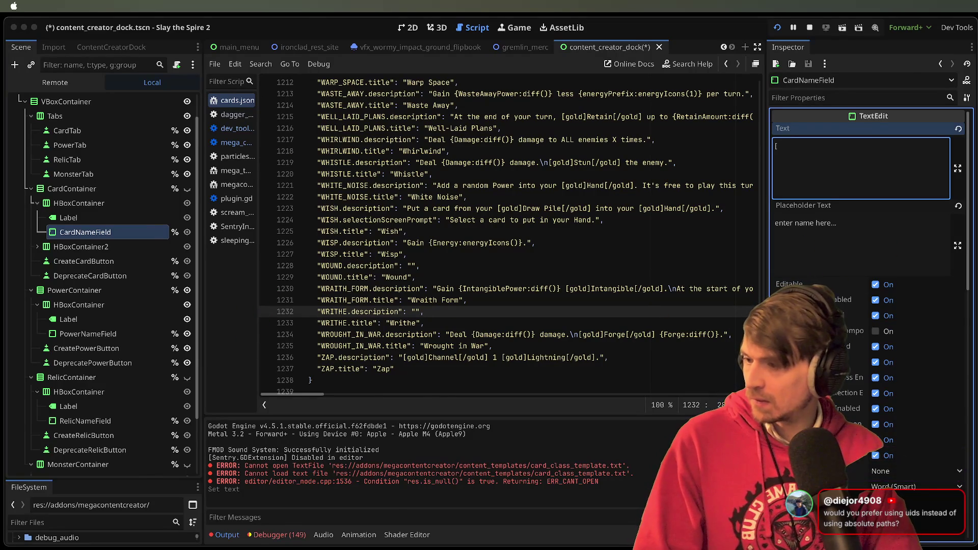
key("super+Tab")
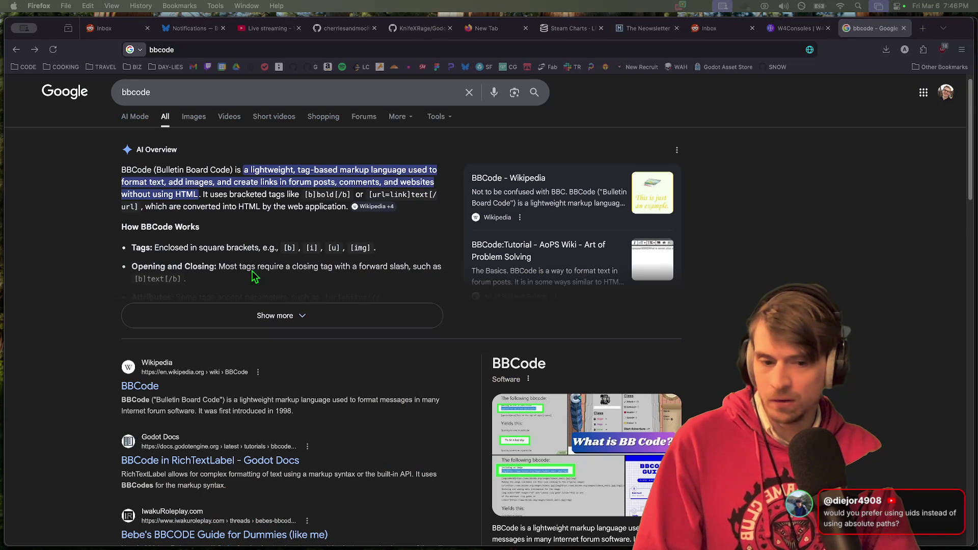
Skim the bbcode results, then return to Godot with the caret on the WRAITH_FORM.title line
scroll(251, 259, "down", 2)
scroll(240, 255, "up", 2)
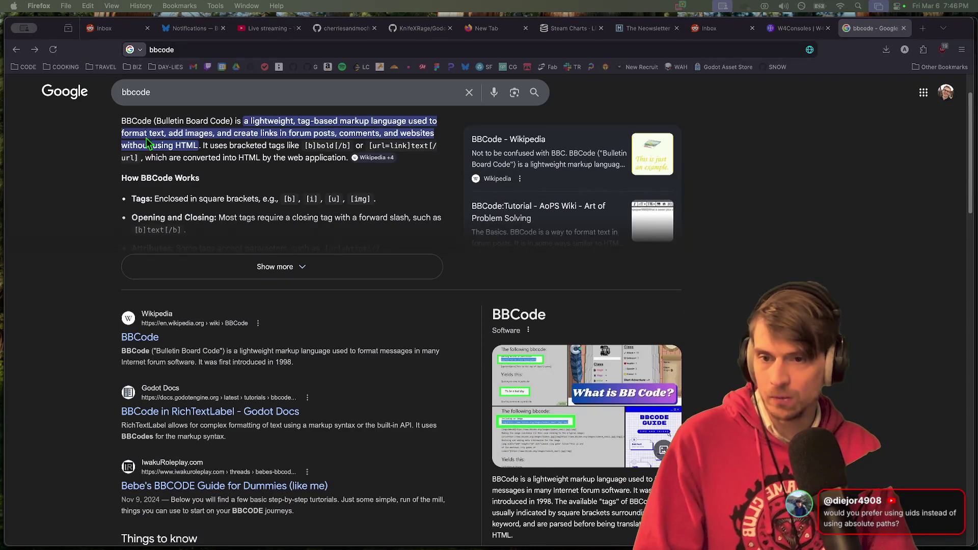
key("super+Tab")
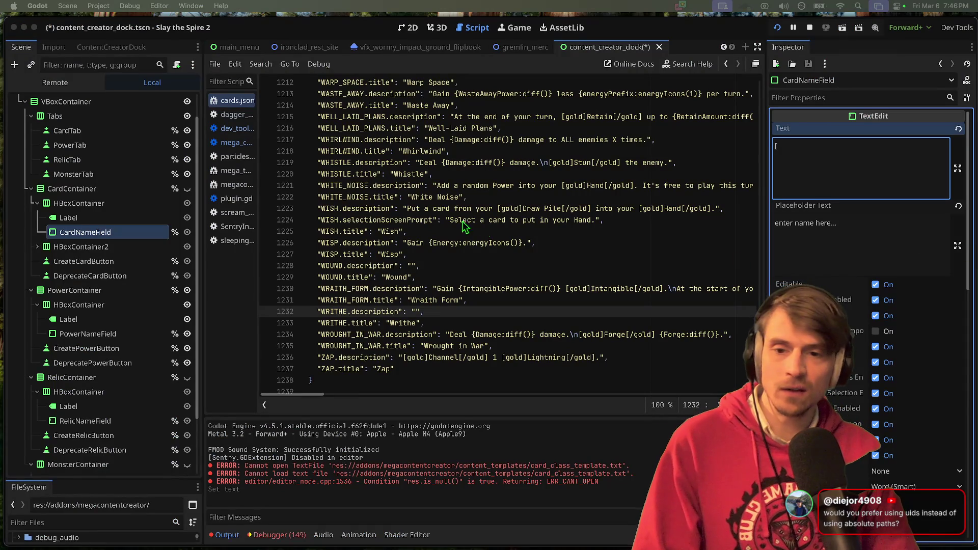
left_click(442, 302)
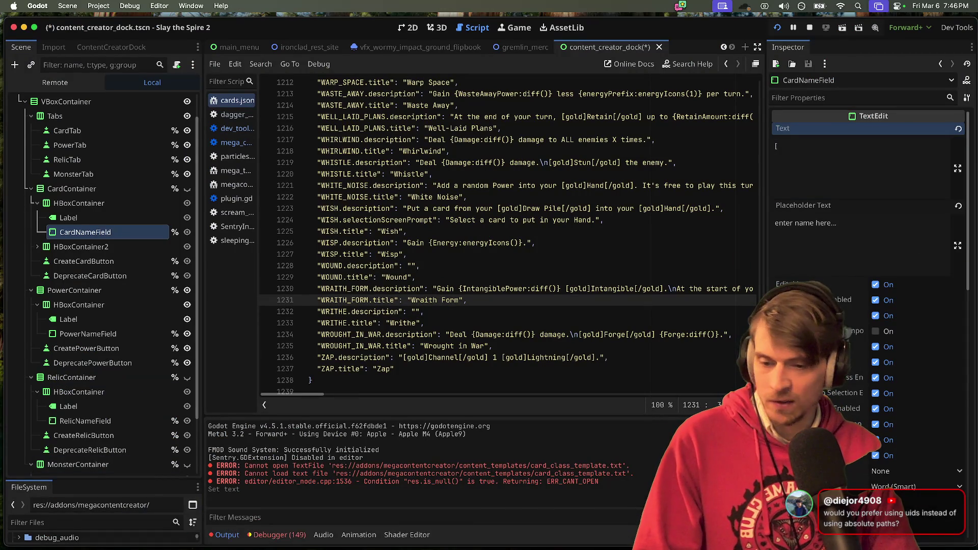
Bring the bbcode results back, scroll through the AI overview, and return to Godot
left_click(186, 517)
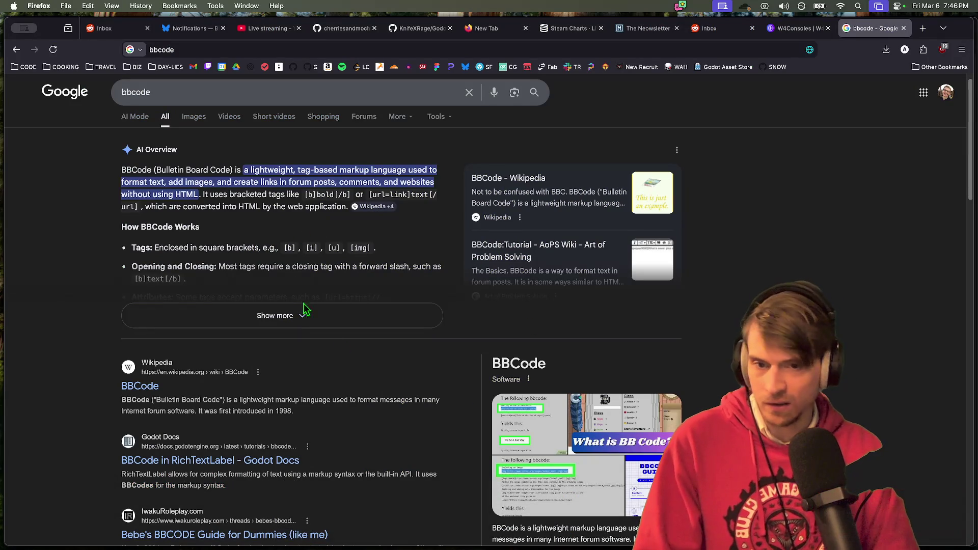
scroll(293, 280, "down", 5)
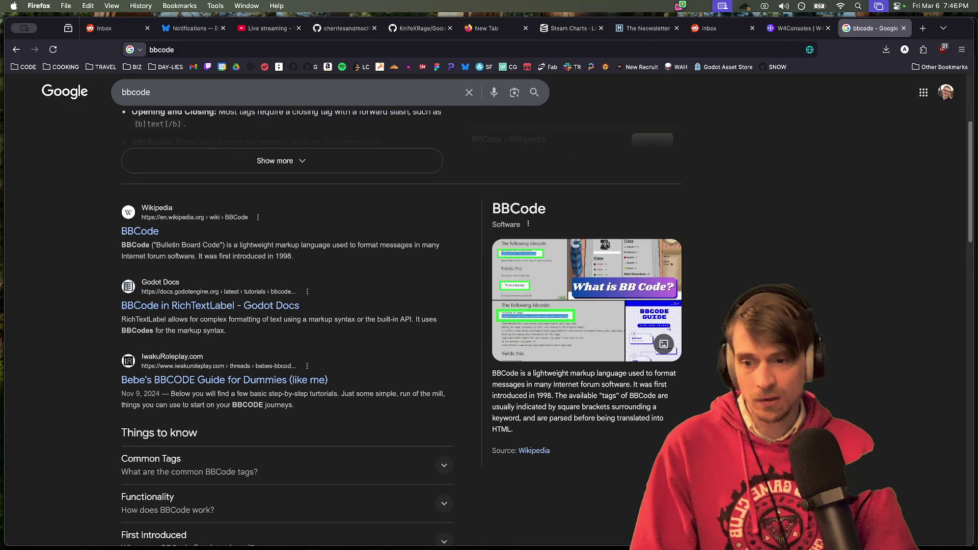
scroll(293, 279, "up", 3)
scroll(293, 279, "down", 7)
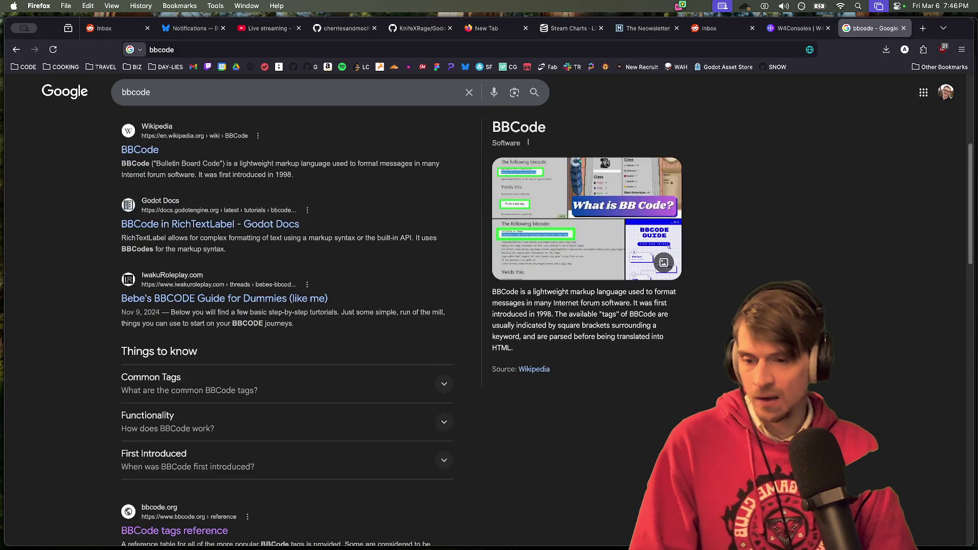
scroll(202, 161, "down", 4)
scroll(201, 161, "up", 11)
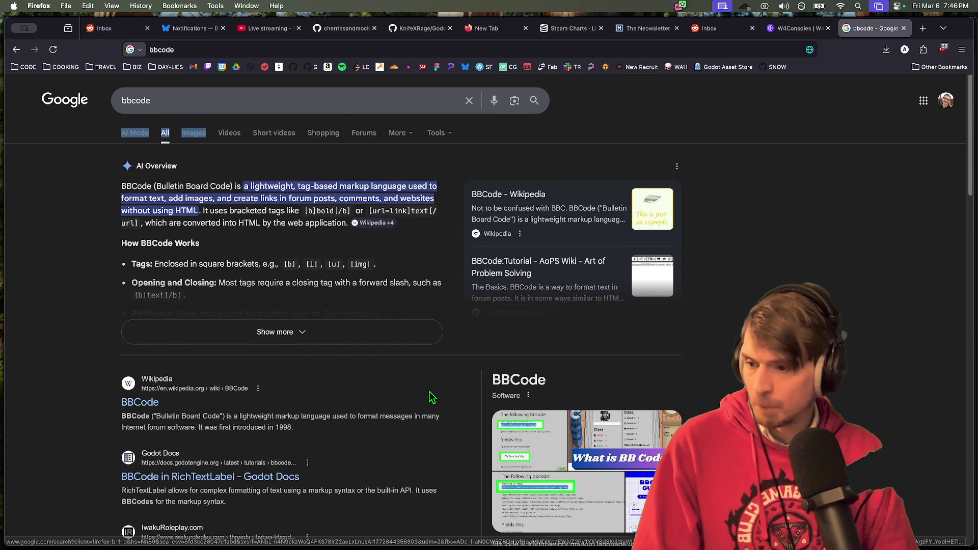
key("super+Tab")
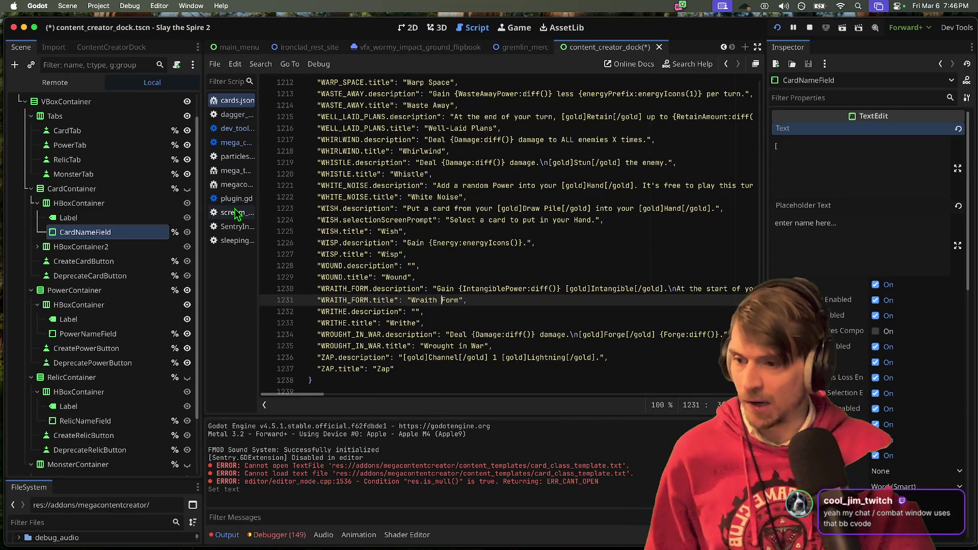
Show the dock on the 2D canvas, select PowerTab and CreatePowerButton, and toggle the power name row
scroll(409, 240, "up", 7)
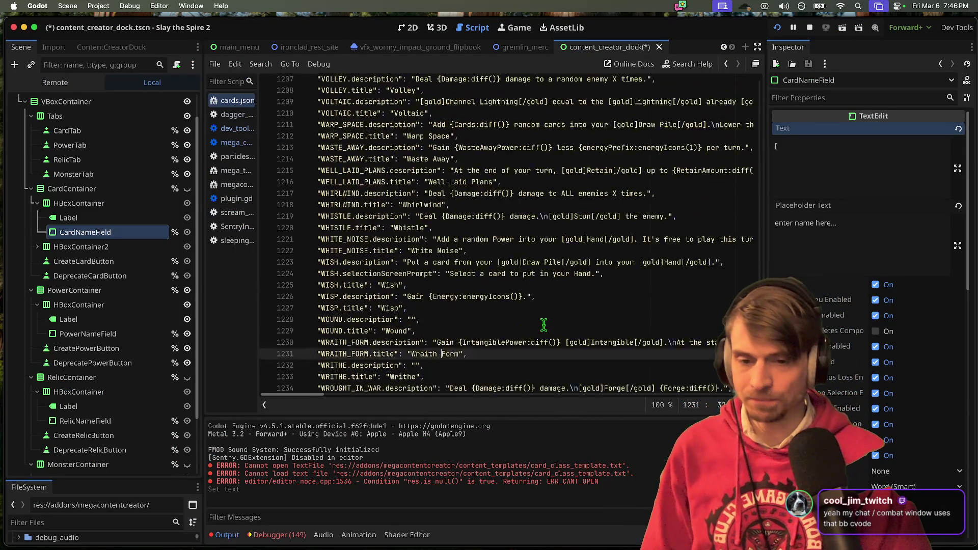
left_click_drag(102, 262, 71, 269)
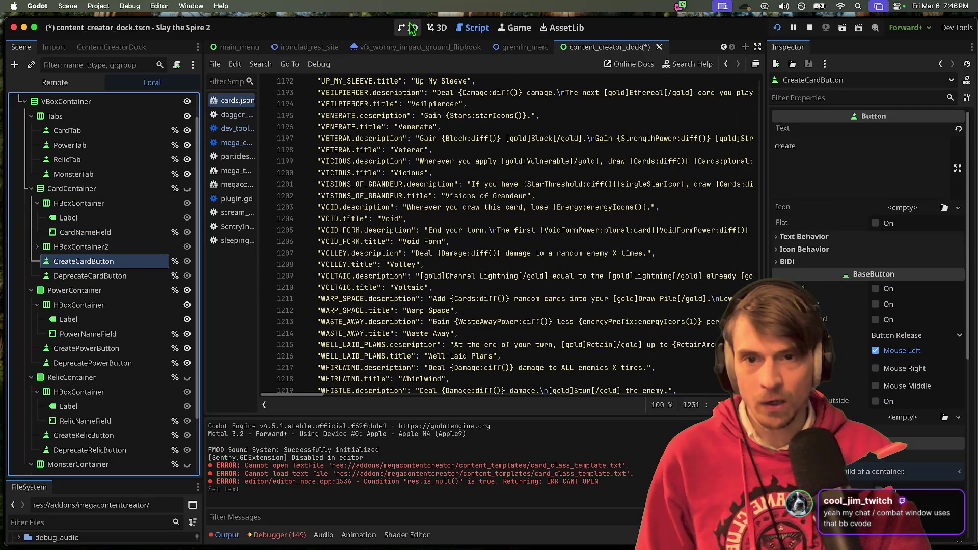
left_click(407, 27)
left_click(464, 215)
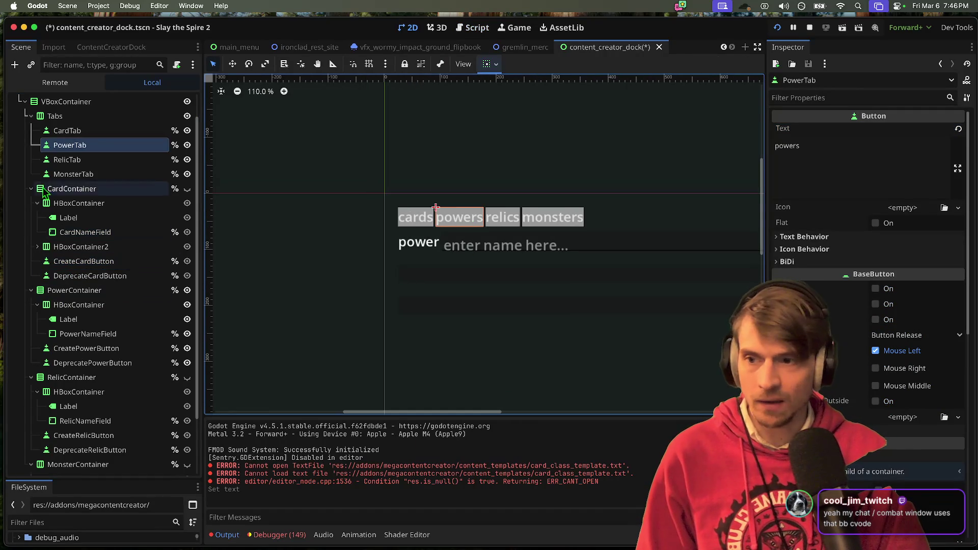
left_click(76, 348)
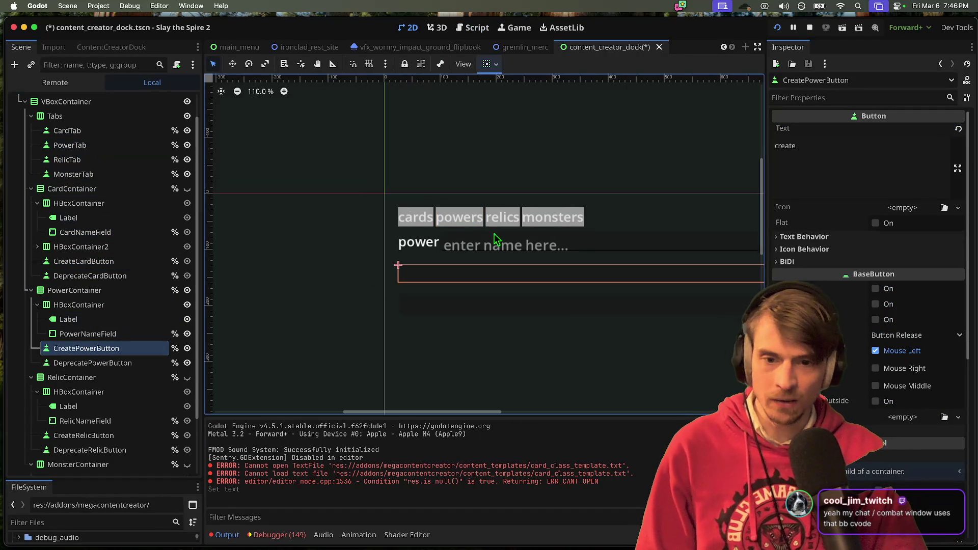
left_click(184, 306)
left_click(185, 305)
Move CreatePowerButton above the power HBoxContainer, undoing the stray reparents with Cmd+Z
mouse_move(150, 357)
left_mouse_down()
mouse_move(151, 302)
mouse_move(136, 299)
mouse_move(109, 334)
mouse_move(113, 304)
left_mouse_up()
scroll(584, 239, "right", 10)
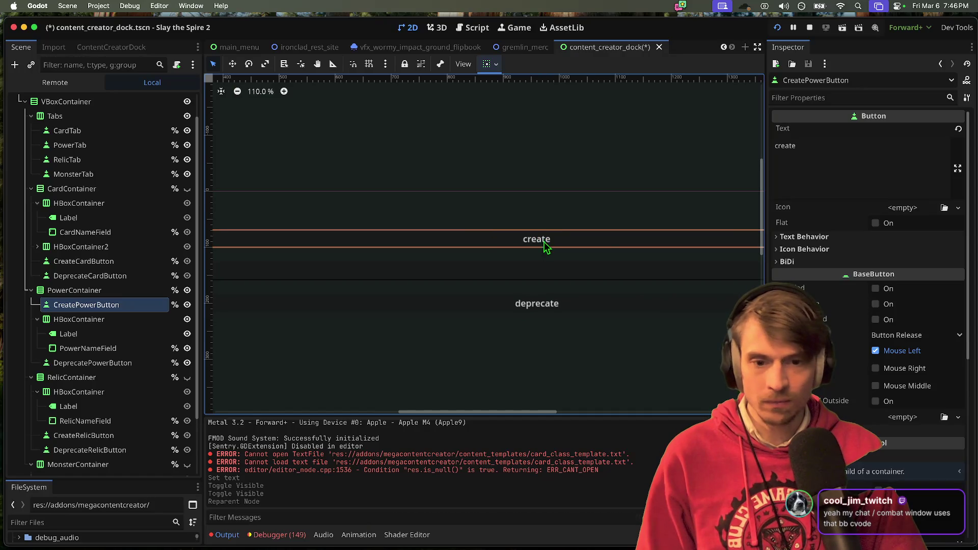
left_click_drag(122, 306, 121, 267)
key("super+z")
mouse_move(120, 305)
left_mouse_down()
mouse_move(120, 423)
mouse_move(119, 414)
left_mouse_up()
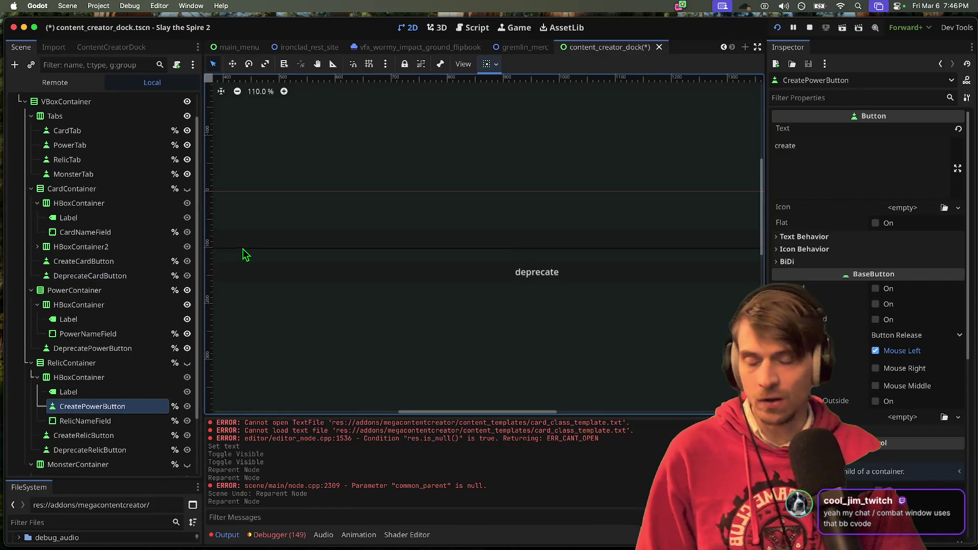
key("super+z")
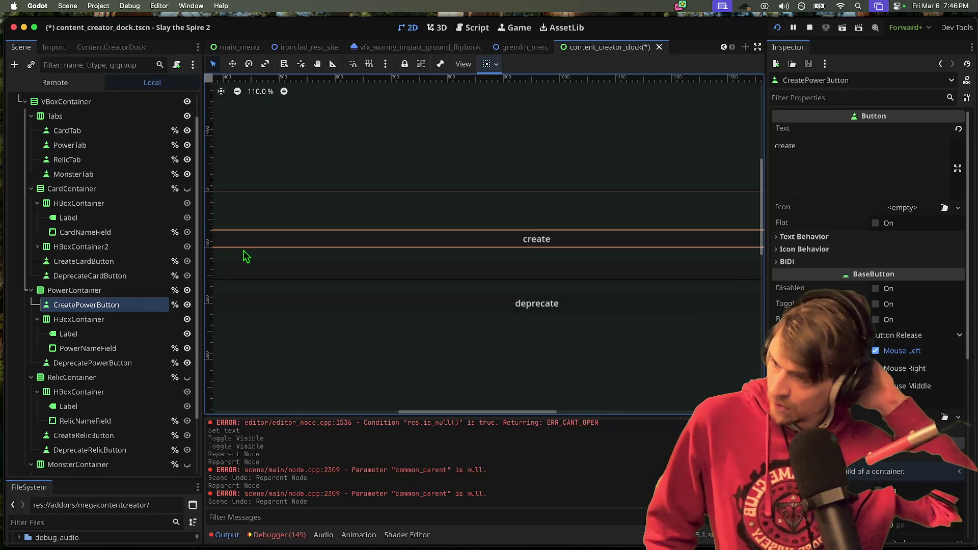
scroll(102, 336, "down", 3)
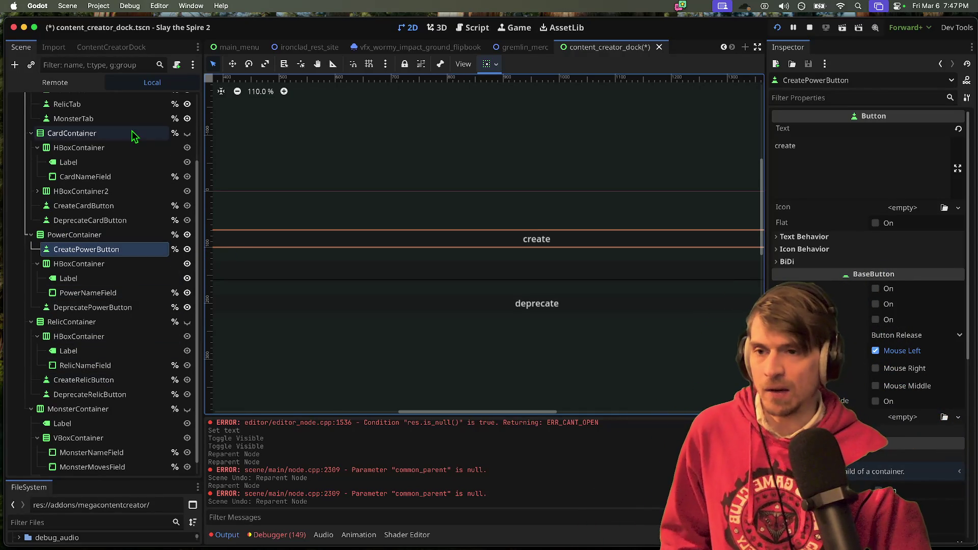
Stop the running game, collapse the scene tree, and expand addons/mega_text in an enlarged FileSystem dock
left_click(809, 28)
scroll(77, 250, "up", 4)
key("Left")
key("Left")
key("Left")
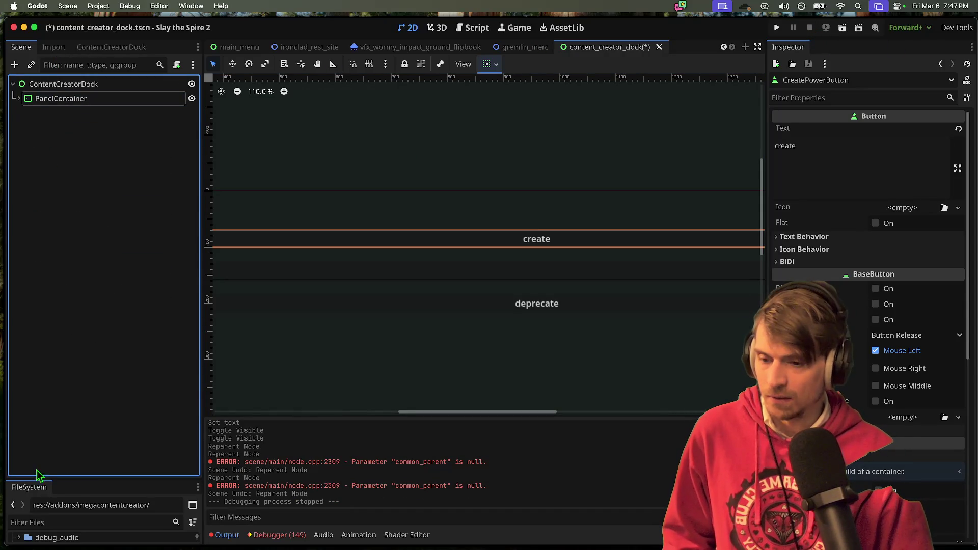
left_click_drag(79, 482, 80, 176)
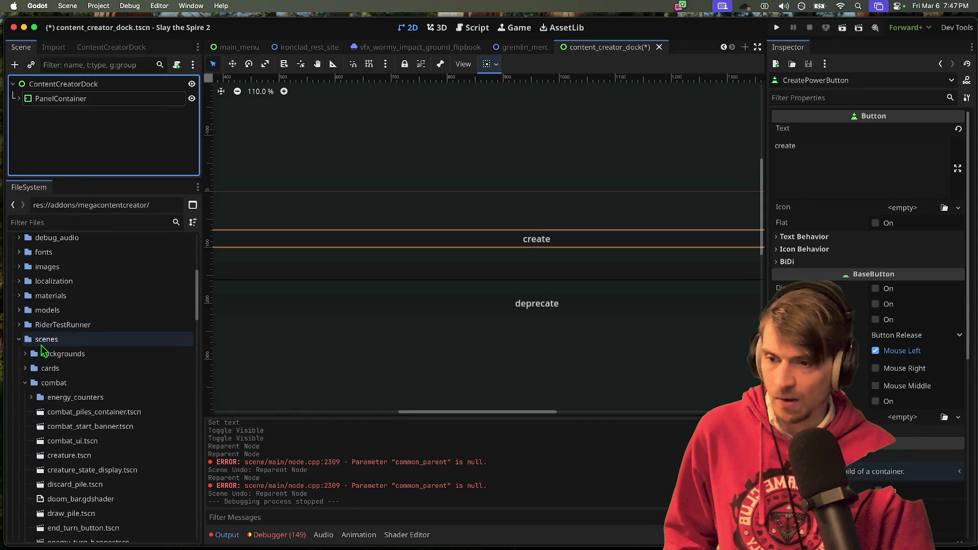
scroll(30, 354, "down", 1)
scroll(30, 357, "up", 8)
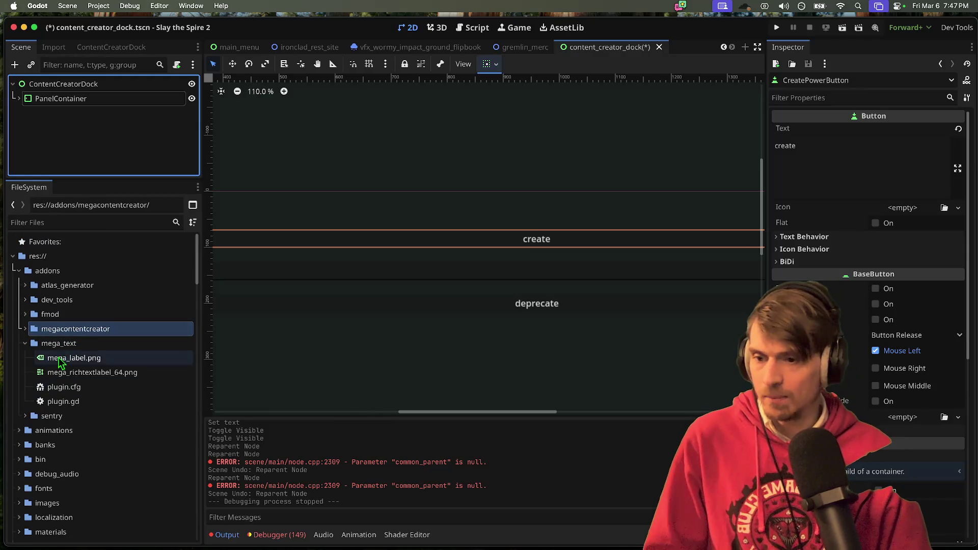
left_click(67, 344)
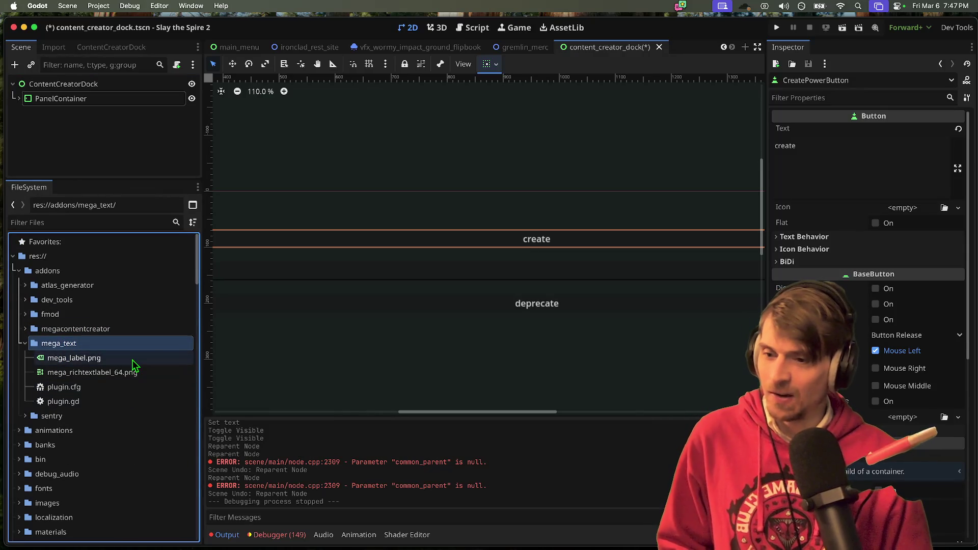
Open mega_text's plugin.cfg, then plugin.gd, and examine its load() call on line 9
double_click(124, 392)
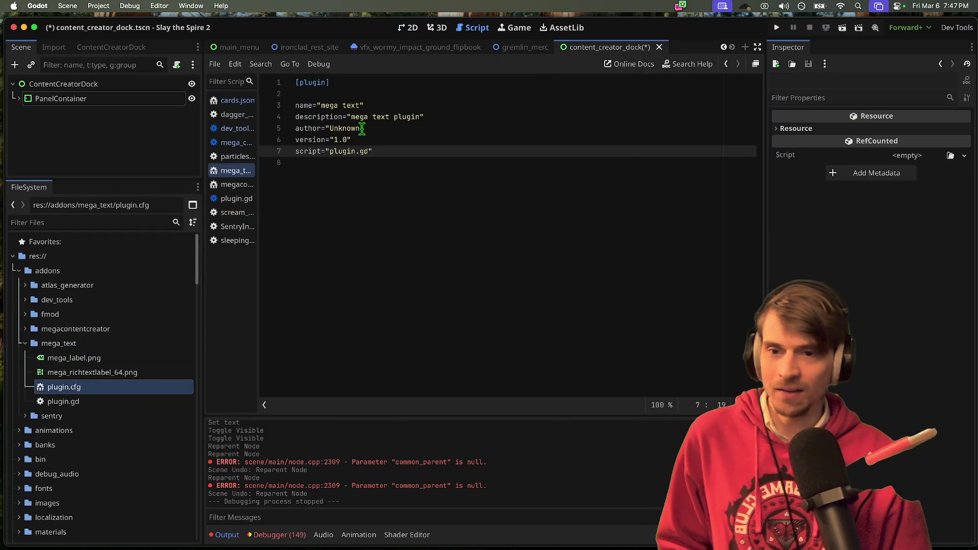
double_click(132, 403)
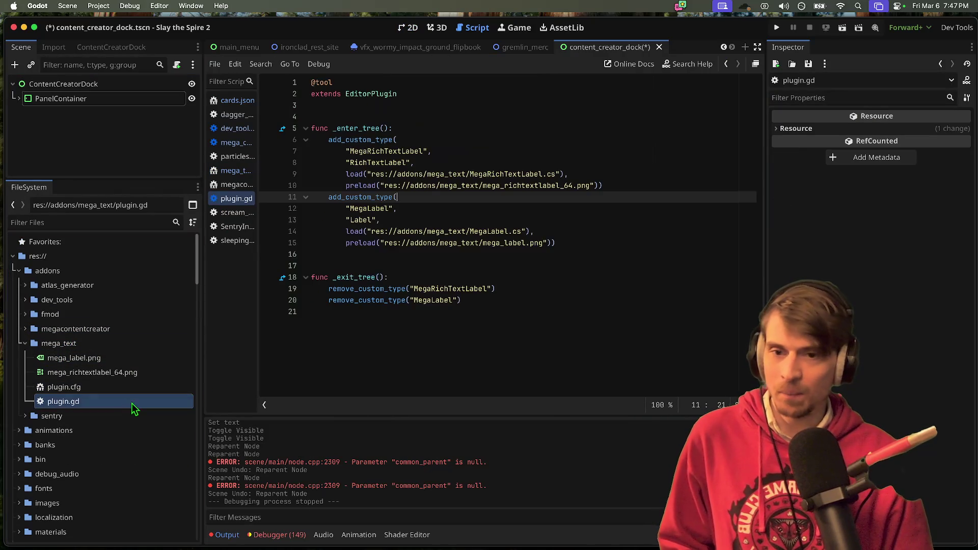
left_click(604, 351)
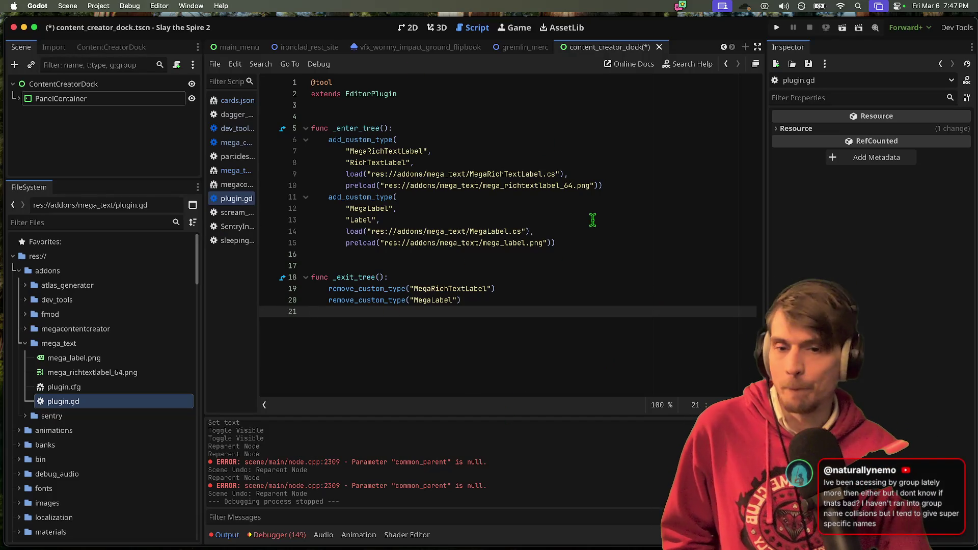
mouse_move(574, 174)
left_mouse_down()
mouse_move(395, 163)
mouse_move(323, 171)
left_mouse_up()
mouse_move(349, 170)
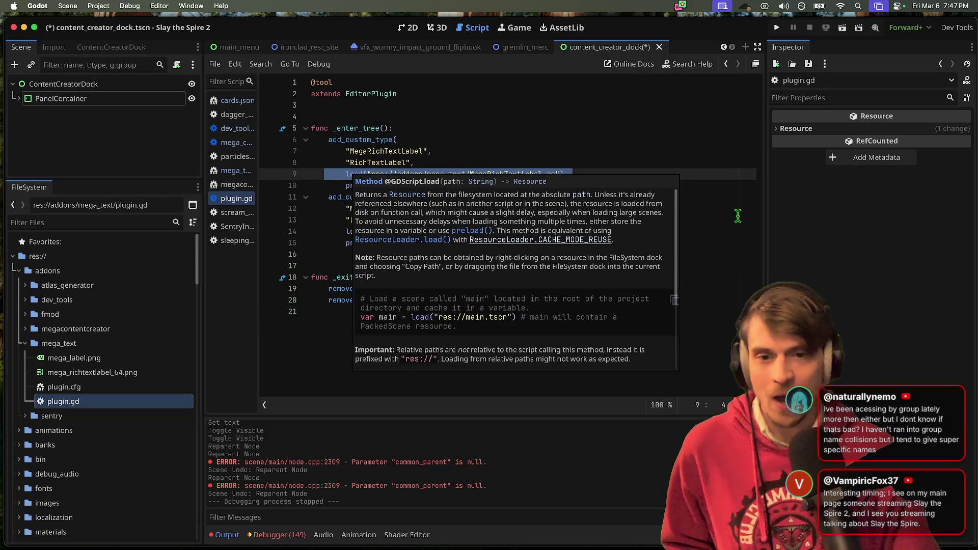
left_click(716, 178)
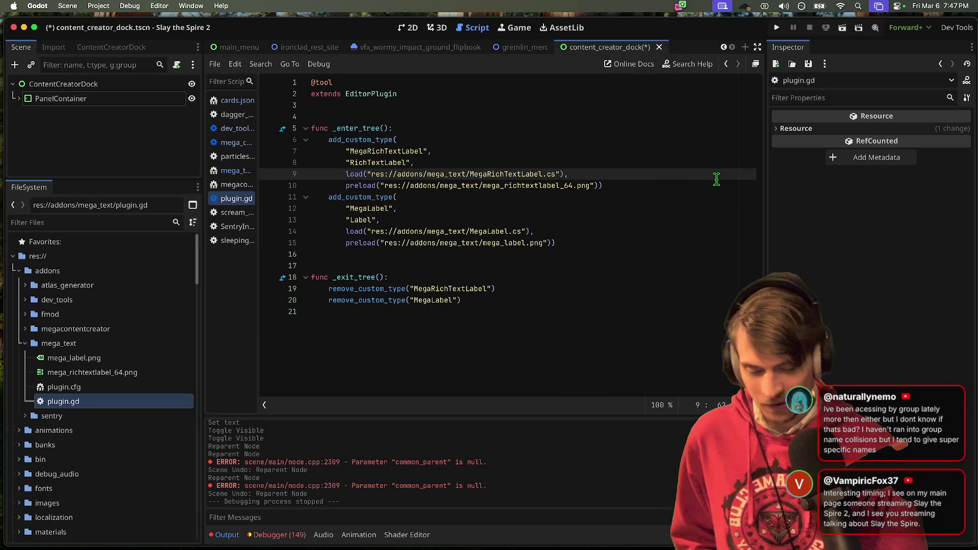
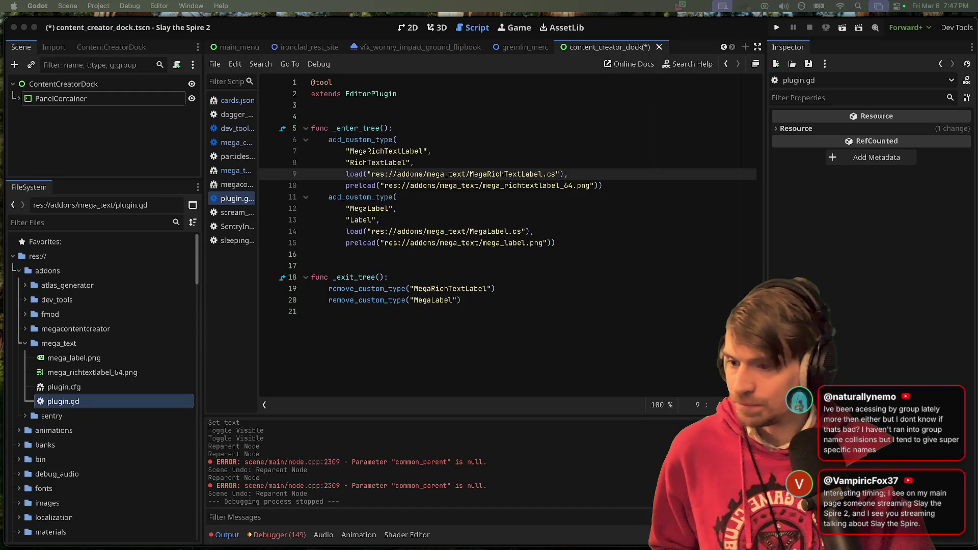
Widen the script list so full file names show, and open dev_tools.gd
left_click(512, 282)
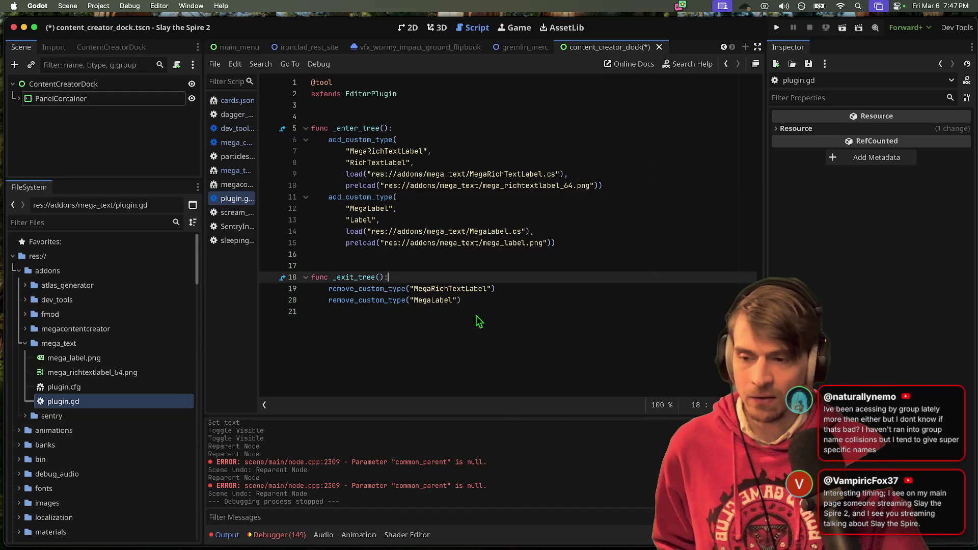
scroll(48, 391, "down", 1)
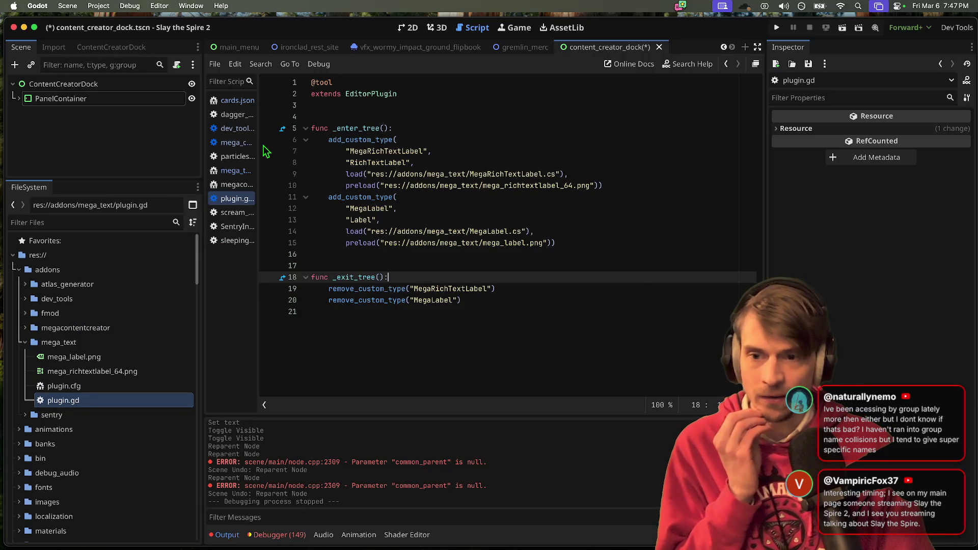
left_click_drag(259, 146, 332, 144)
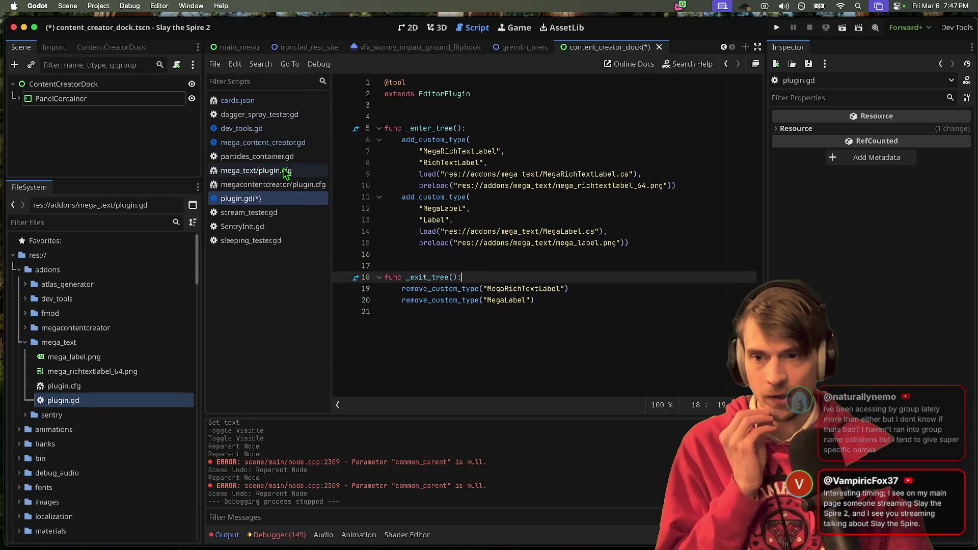
left_click(286, 132)
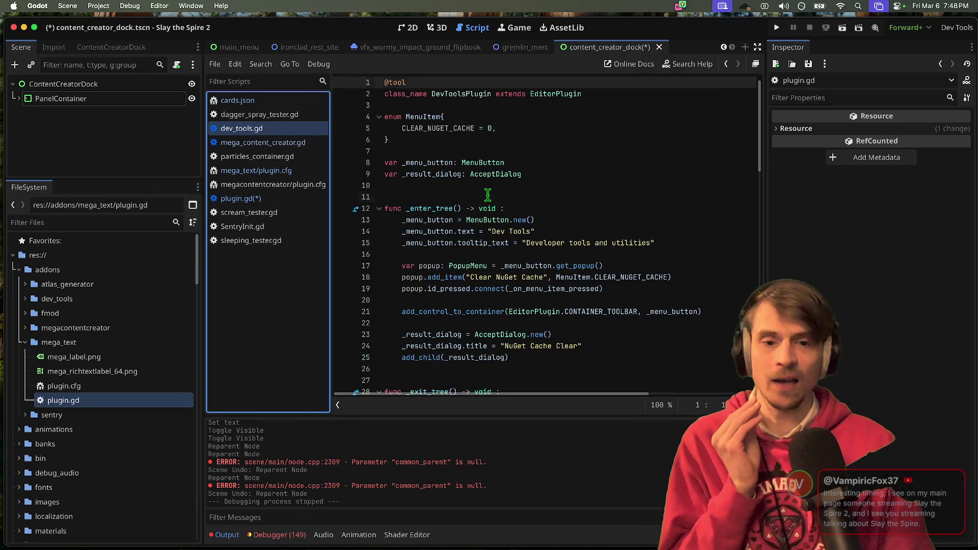
Briefly select the _enter_tree lines, then expand PanelContainer in the Scene dock
left_click_drag(481, 199, 714, 242)
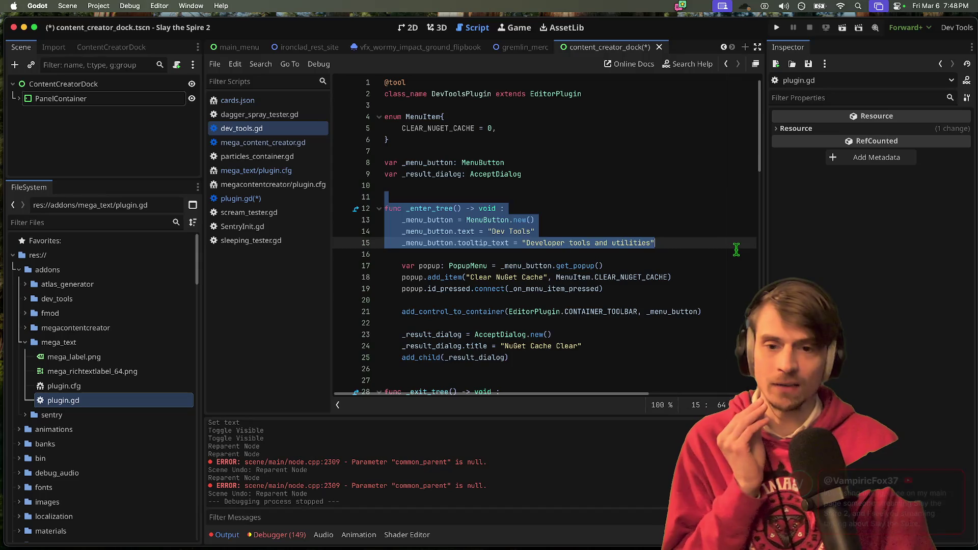
left_click(672, 196)
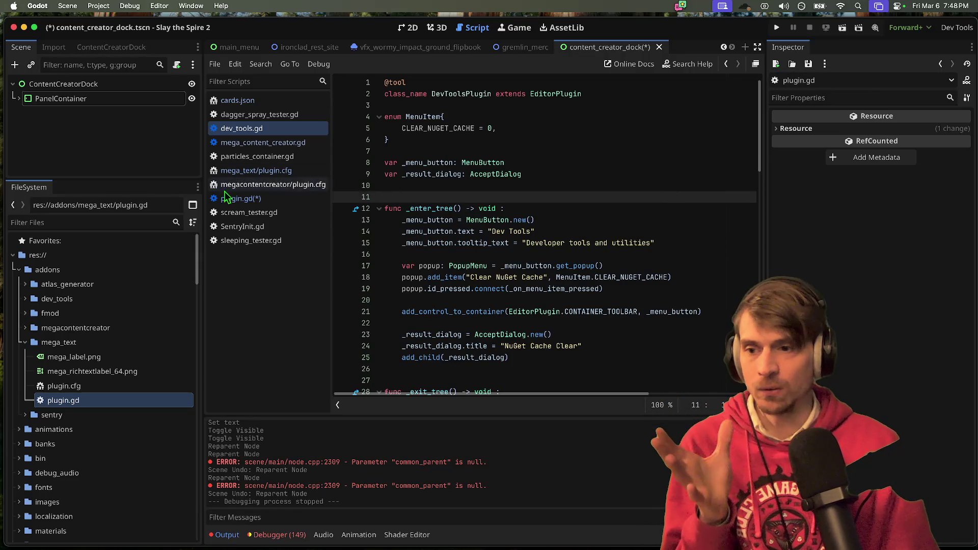
left_click(18, 99)
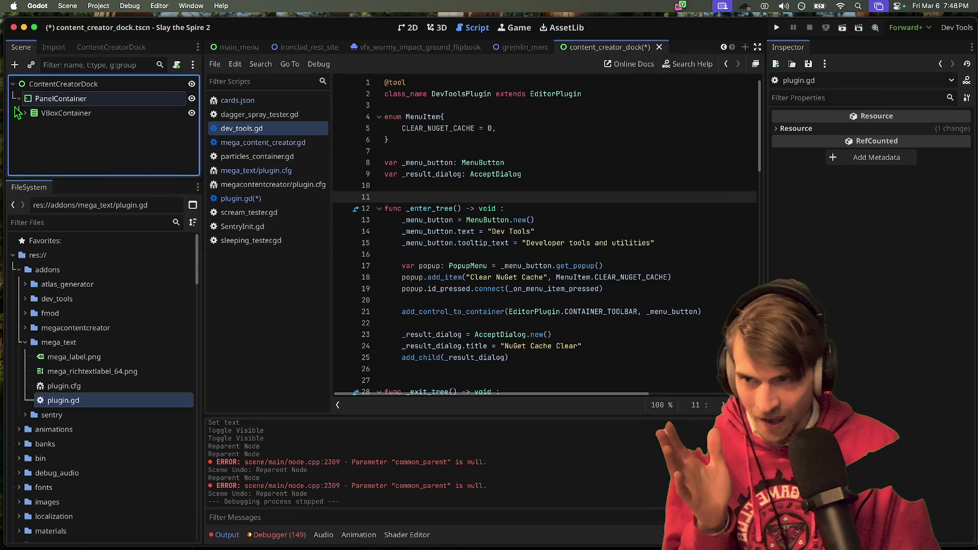
Expand VBoxContainer, enlarge the scene tree, and select CreateCardButton to show its Button properties
left_click(25, 113)
left_click_drag(70, 181, 66, 294)
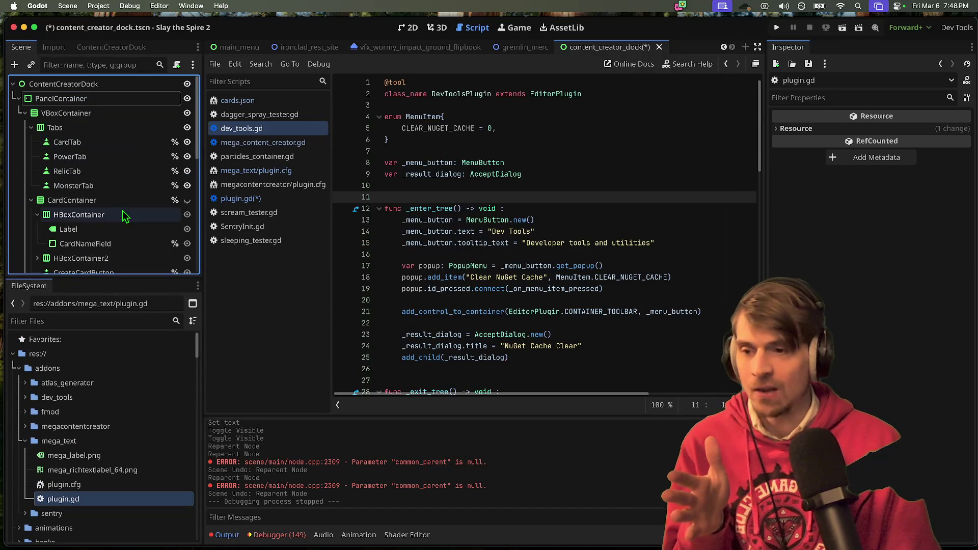
scroll(91, 260, "down", 1)
left_click(89, 264)
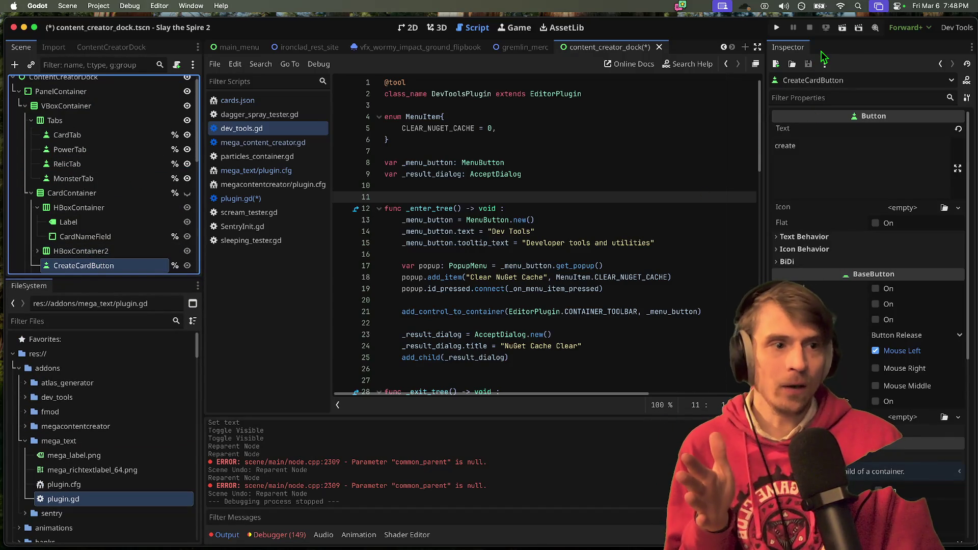
left_click(971, 46)
left_click(972, 47)
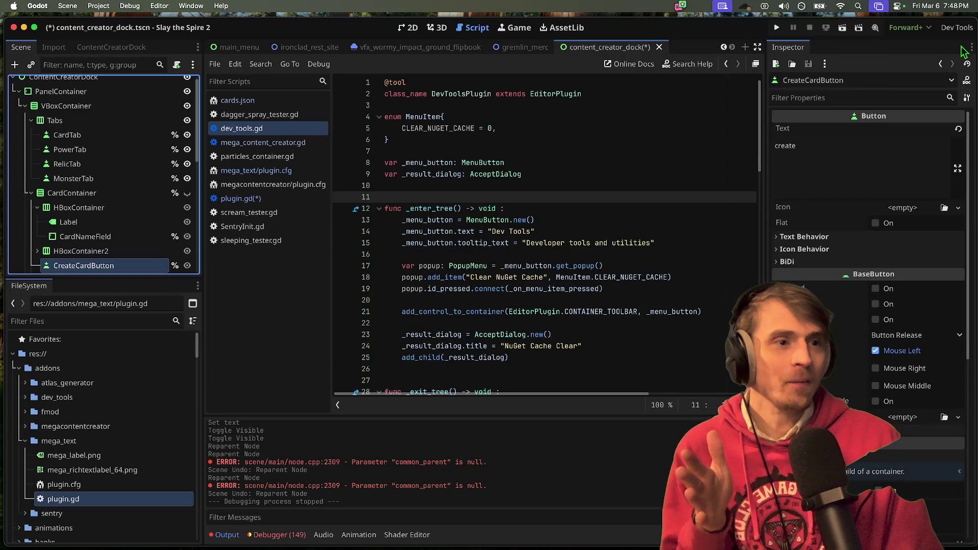
left_click(972, 47)
left_click(966, 51)
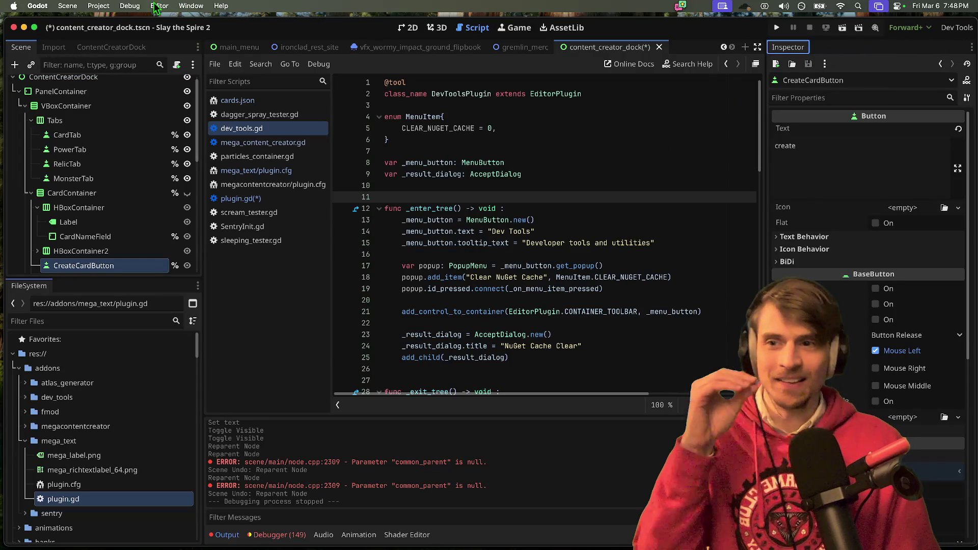
Show the Node dock from Editor > Editor Docks to list CreateCardButton's signals
left_click(131, 7)
mouse_move(159, 6)
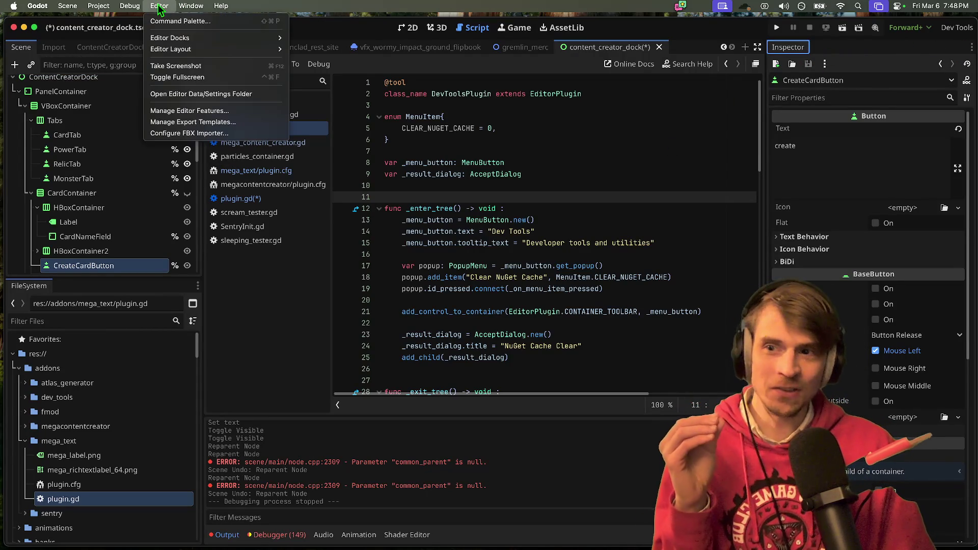
mouse_move(171, 41)
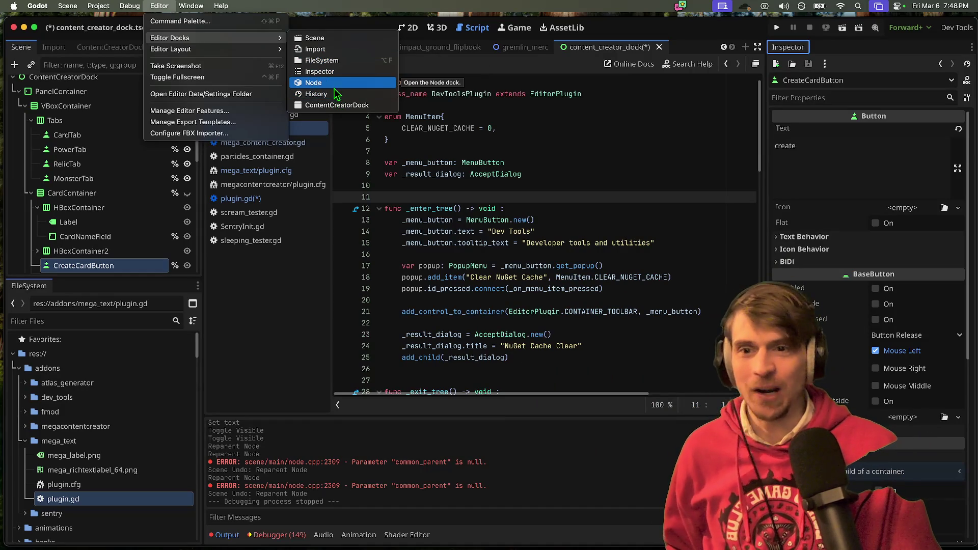
left_click(335, 82)
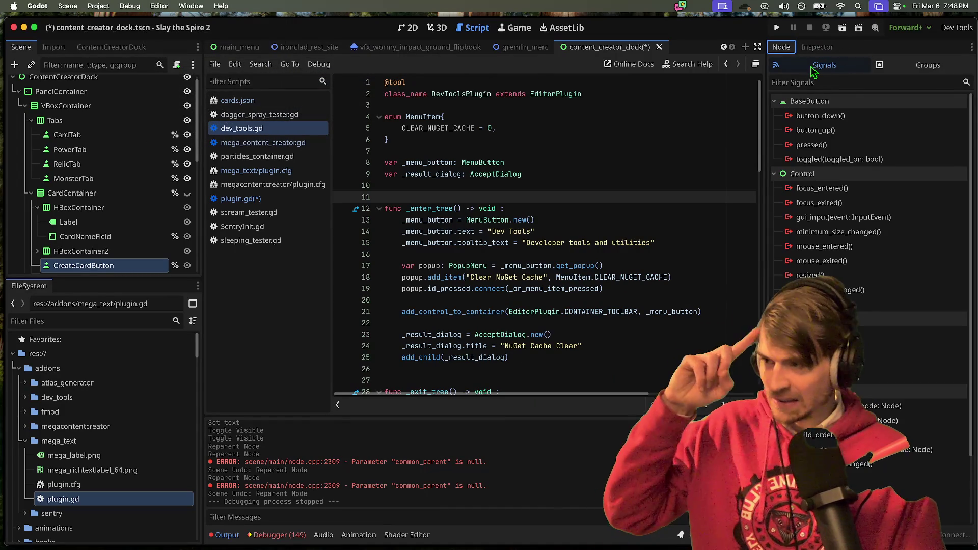
Put the Node tab after Inspector and connect button_down to ContentCreatorDock as _on_create_card_button_button_down
left_click_drag(770, 55, 834, 57)
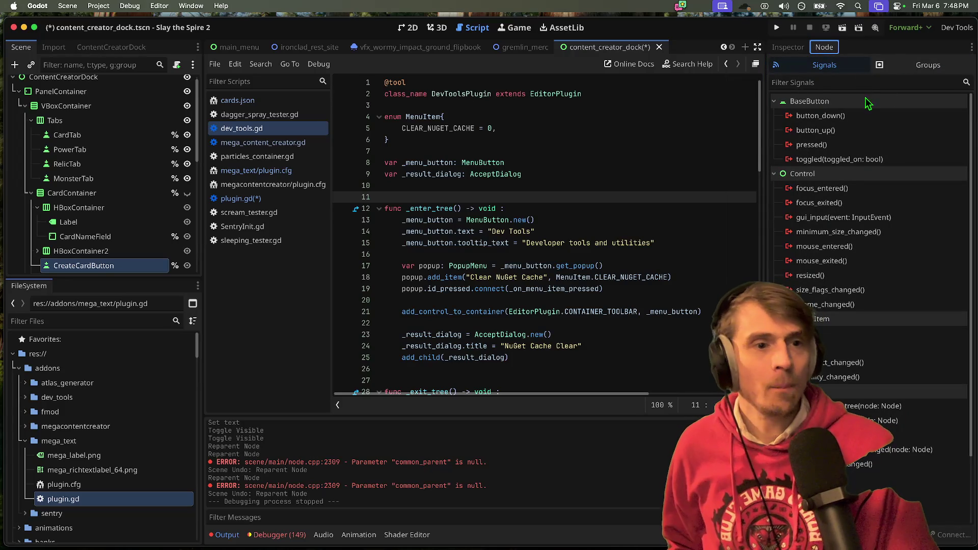
right_click(804, 123)
left_click(823, 132)
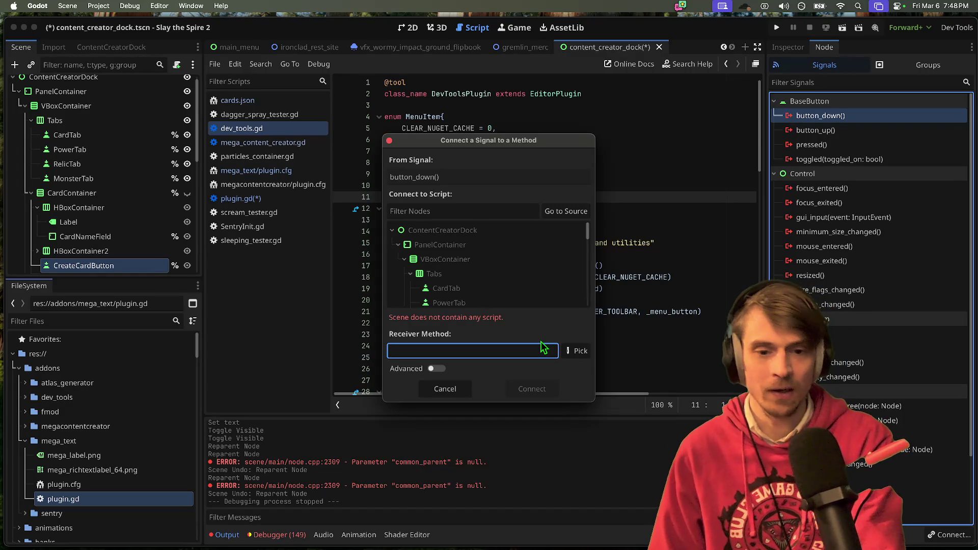
scroll(485, 288, "down", 5)
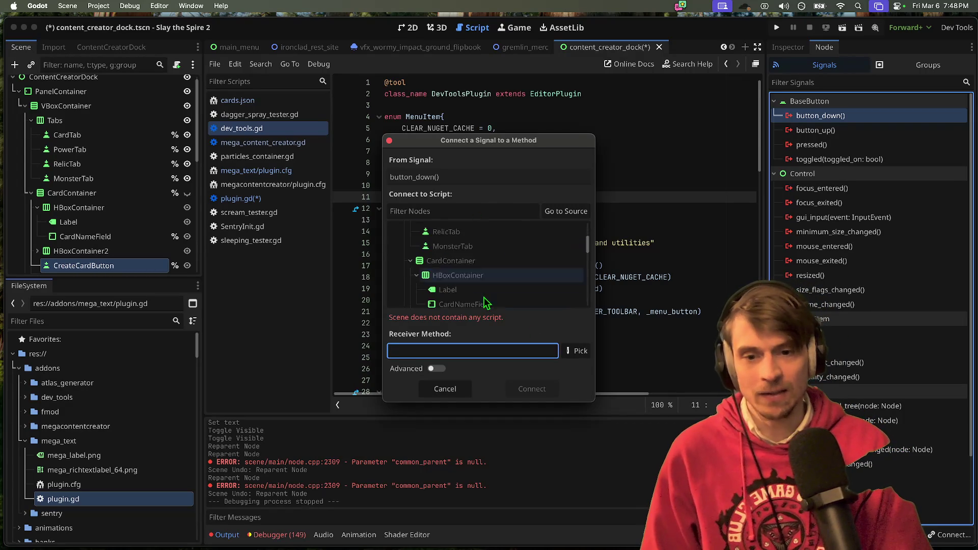
scroll(486, 288, "up", 5)
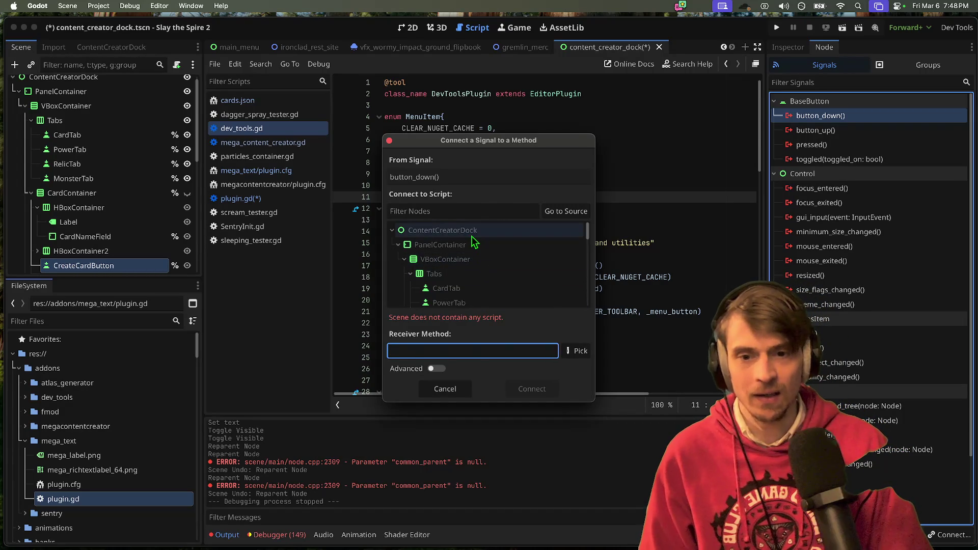
left_click(472, 235)
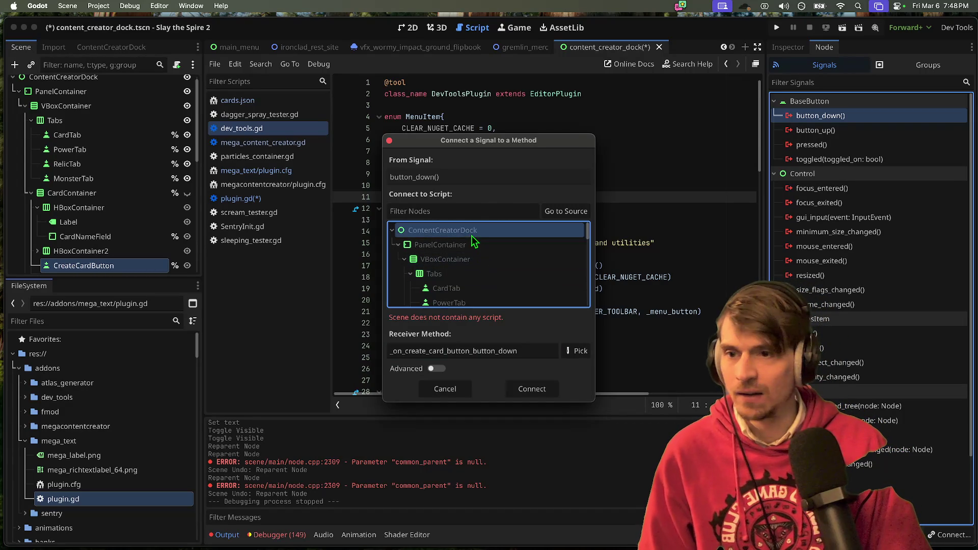
left_click(118, 155)
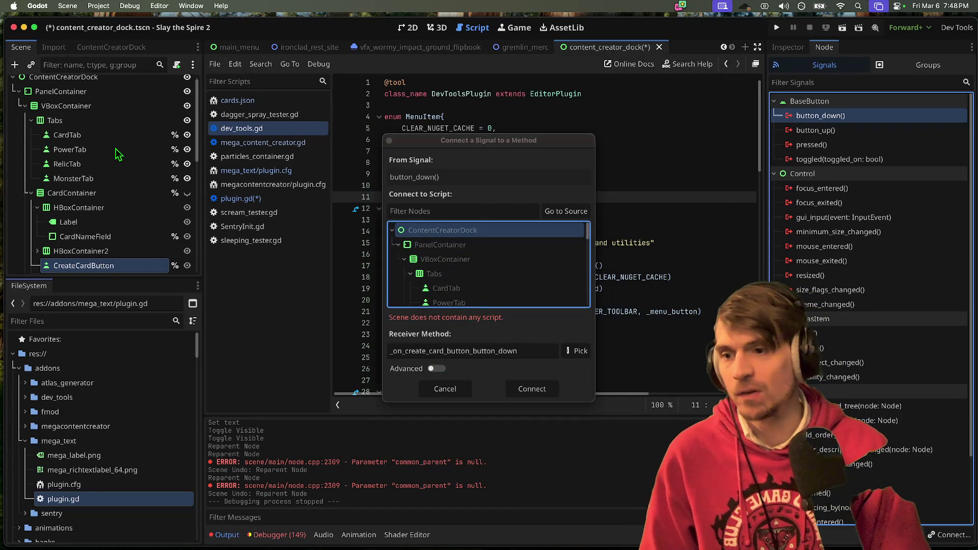
left_click(532, 389)
left_click(532, 389)
scroll(120, 136, "up", 1)
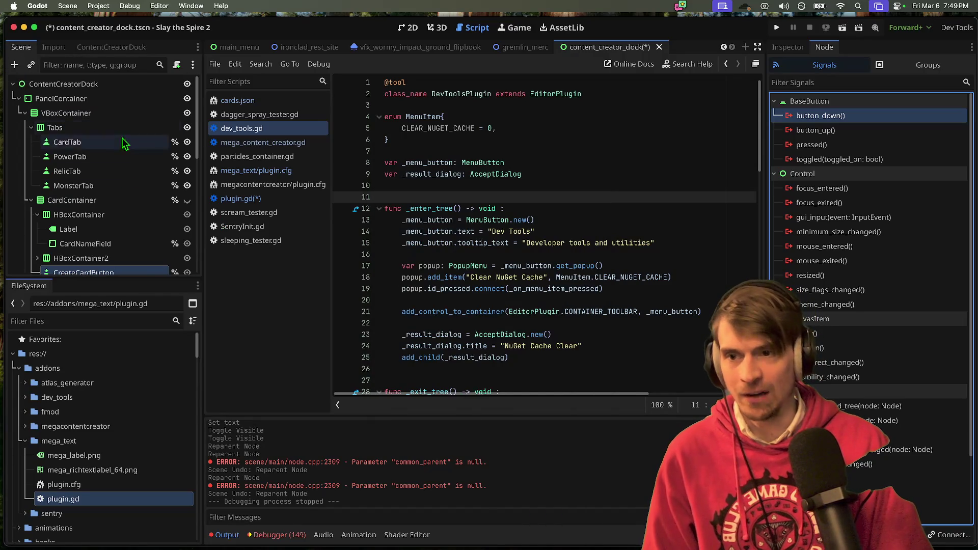
Resize the docks and expand the megacontentcreator addon folder in FileSystem
left_click_drag(136, 277, 135, 429)
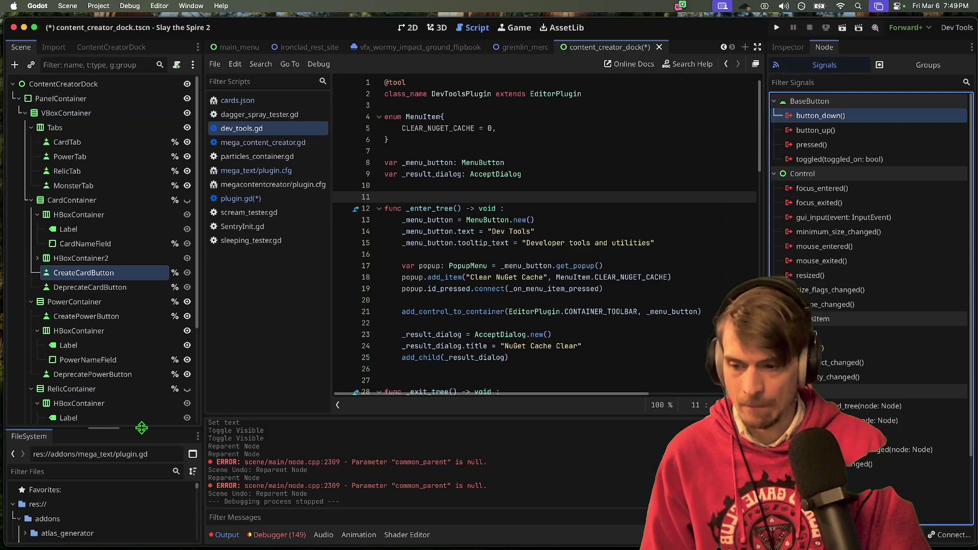
left_click_drag(141, 428, 141, 274)
double_click(45, 438)
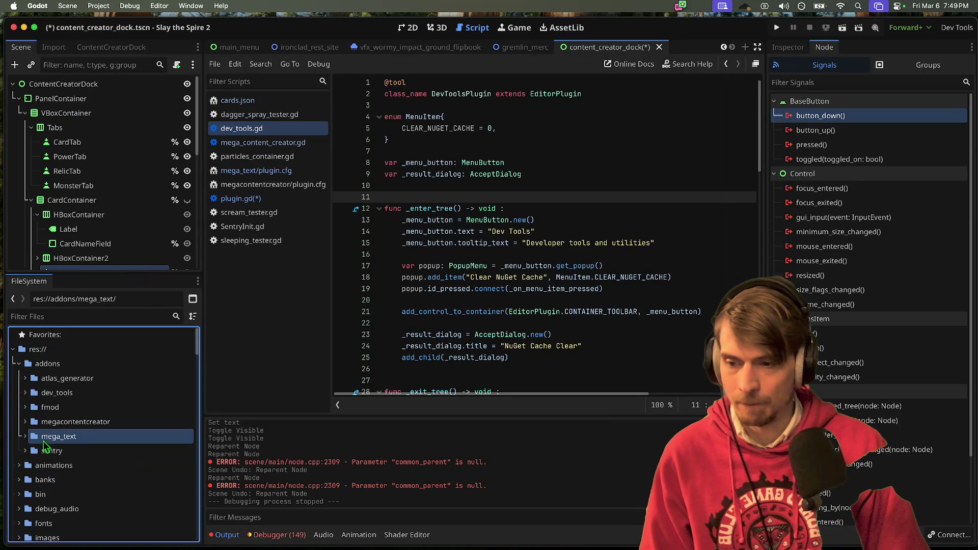
left_click(84, 423)
key("Up")
key("Up")
key("Right")
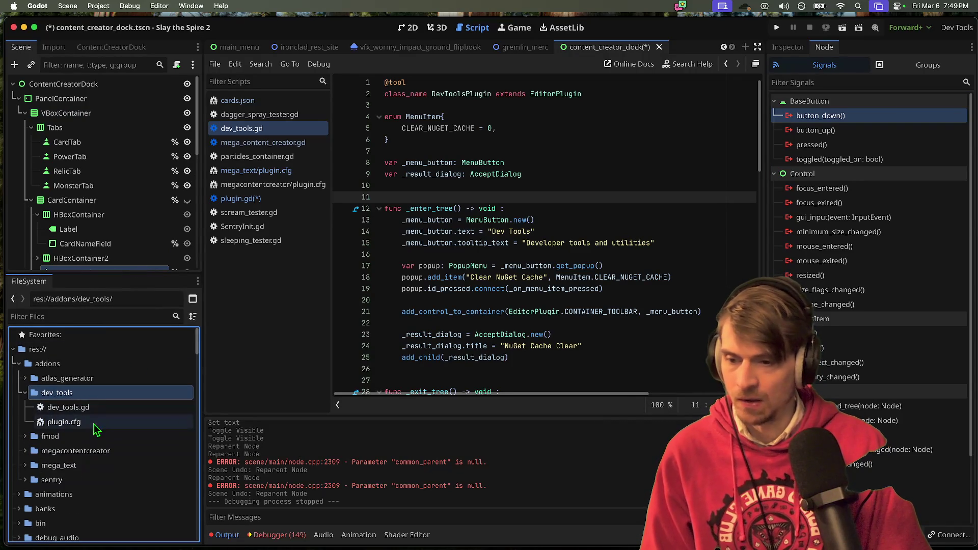
double_click(100, 393)
double_click(99, 423)
scroll(102, 429, "down", 1)
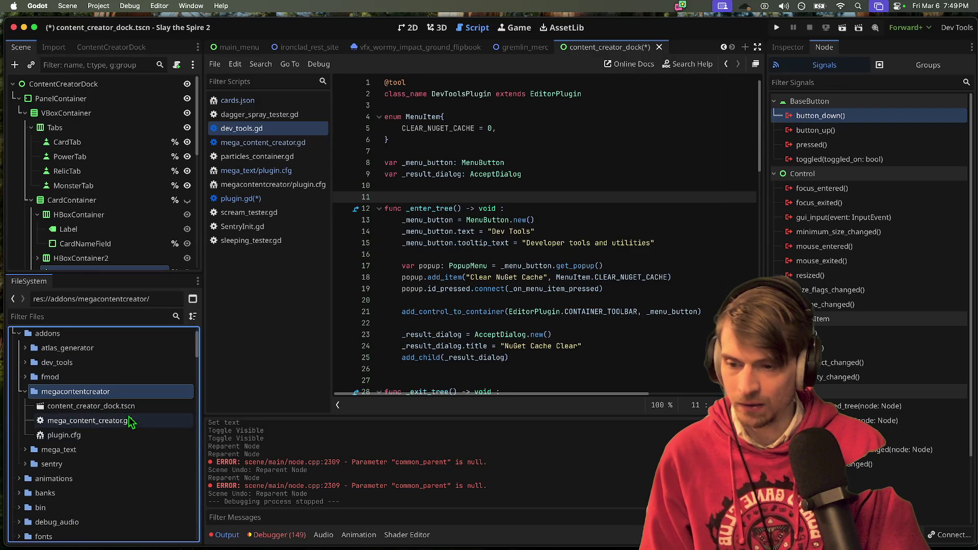
Open mega_content_creator.gd in the Script editor and enlarge the file list
double_click(131, 422)
left_click(135, 408)
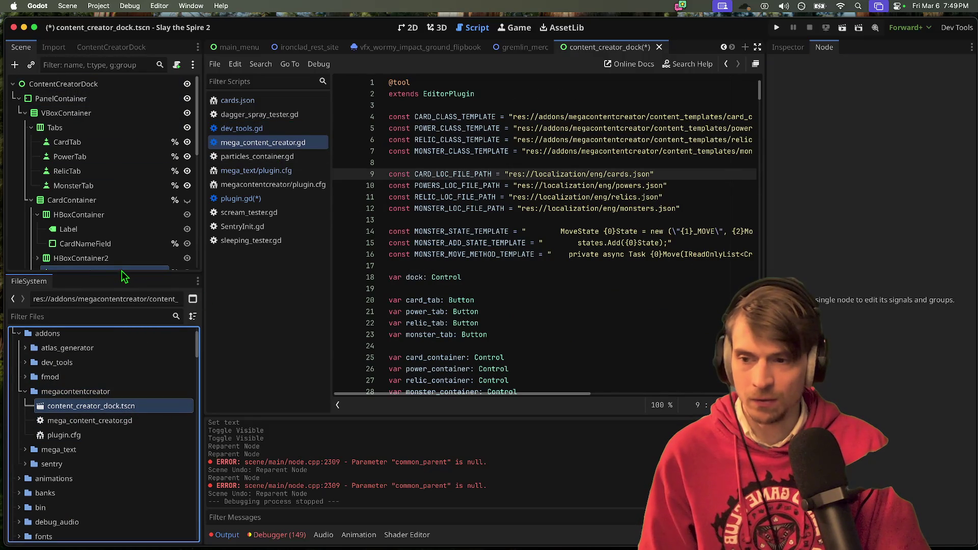
mouse_move(120, 272)
left_mouse_down()
mouse_move(121, 438)
mouse_move(121, 417)
left_mouse_up()
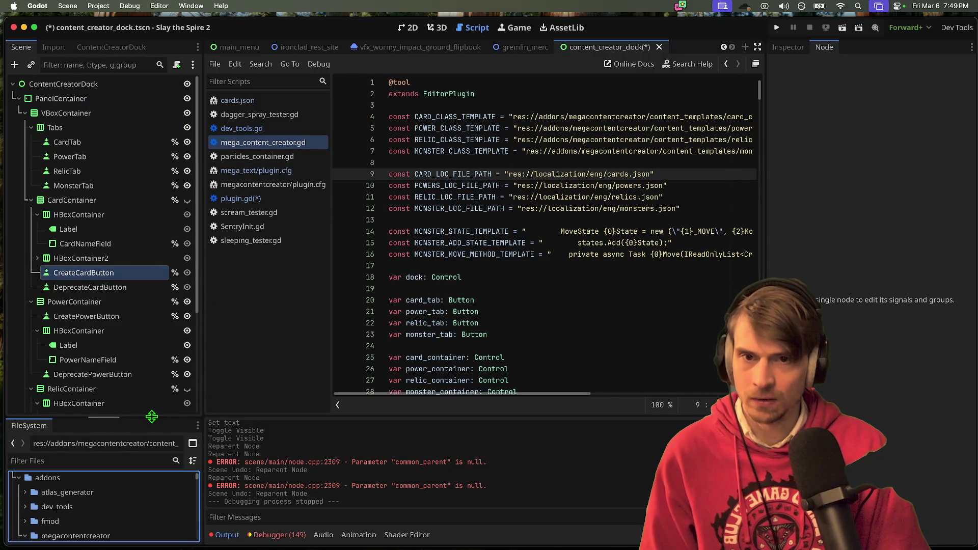
double_click(451, 83)
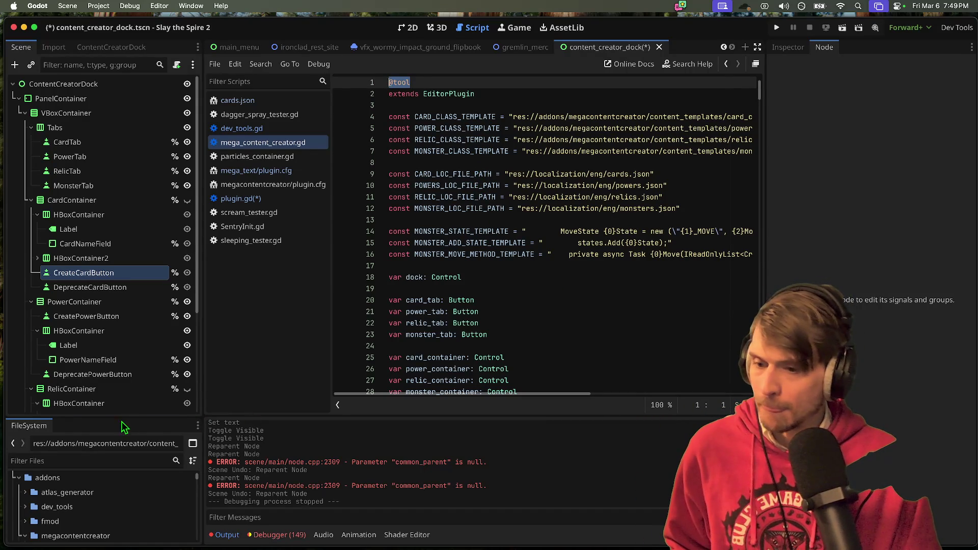
left_click_drag(126, 418, 126, 264)
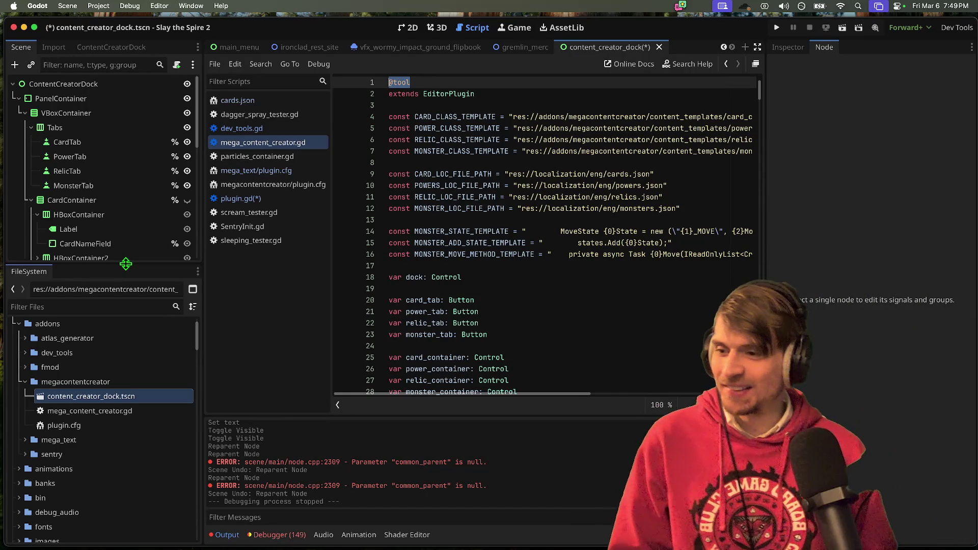
key("super+Tab")
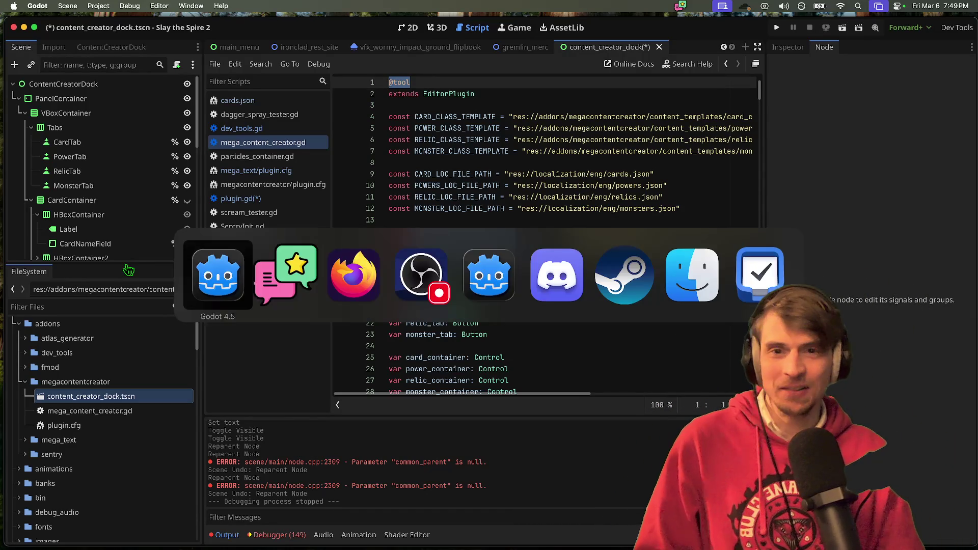
Switch to the main_menu scene and pan the 2D view to show the Profile label and title
left_click(381, 47)
key("ctrl+Tab")
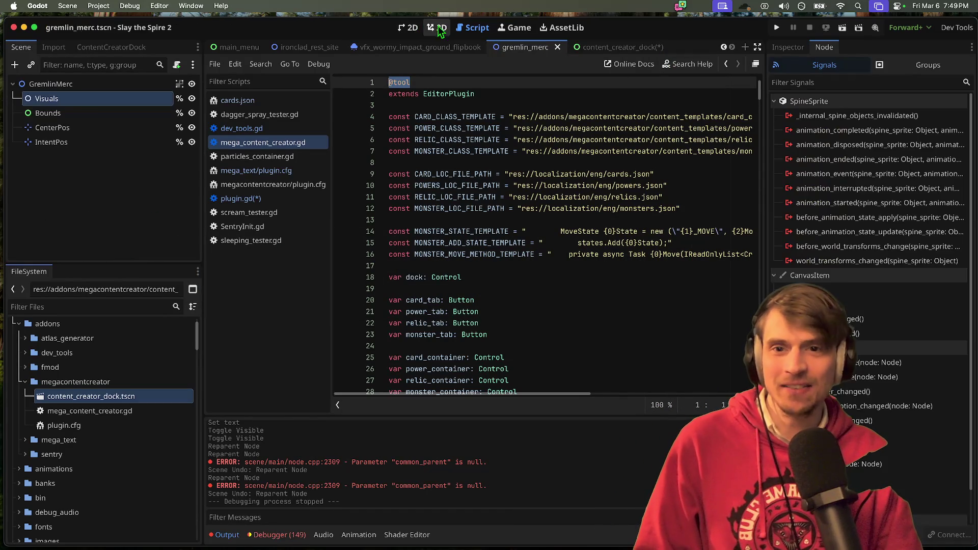
left_click(408, 27)
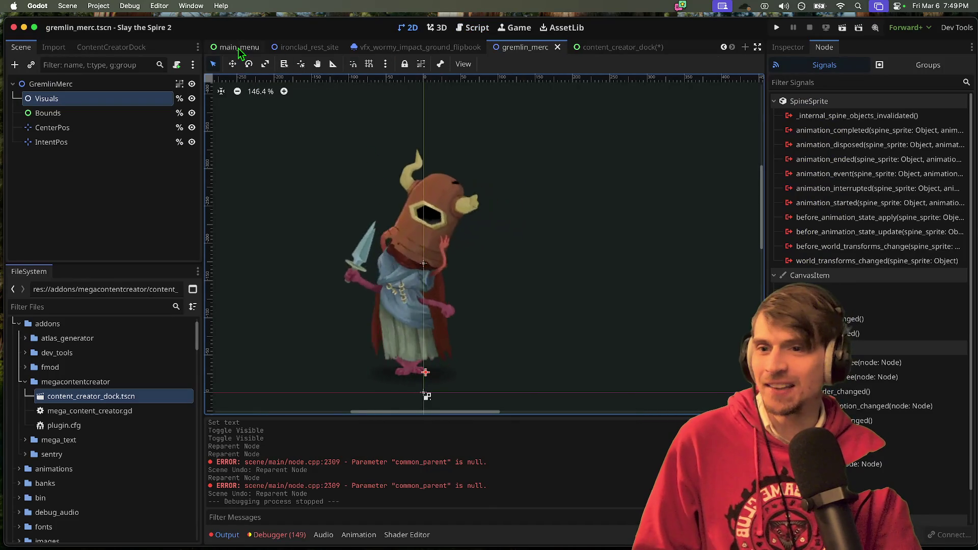
left_click(237, 47)
scroll(543, 311, "up", 4)
scroll(509, 280, "down", 5)
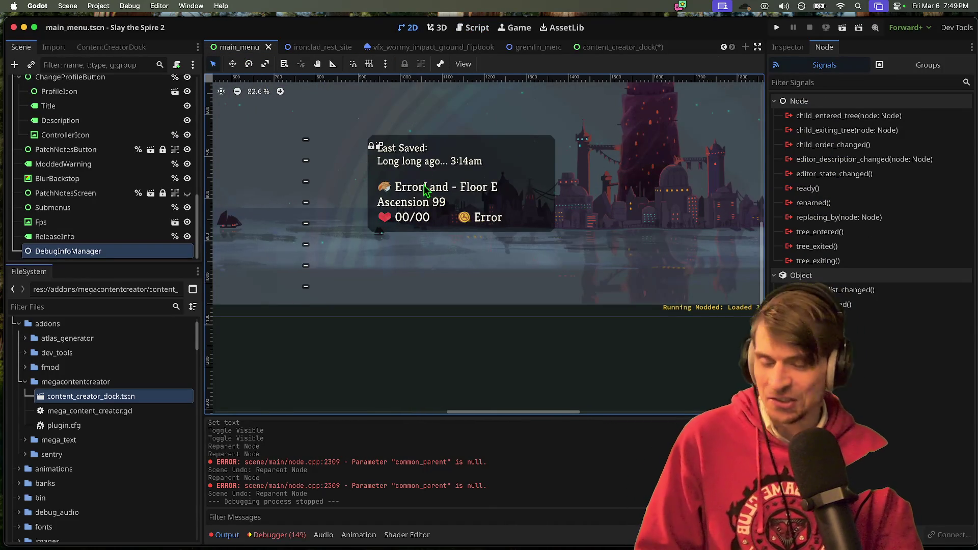
scroll(433, 229, "up", 5)
scroll(469, 296, "left", 3)
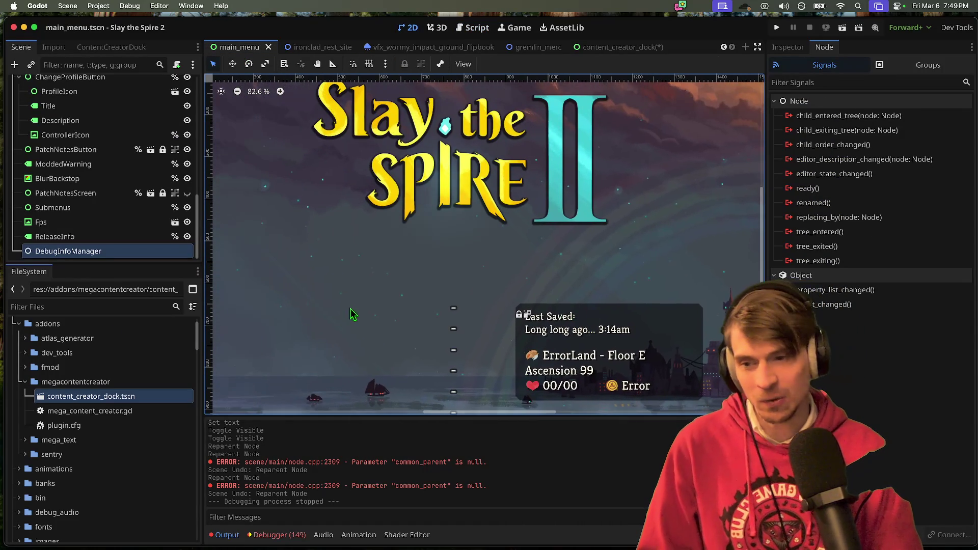
mouse_move(482, 234)
left_mouse_down()
mouse_move(473, 275)
mouse_move(461, 232)
left_mouse_up()
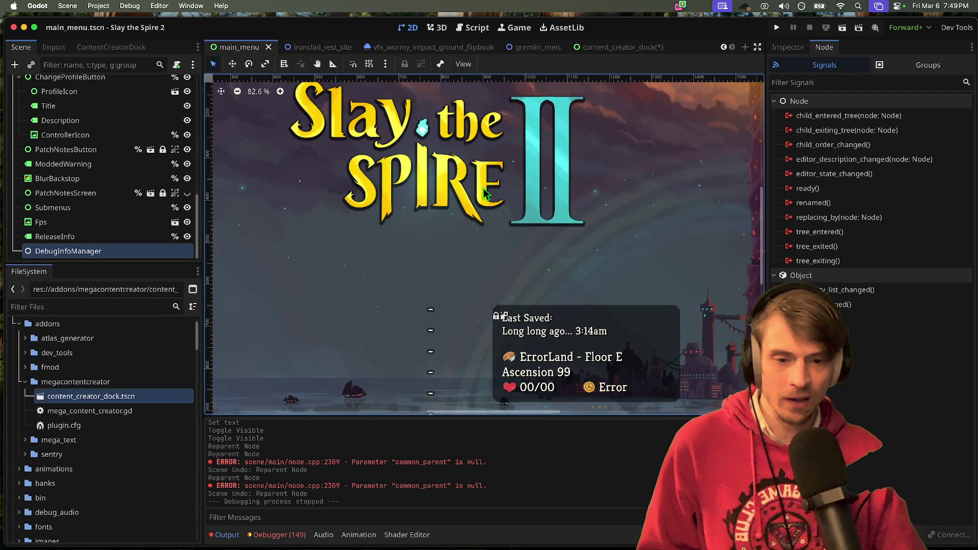
scroll(486, 194, "down", 2)
left_click_drag(423, 191, 434, 235)
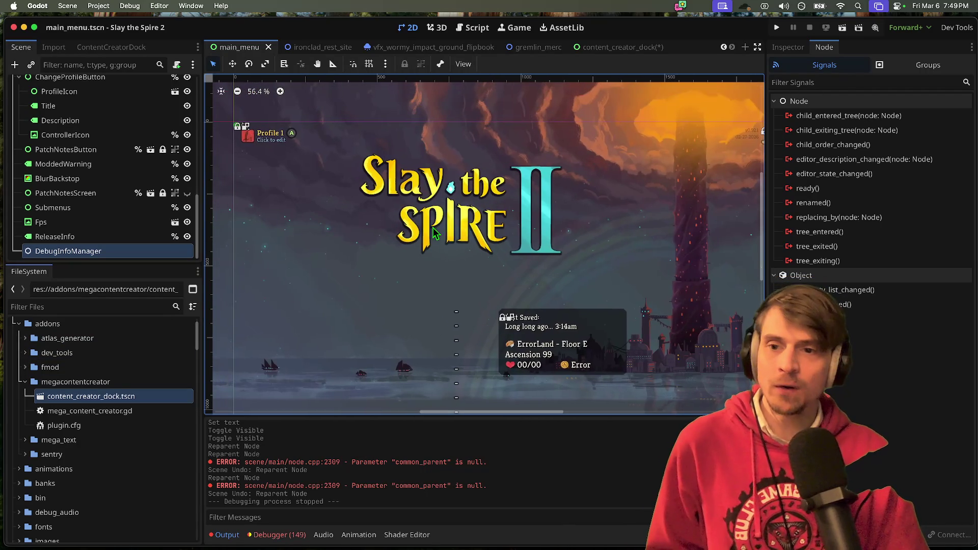
scroll(639, 350, "down", 2)
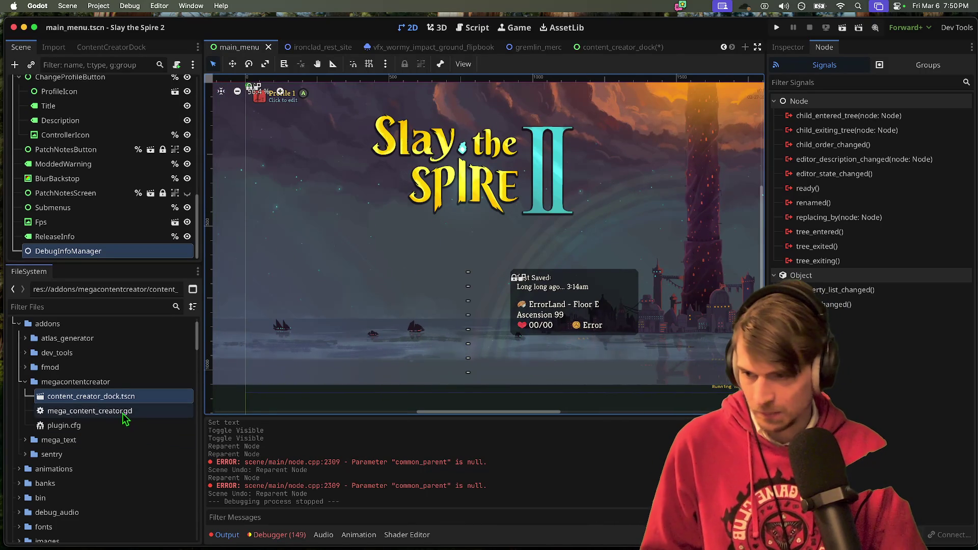
Collapse the megacontentcreator and addons folders, then return to the mega_content_creator.gd script
mouse_move(116, 415)
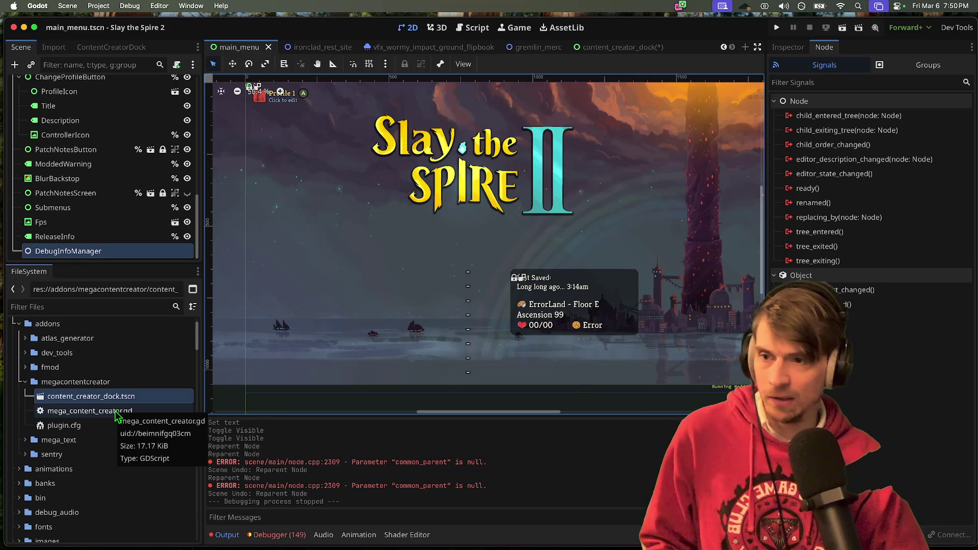
double_click(104, 386)
scroll(95, 433, "down", 3)
scroll(96, 433, "down", 1)
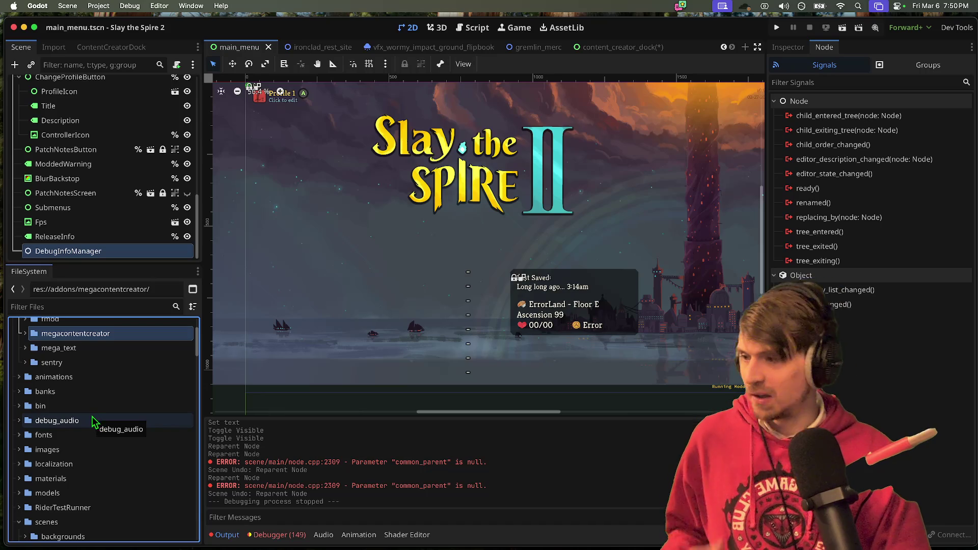
scroll(101, 415, "down", 6)
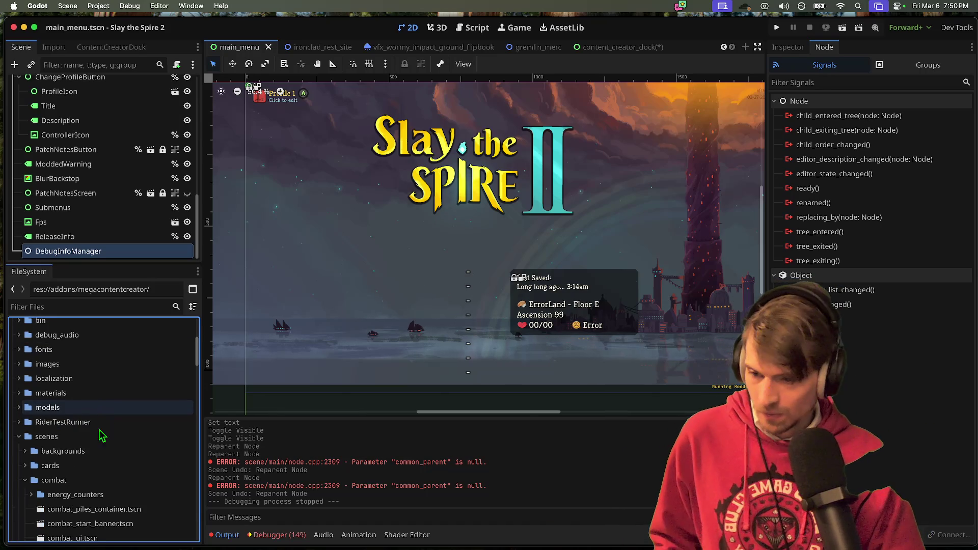
scroll(90, 502, "down", 1)
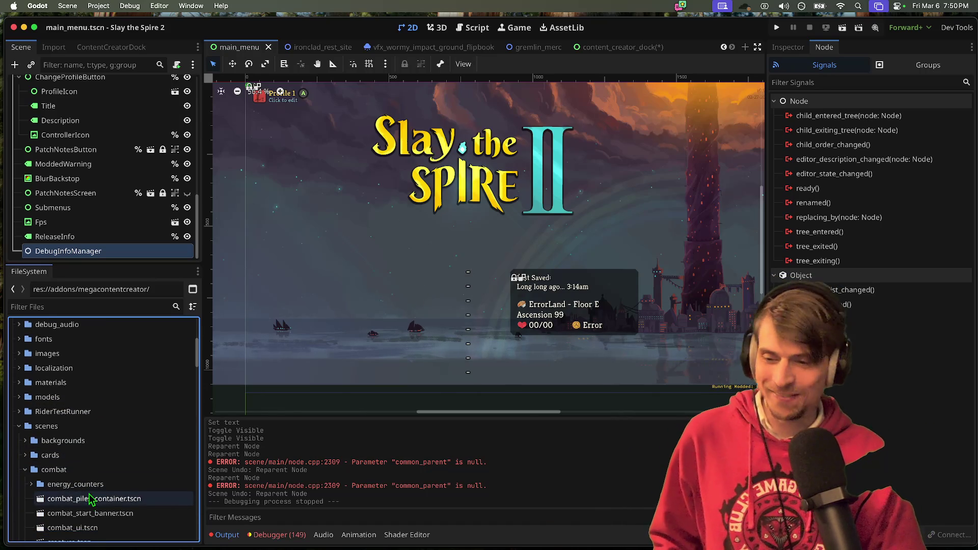
scroll(118, 471, "down", 6)
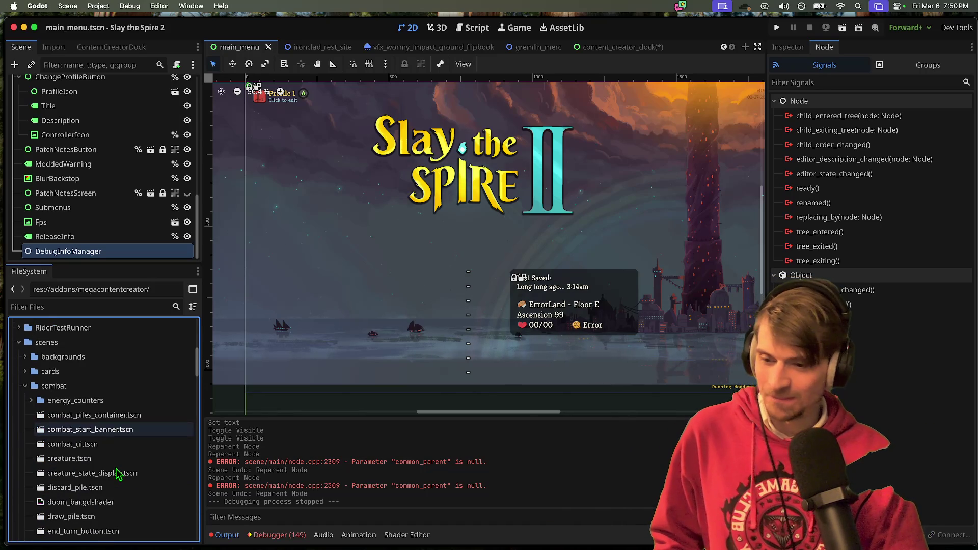
scroll(119, 423, "up", 8)
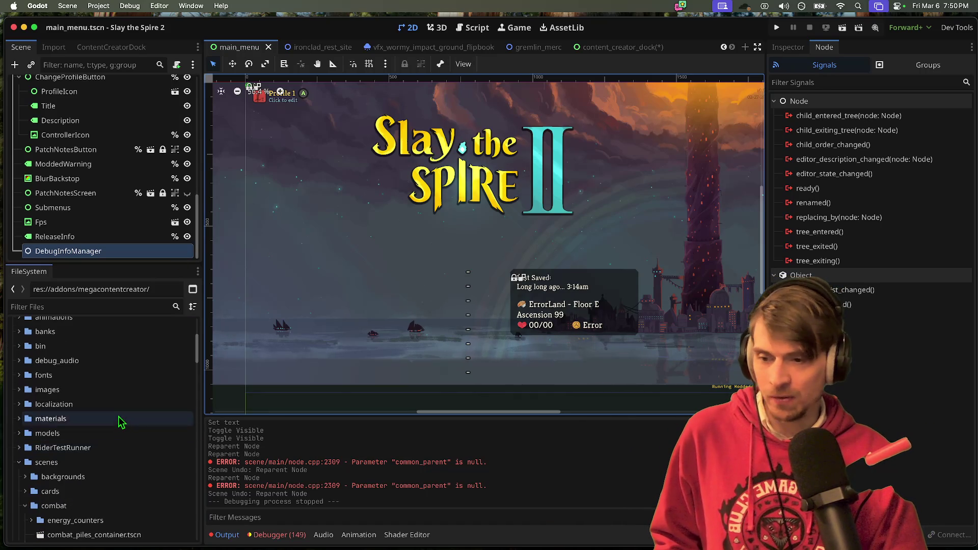
scroll(120, 422, "up", 5)
scroll(121, 363, "up", 6)
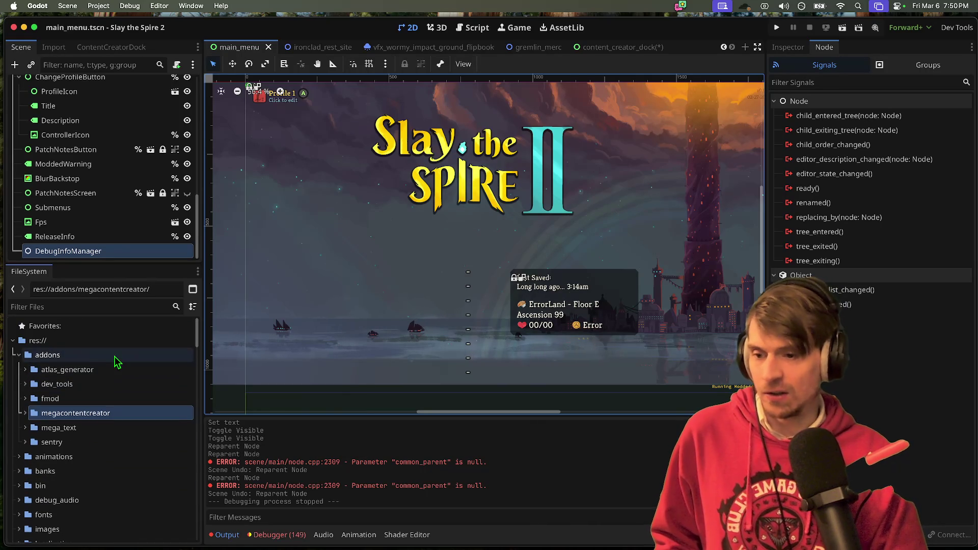
double_click(115, 356)
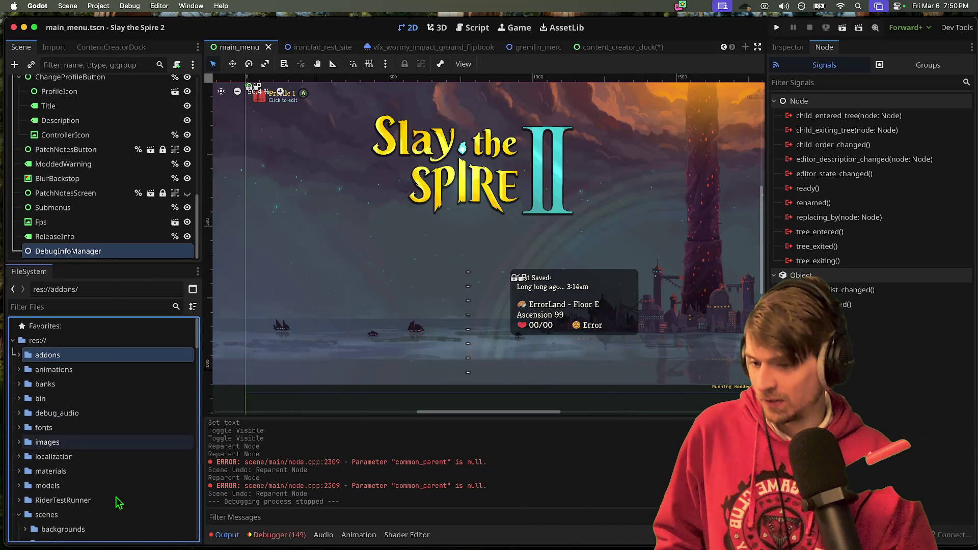
scroll(181, 481, "down", 2)
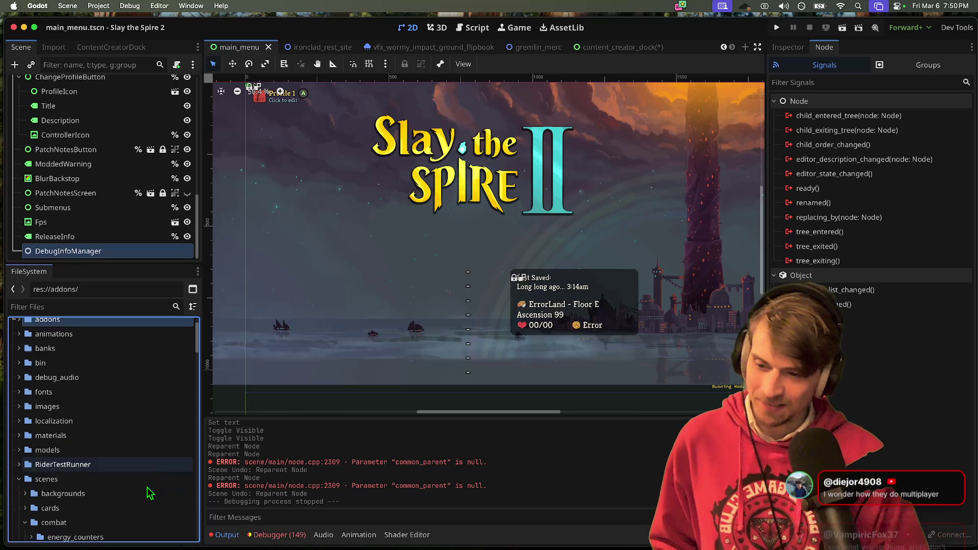
scroll(131, 515, "down", 1)
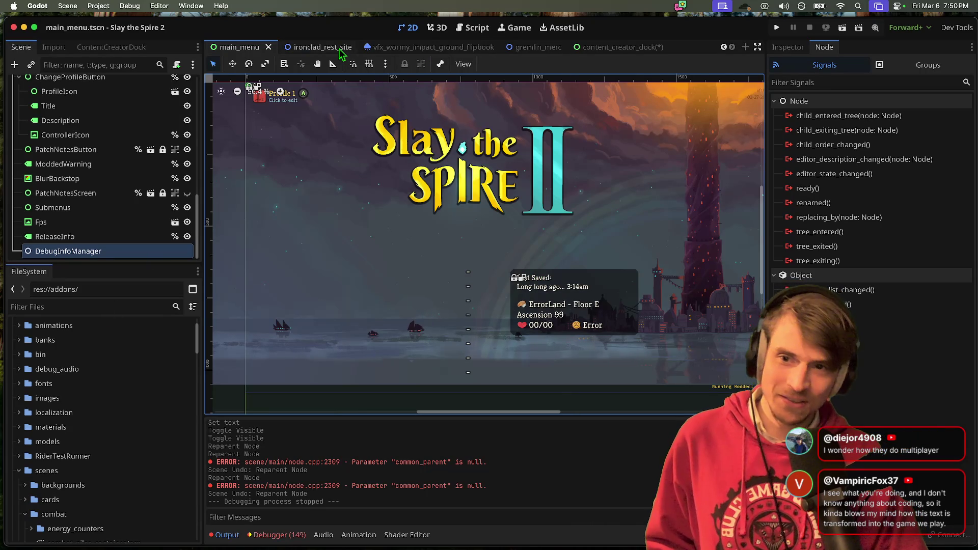
scroll(113, 214, "up", 4)
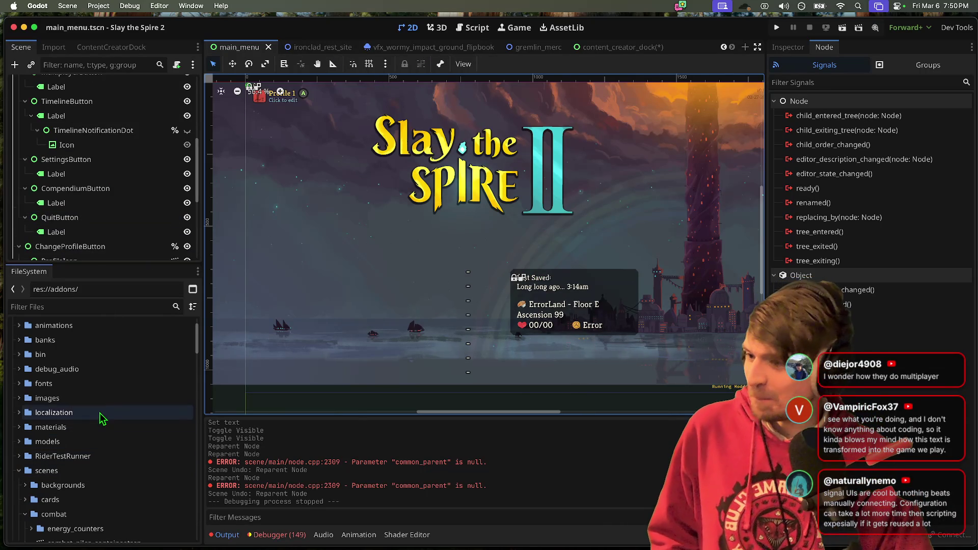
scroll(104, 407, "up", 2)
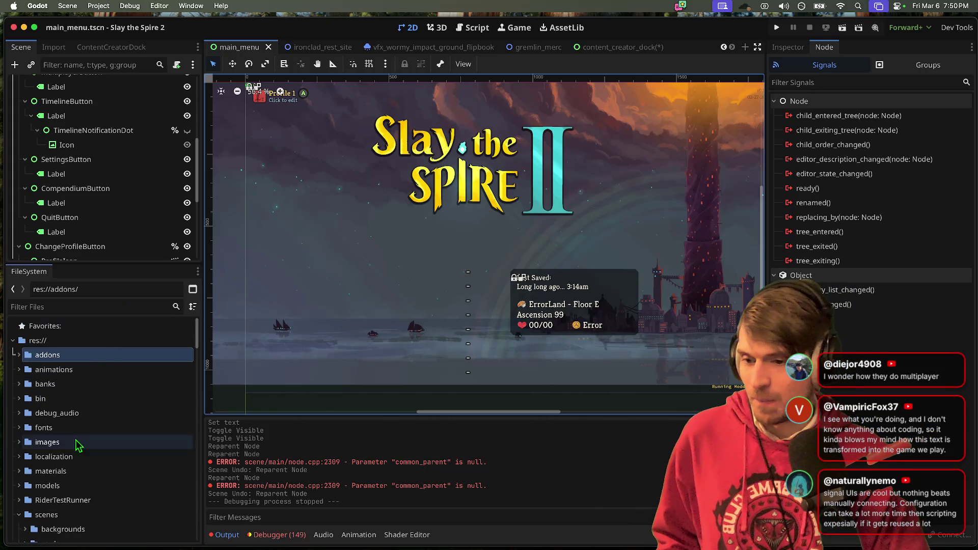
scroll(104, 469, "down", 1)
scroll(104, 480, "down", 2)
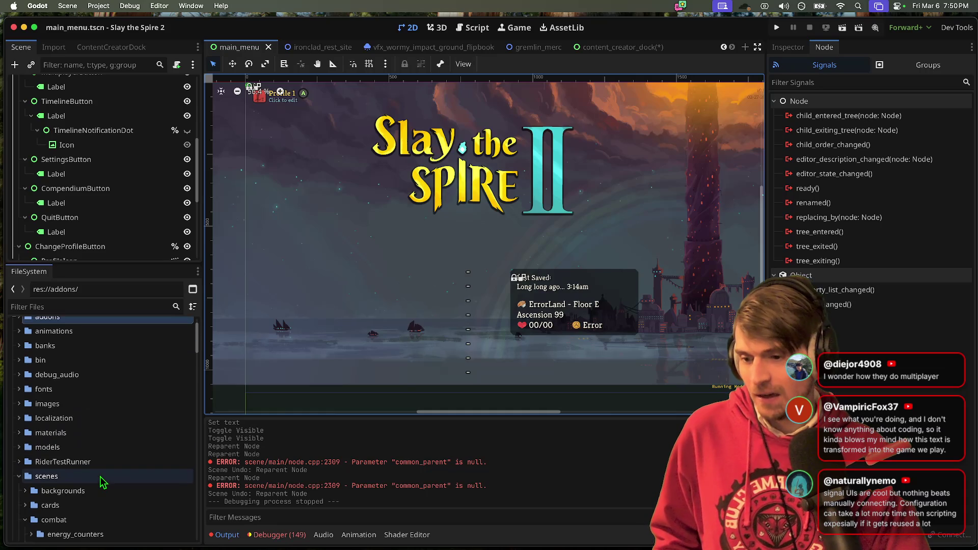
left_click(473, 27)
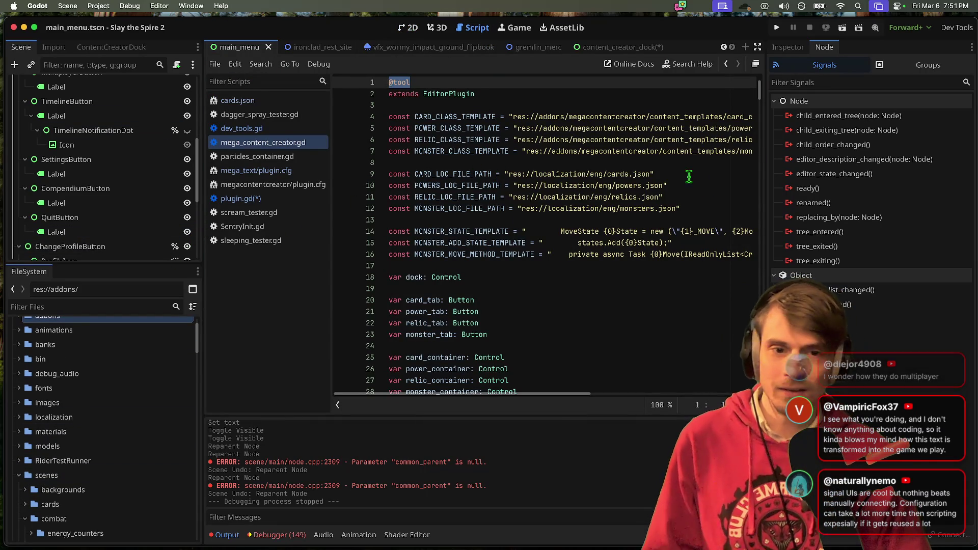
Open cards.json from the cards localization path in mega_content_creator.gd
left_click(656, 174)
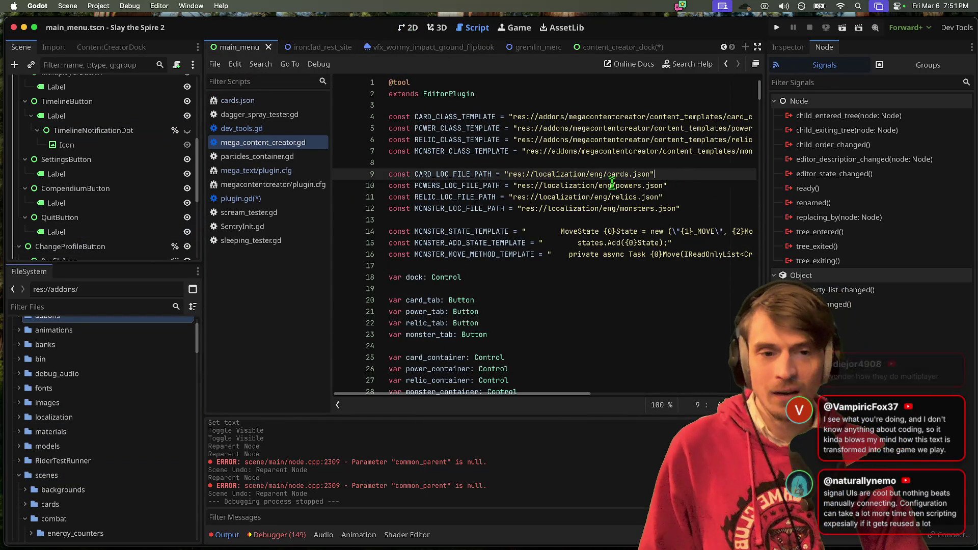
left_click(546, 177, "ctrl")
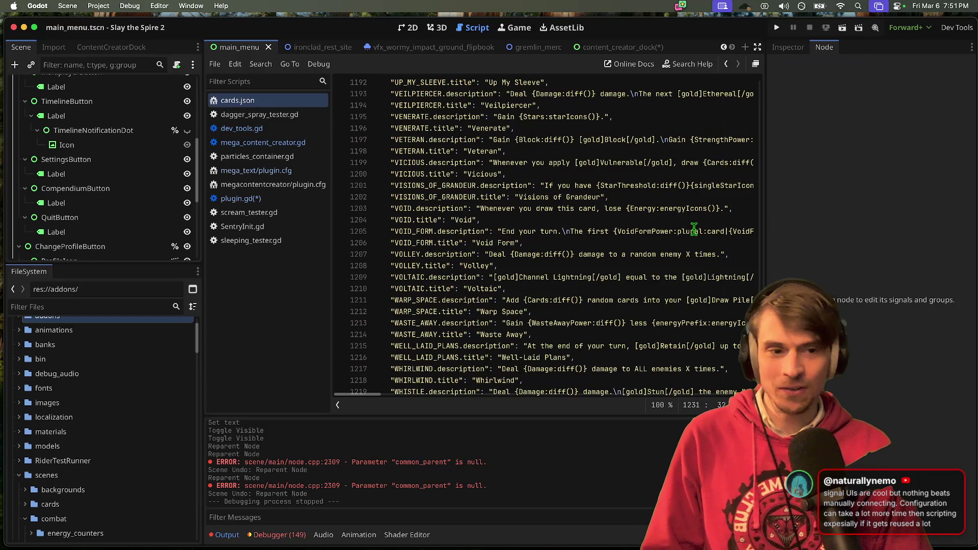
left_click(326, 228)
key("alt+Left")
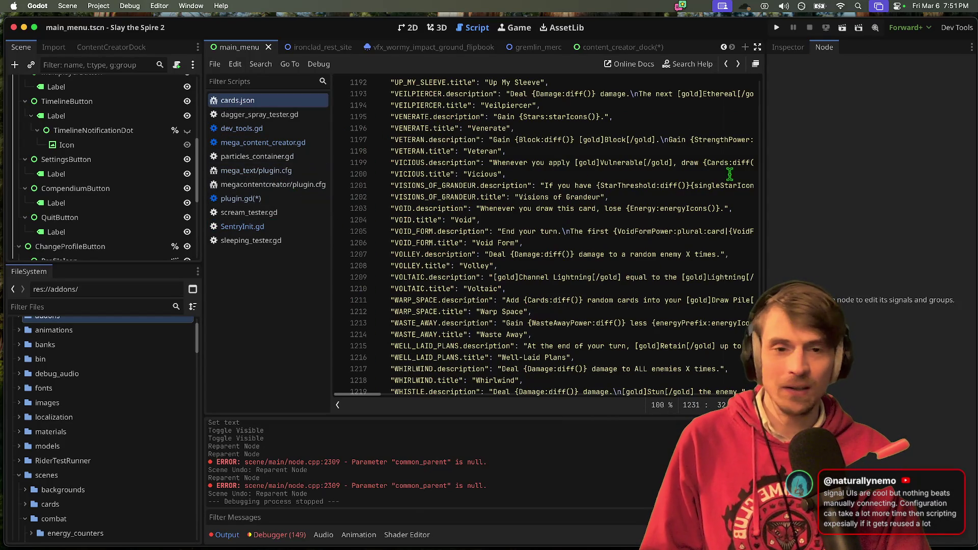
Widen the code area and read the VEILPIERCER and VOLLEY descriptions in cards.json
left_click_drag(765, 162, 863, 162)
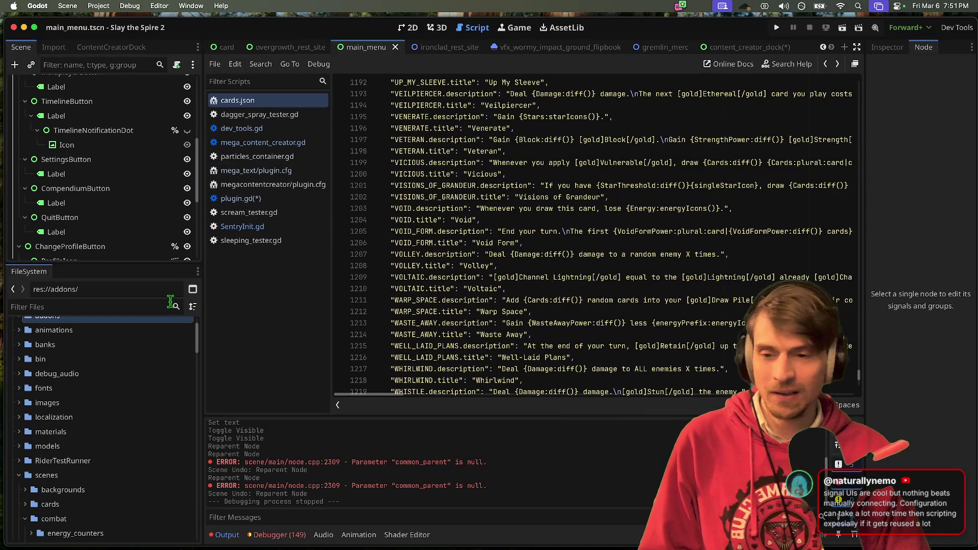
left_click_drag(201, 273, 117, 274)
scroll(460, 119, "up", 1)
double_click(431, 123)
double_click(462, 123)
left_click(491, 124)
double_click(491, 124)
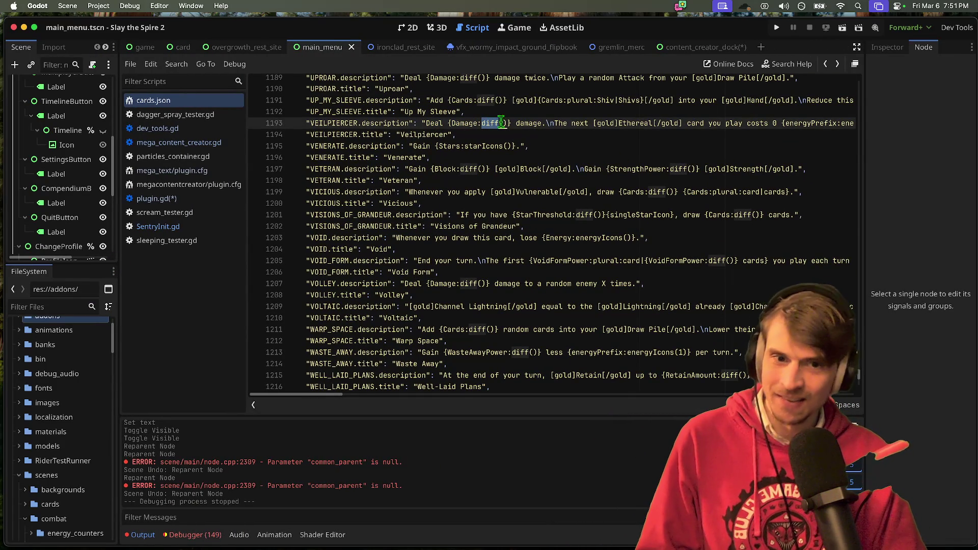
left_click_drag(529, 125, 419, 125)
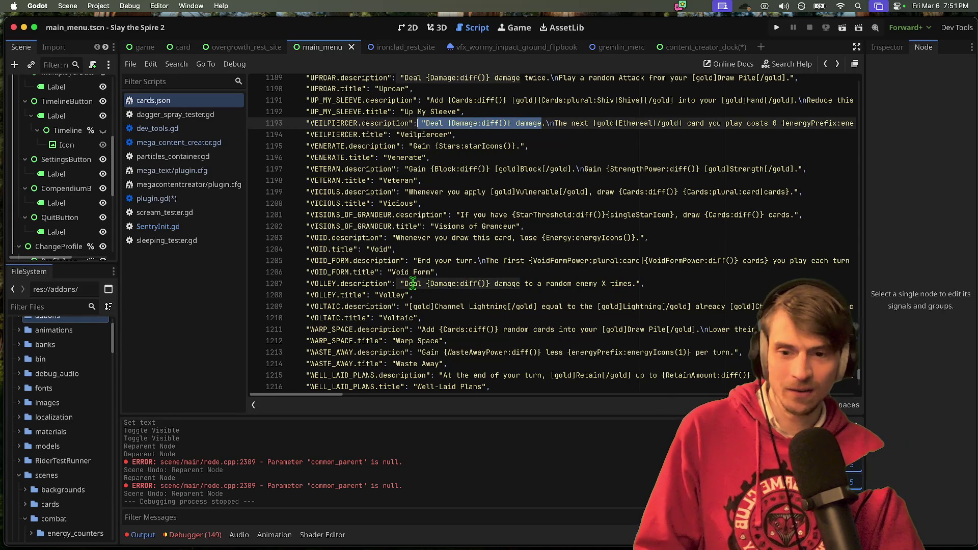
double_click(348, 284)
left_click_drag(406, 284, 621, 283)
left_click(682, 281)
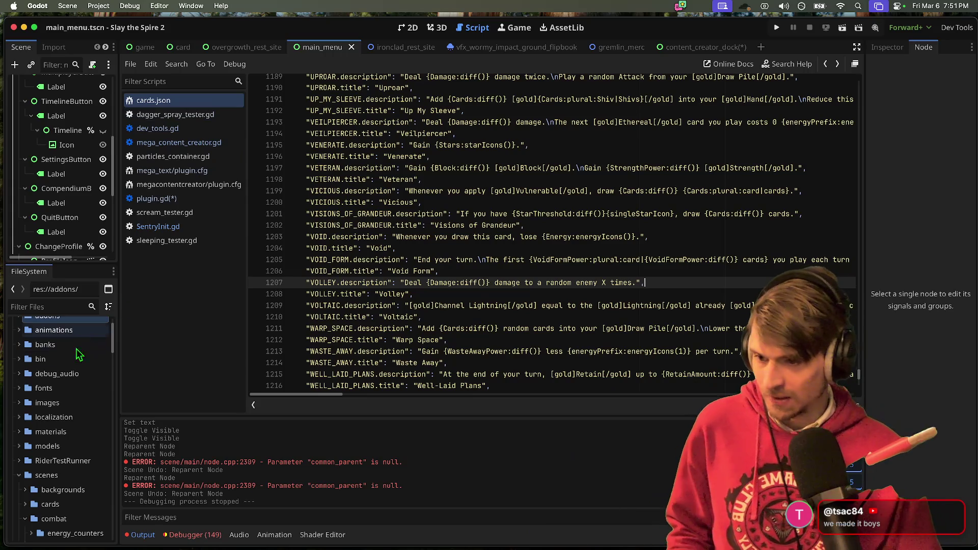
scroll(68, 366, "down", 10)
scroll(69, 366, "up", 5)
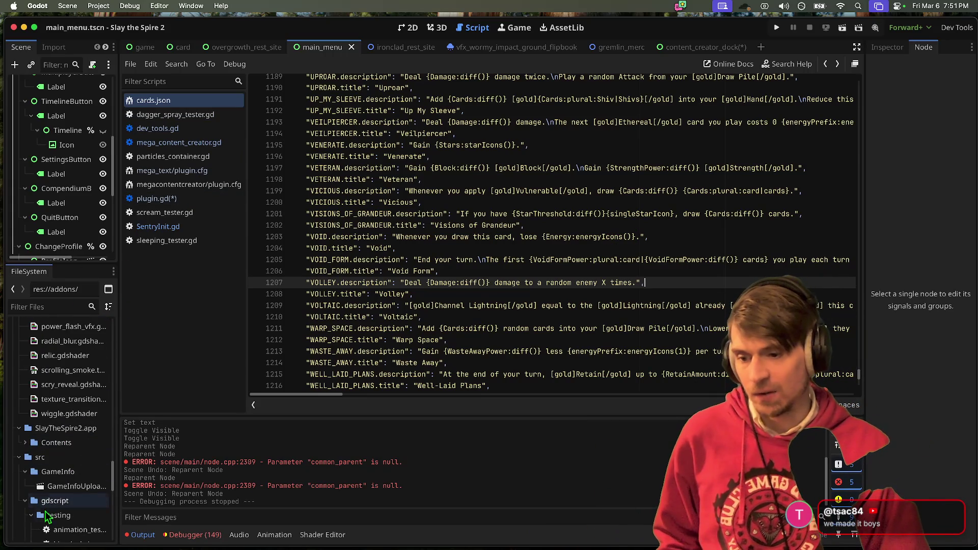
scroll(45, 509, "down", 1)
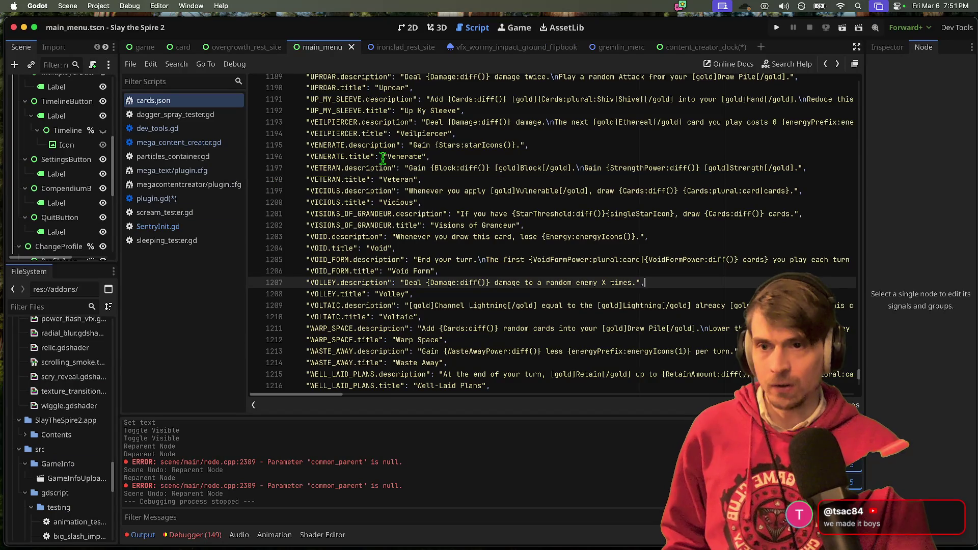
Back in mega_content_creator.gd, inspect the localization path, scroll to setup_dock(), and open ironclad_rest_site
key("alt+Left")
double_click(479, 174)
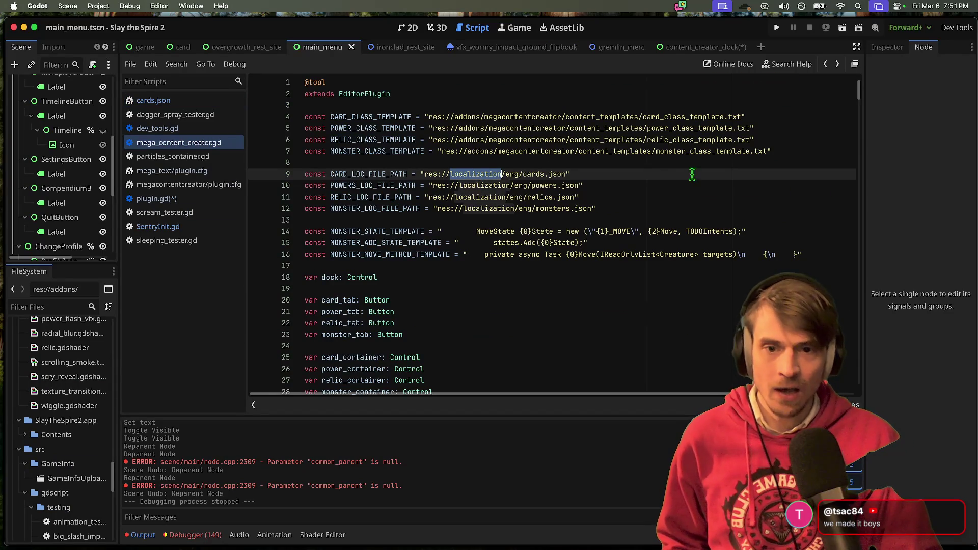
double_click(514, 174)
double_click(533, 175)
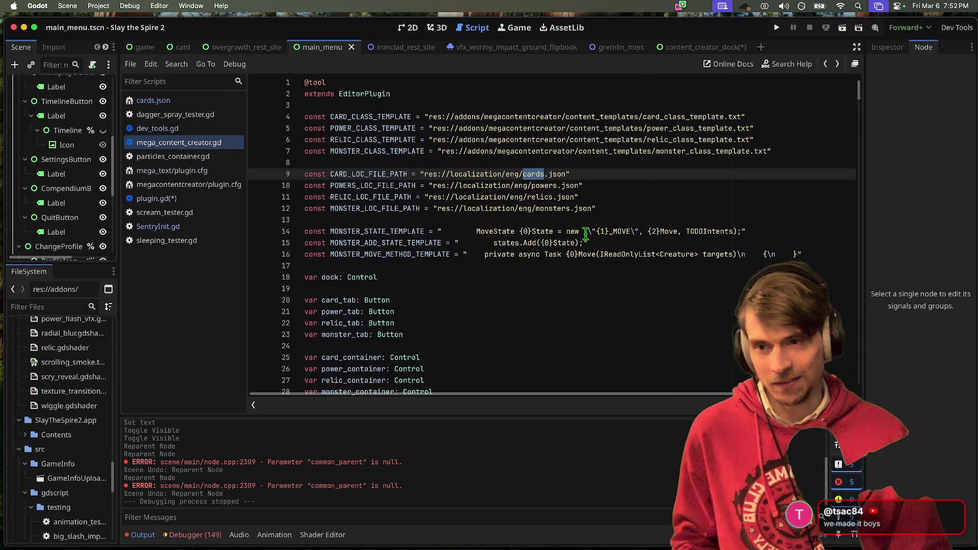
scroll(564, 257, "down", 10)
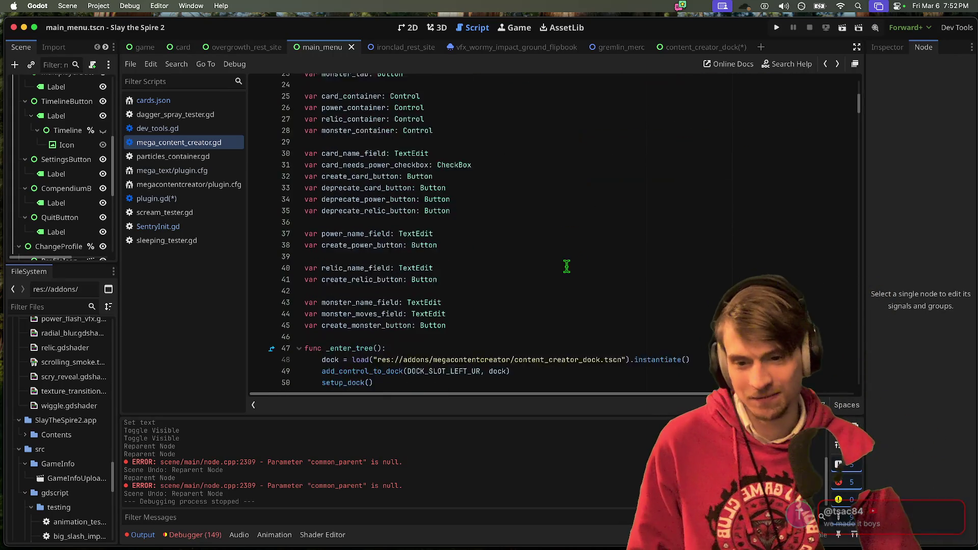
scroll(619, 247, "down", 3)
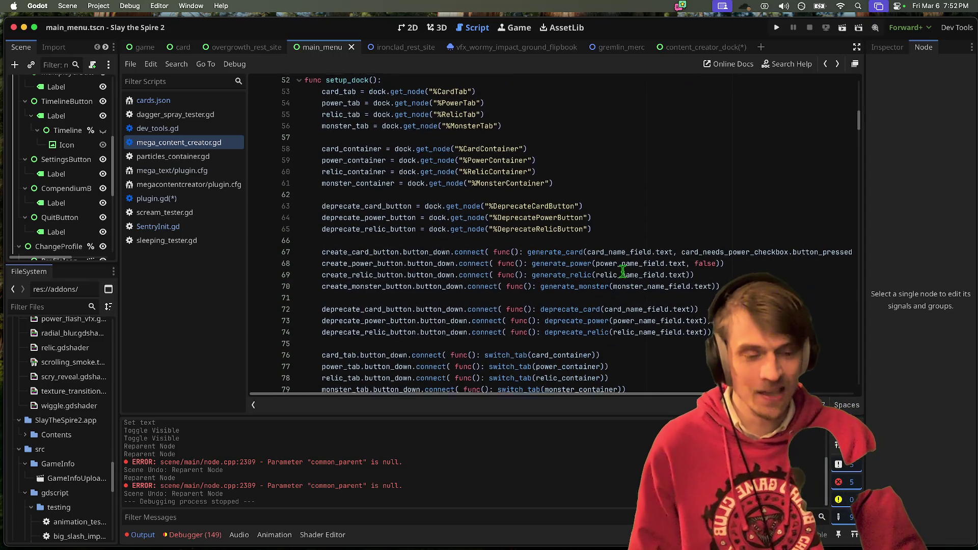
left_click(398, 48)
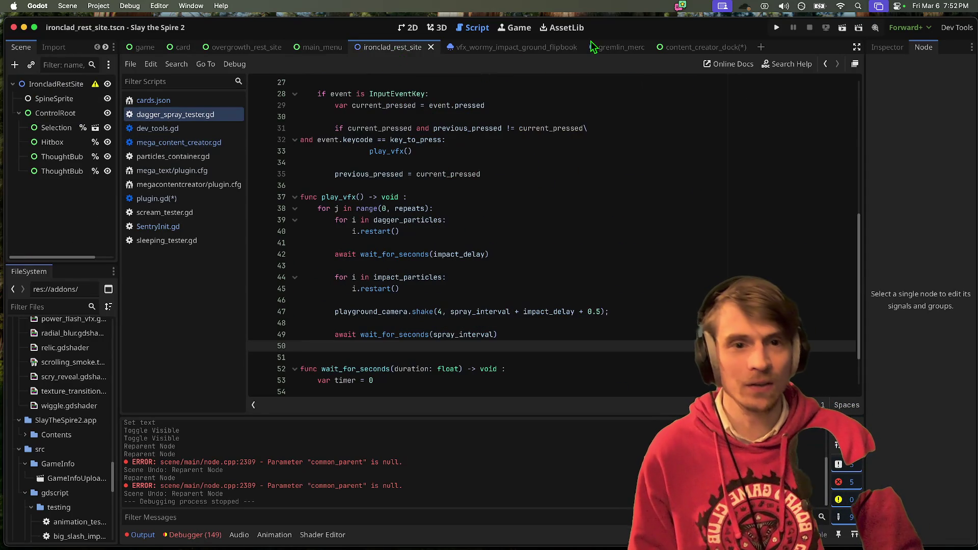
View overgrowth_rest_site in 2D and undo the accidental RestSiteLog2 move
left_click(237, 47)
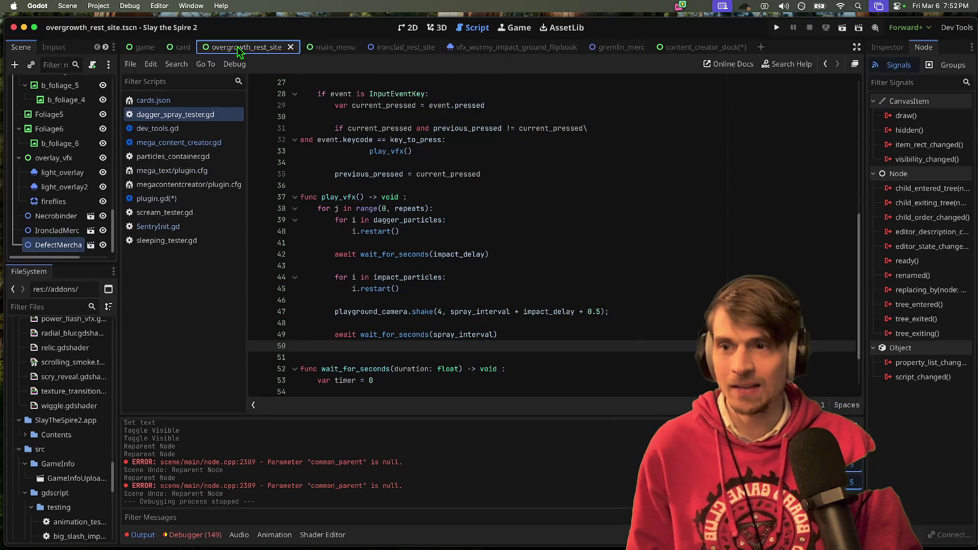
left_click(408, 28)
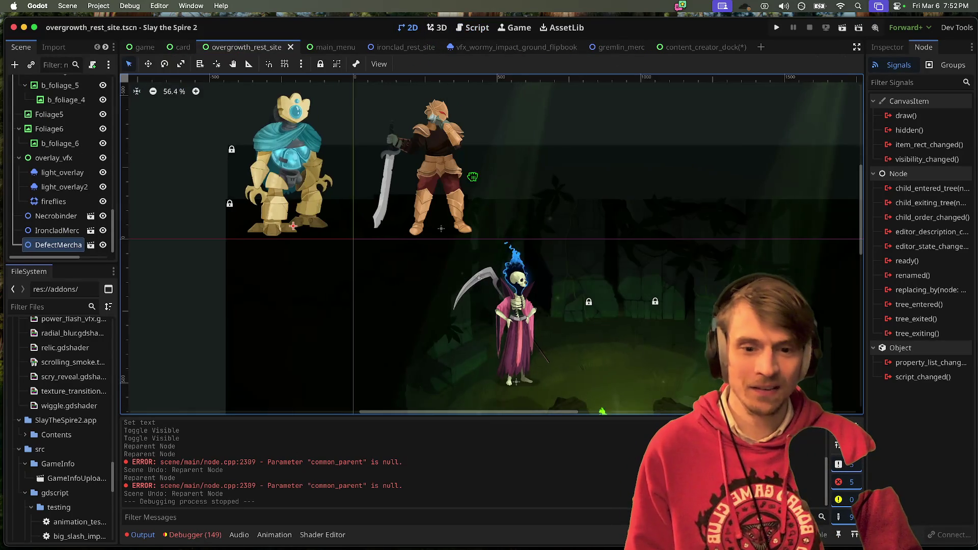
scroll(489, 275, "down", 4)
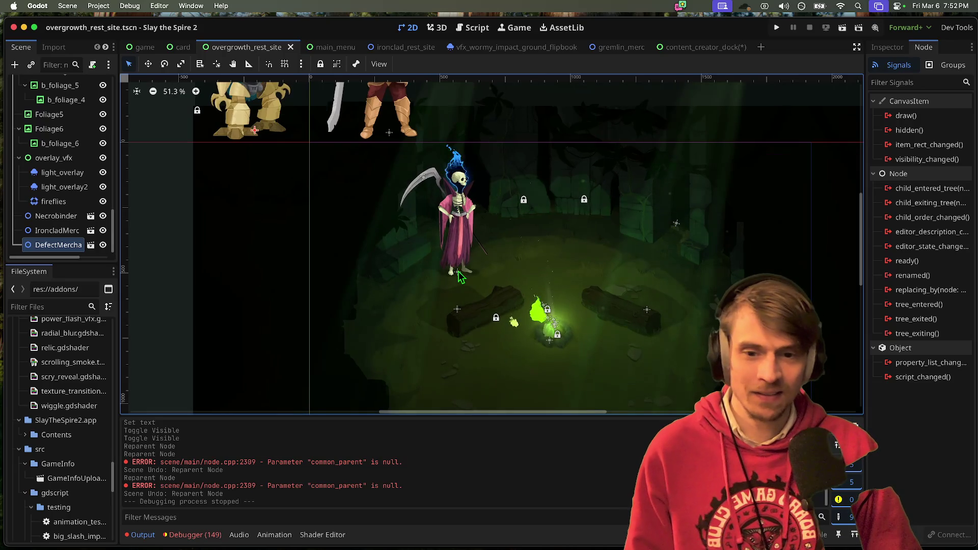
left_click(461, 277)
left_click(452, 248)
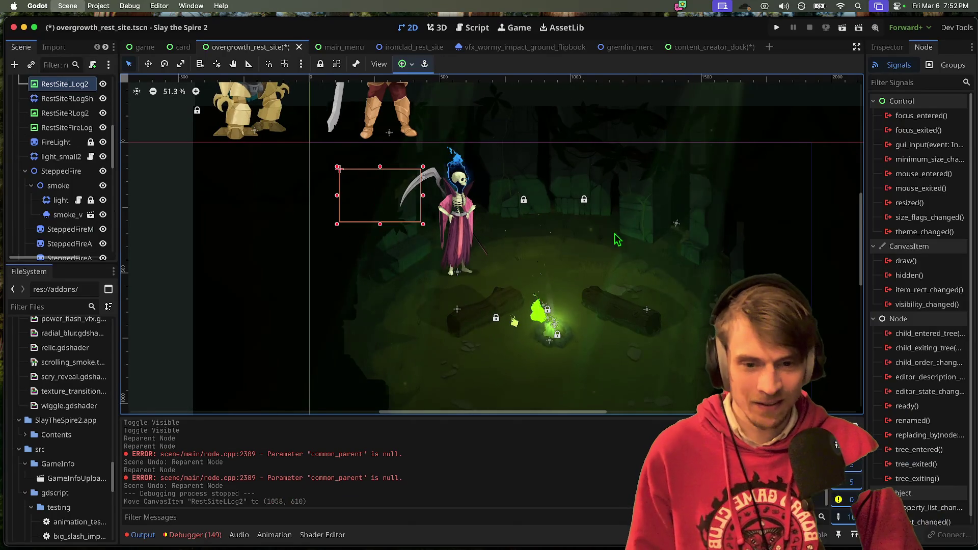
key("ctrl+z")
Close the ironclad_rest_site scene tab and return to the game scene
key("ctrl+shift+Tab")
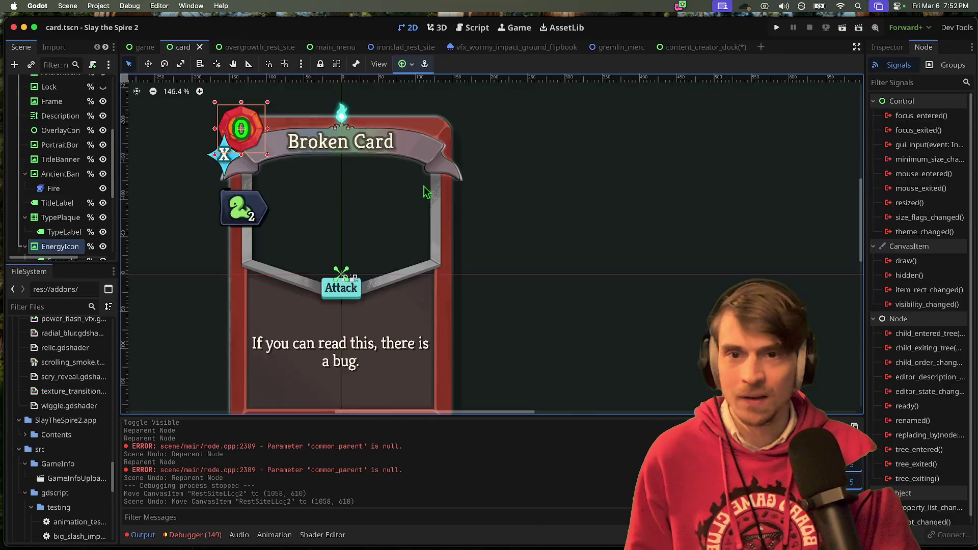
key("ctrl+shift+Tab")
middle_click(409, 51)
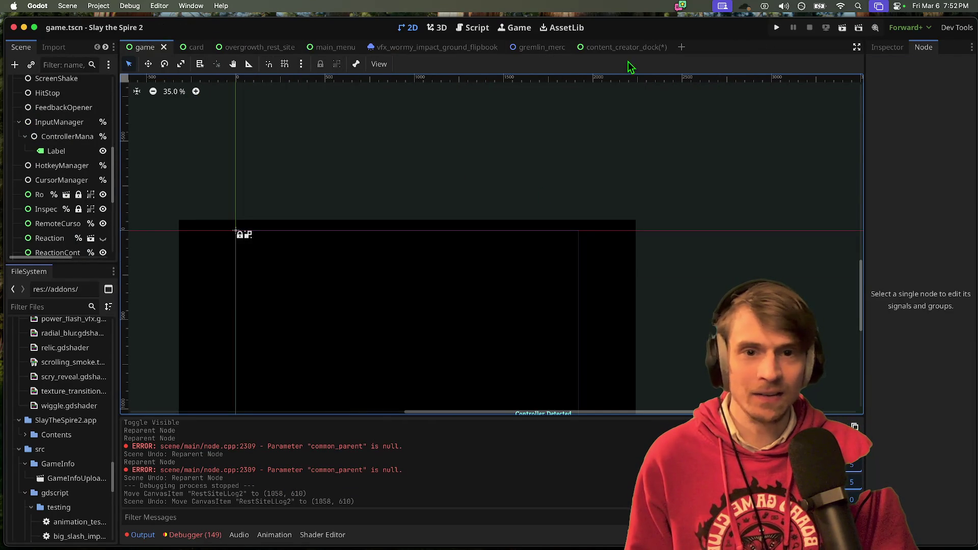
key("ctrl+shift+Tab")
key("ctrl+shift+Tab")
key("ctrl+shift+Tab")
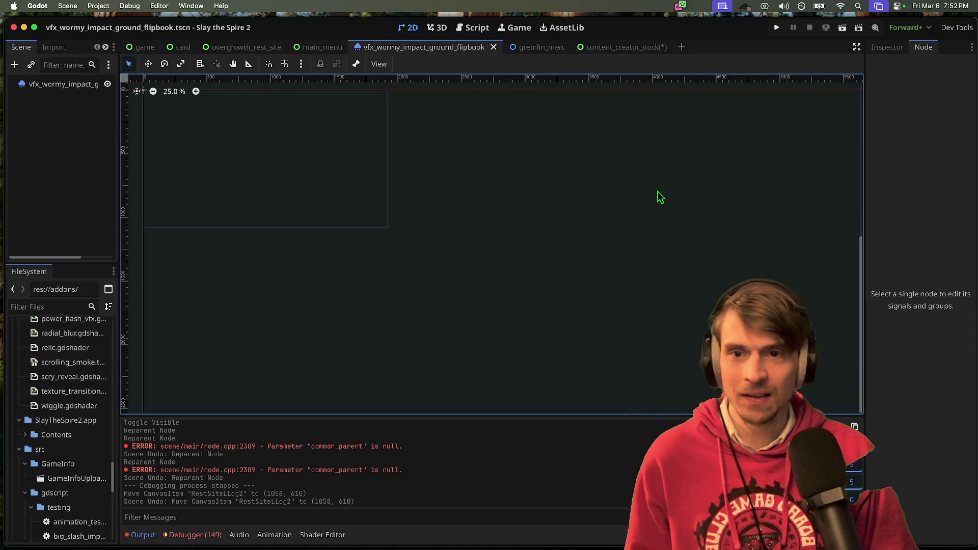
key("ctrl+shift+Tab")
key("ctrl+shift+Tab")
key("ctrl+shift+Tab")
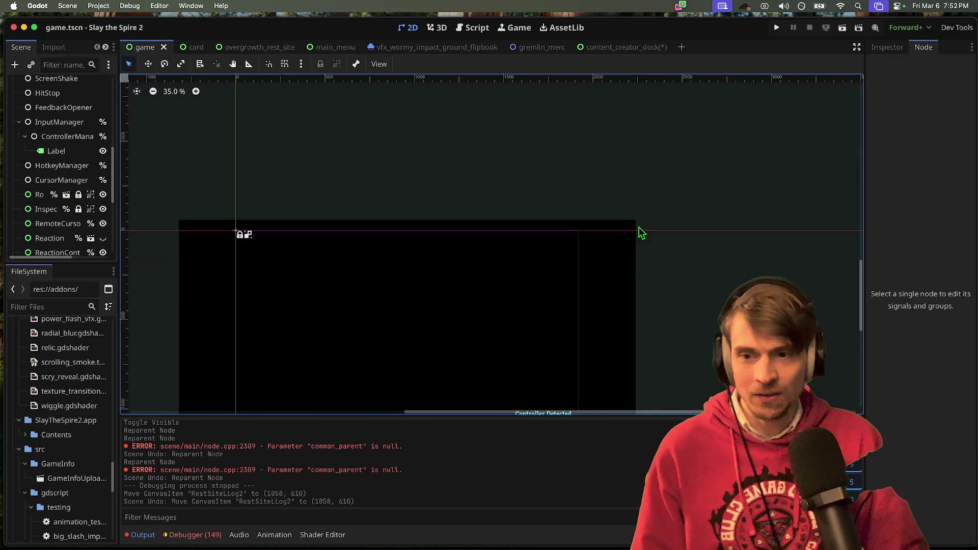
key("ctrl+Tab")
key("ctrl+shift+Tab")
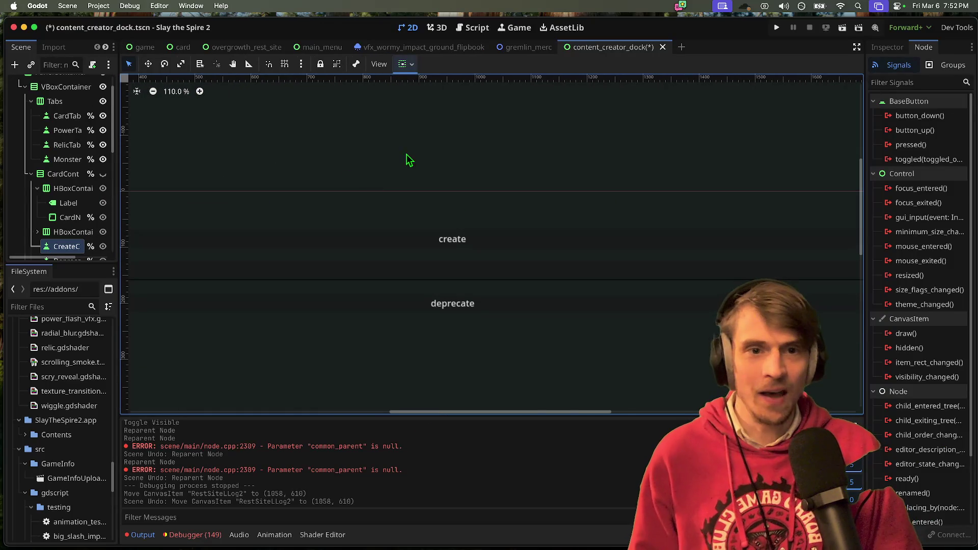
key("ctrl+Tab")
left_click(53, 308)
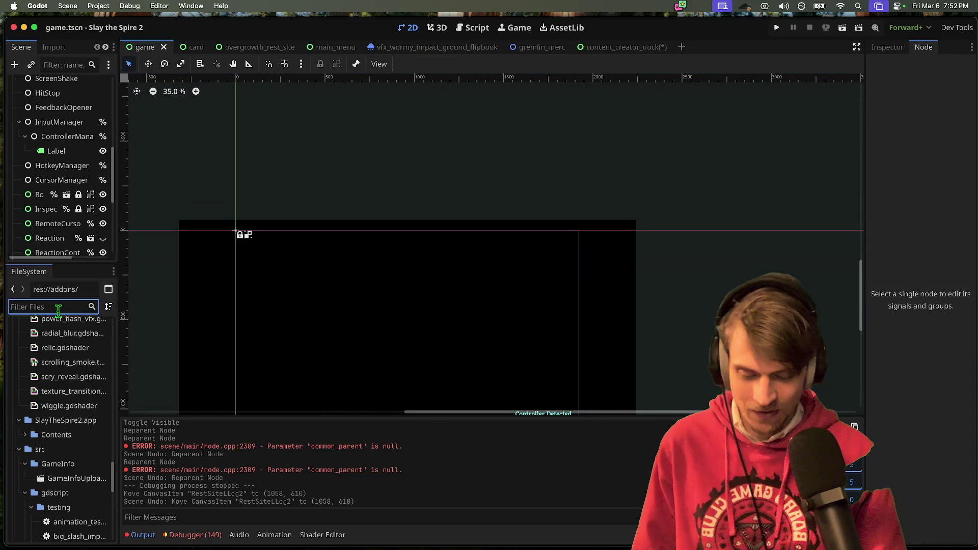
Filter FileSystem for 'under' and open underdocks_rest_site.tscn despite missing dependencies
type("under")
left_click(82, 474)
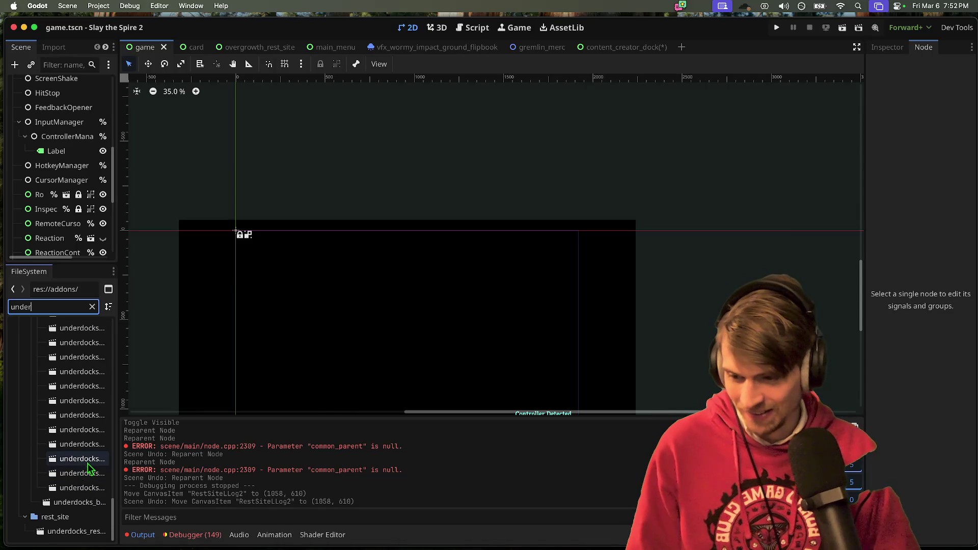
double_click(77, 532)
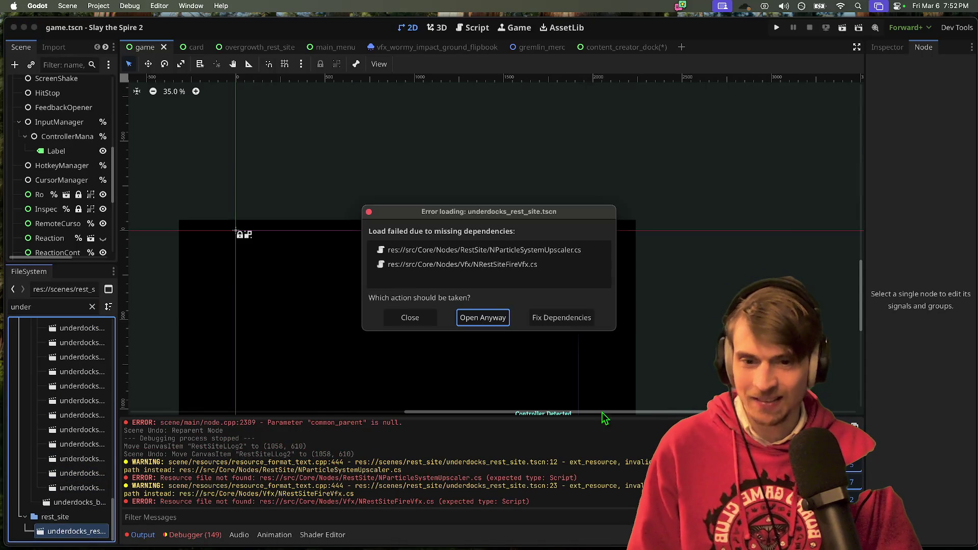
left_click(480, 317)
Clear the Output log's errors and collapse the output panel to enlarge the canvas
scroll(484, 324, "up", 5)
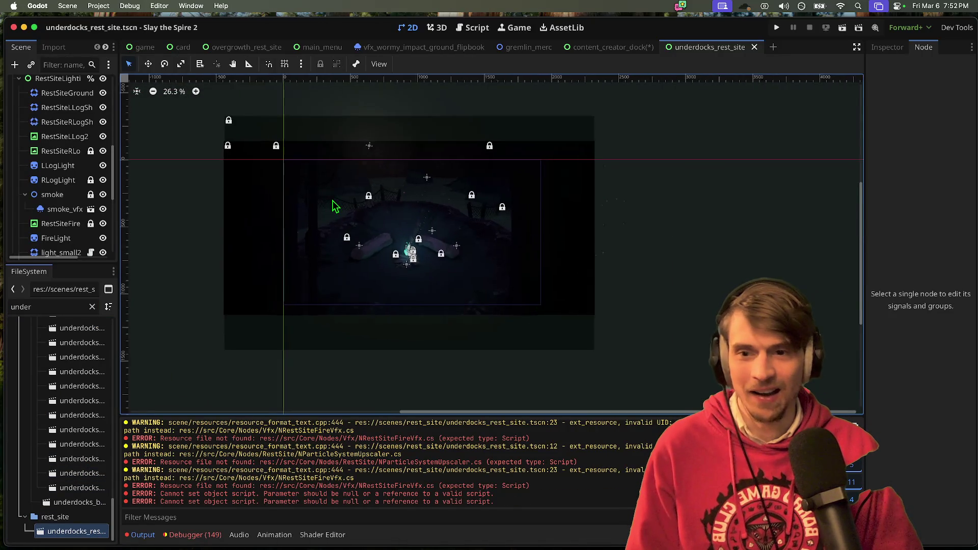
scroll(605, 262, "down", 1)
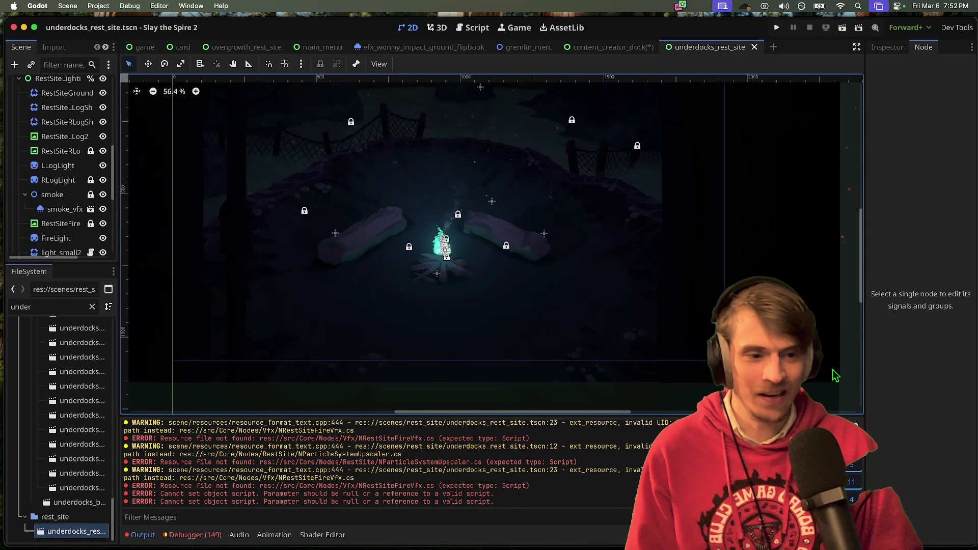
left_click(855, 426)
left_click(137, 536)
scroll(426, 405, "up", 6)
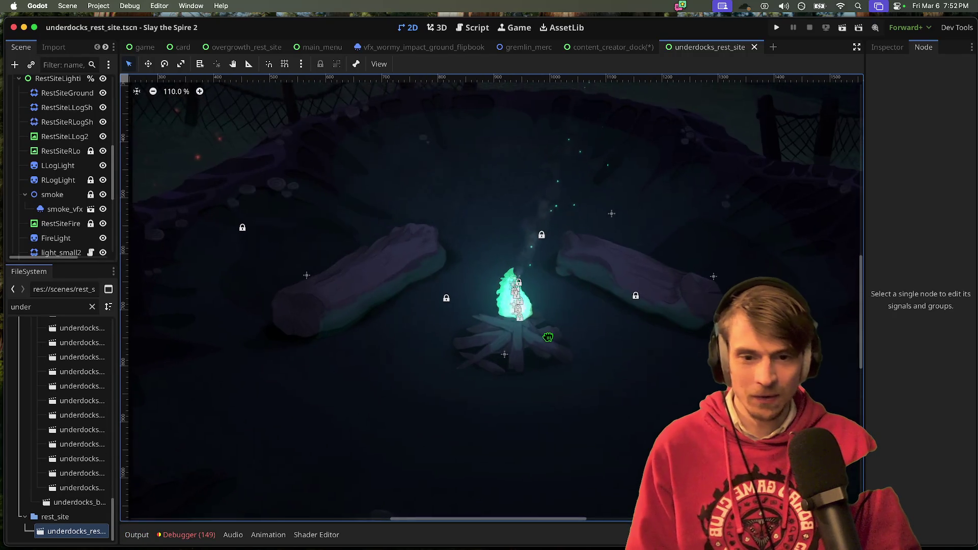
scroll(548, 336, "down", 3)
left_click_drag(92, 262, 92, 478)
scroll(61, 203, "up", 5)
Select GloryRestSite and search 'necr' in the instance-scene picker
left_click(23, 86)
key("super+shift+a")
type("nec")
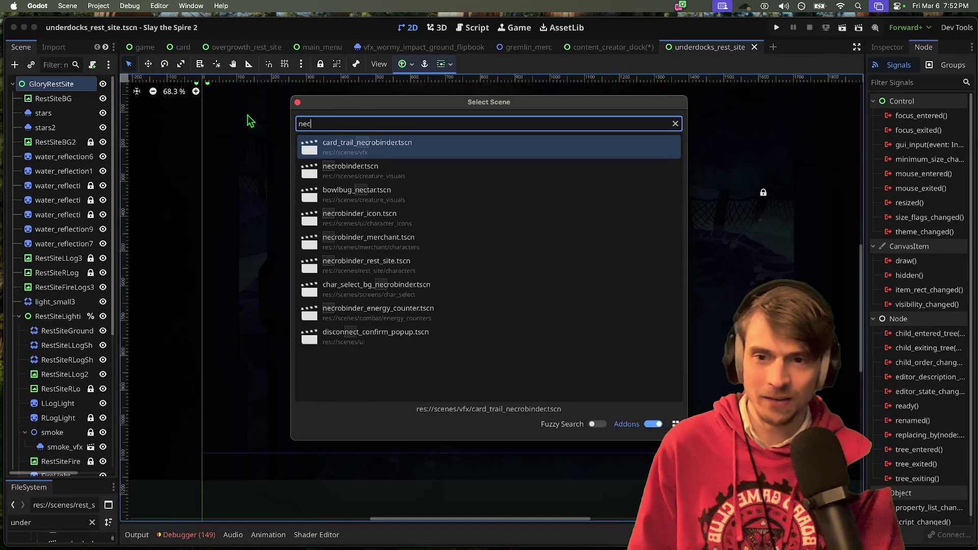
type("robin")
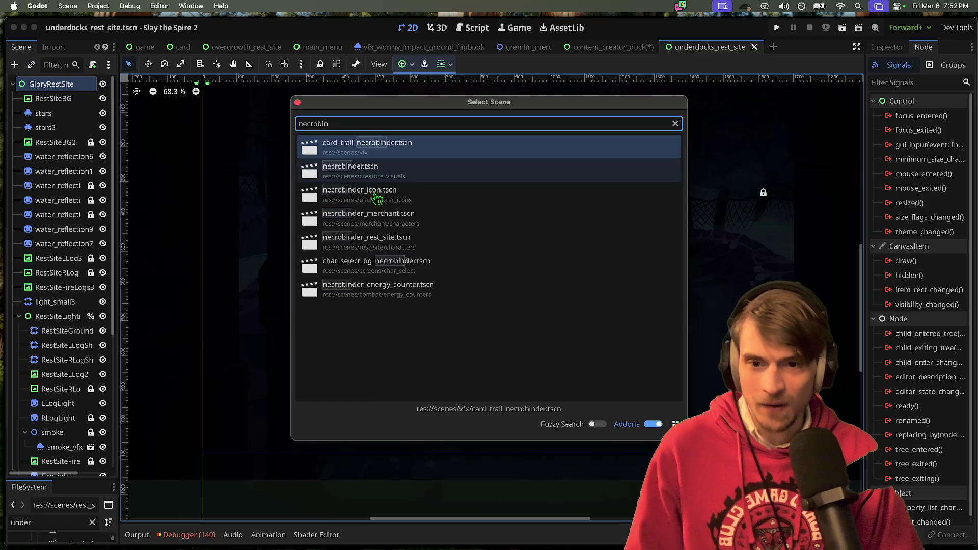
Instance the Necrobinder rest-site character and position it beside the campfire
double_click(438, 254)
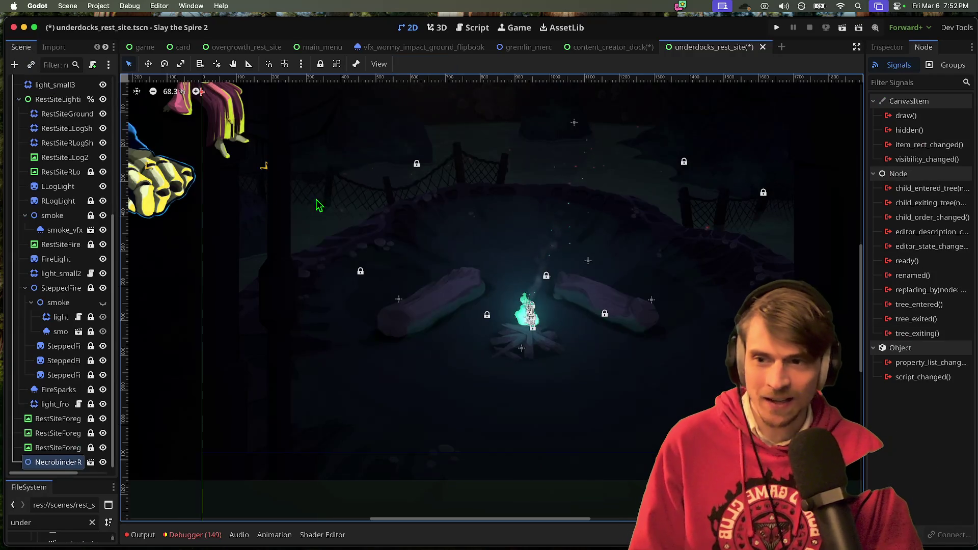
scroll(219, 117, "down", 4)
mouse_move(219, 117)
left_mouse_down()
mouse_move(368, 228)
mouse_move(368, 242)
left_mouse_up()
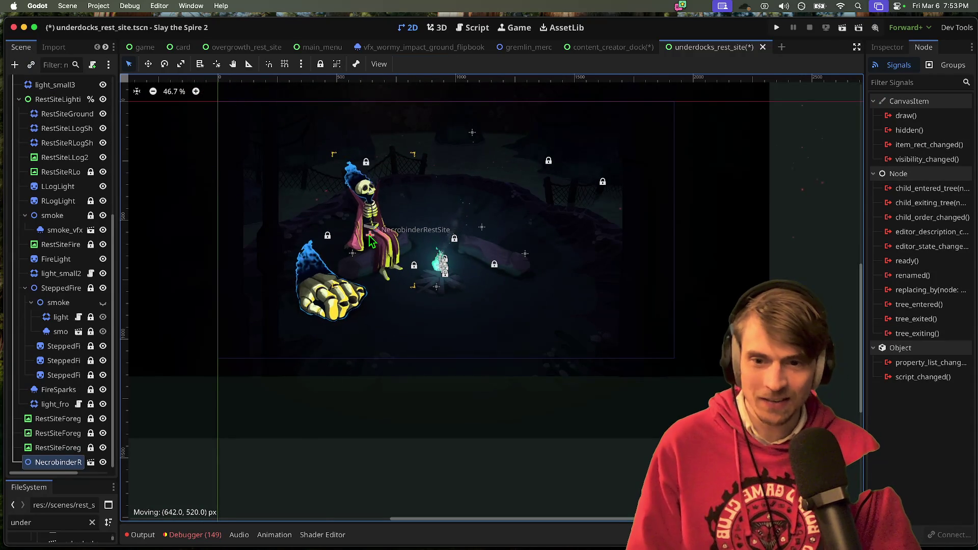
scroll(488, 261, "up", 6)
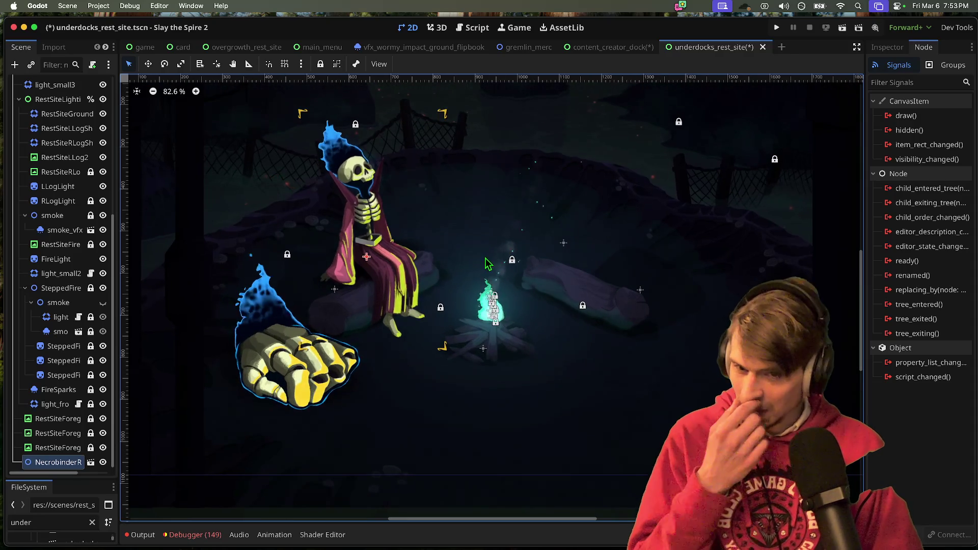
left_click_drag(367, 260, 371, 266)
scroll(587, 236, "down", 3)
scroll(361, 203, "up", 2)
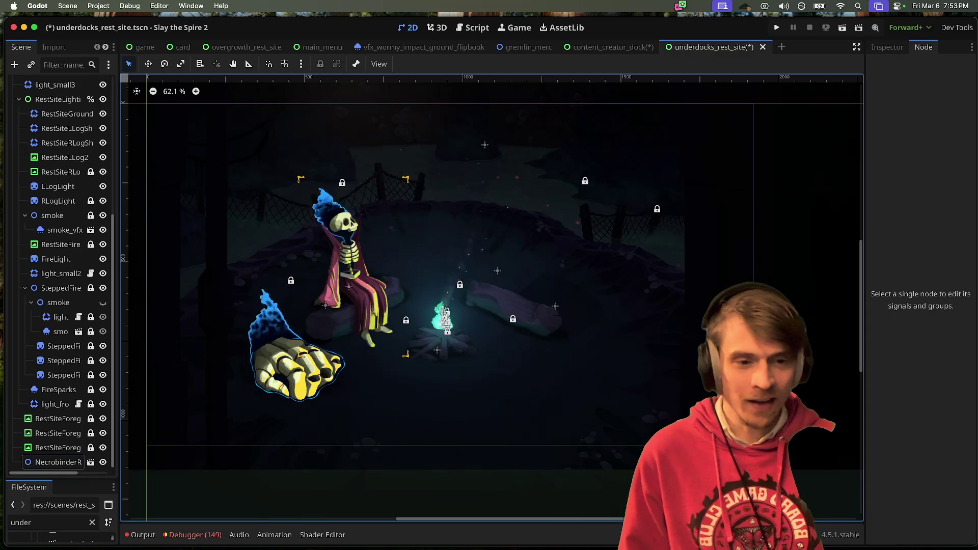
Instance silent_rest_site.tscn and place the Silent beside the campfire, opposite the Necrobinder
left_click(31, 65)
type("silent")
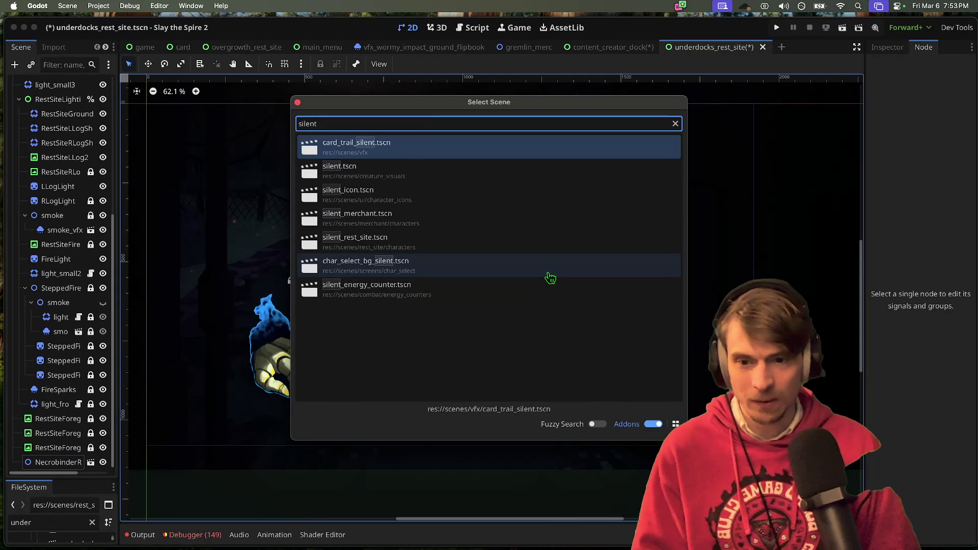
left_click(500, 237)
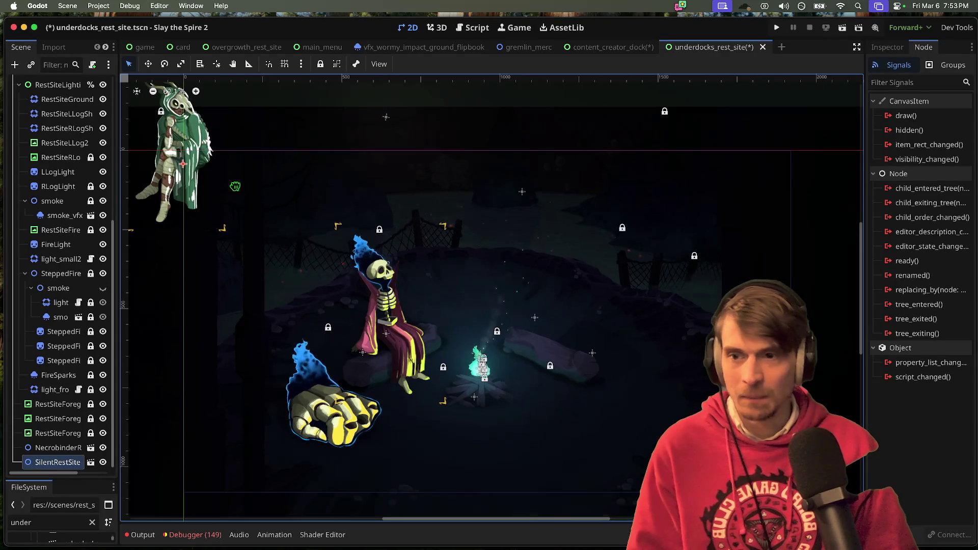
mouse_move(183, 168)
left_mouse_down()
mouse_move(264, 190)
mouse_move(530, 300)
mouse_move(544, 351)
left_mouse_up()
scroll(544, 352, "up", 6)
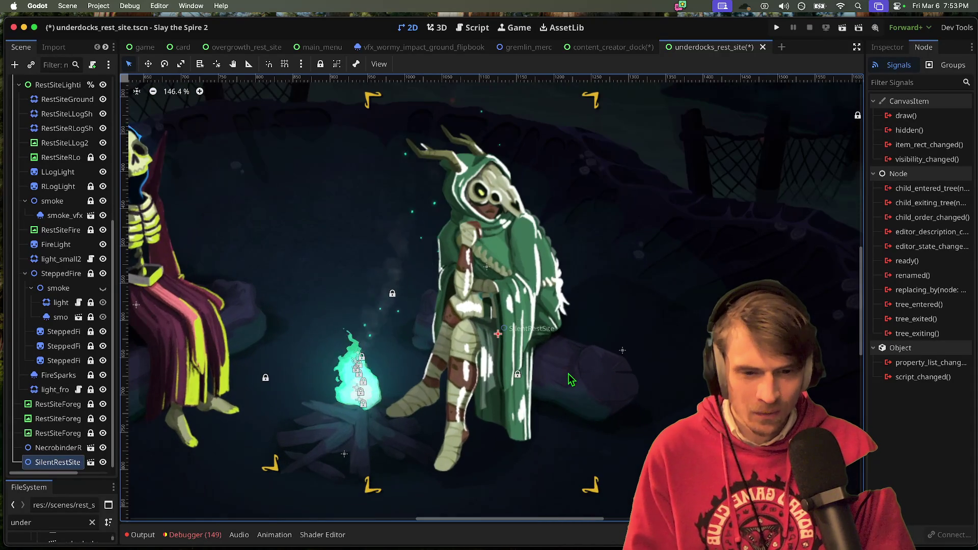
scroll(457, 345, "down", 4)
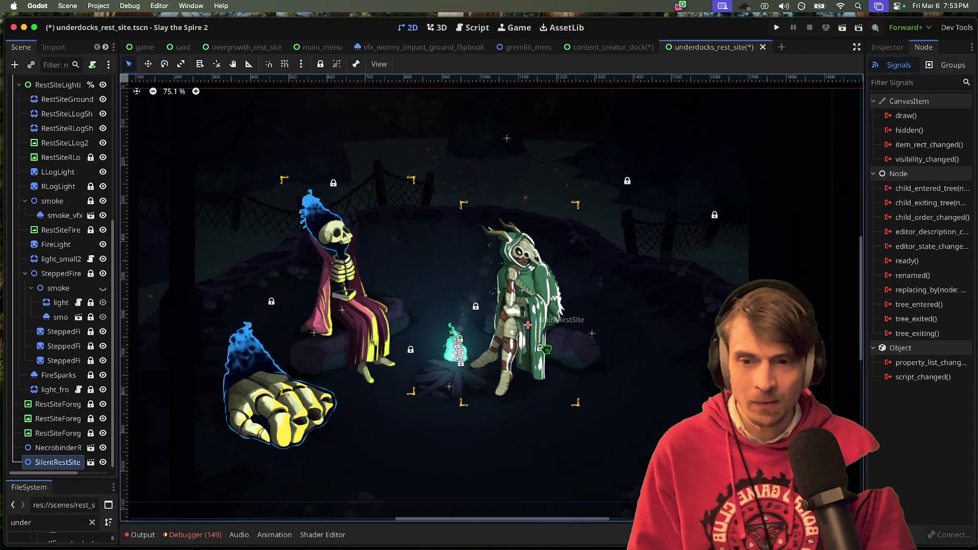
Show the SilentRestSite node's properties and widen the Scene dock to read full node names
scroll(683, 342, "right", 2)
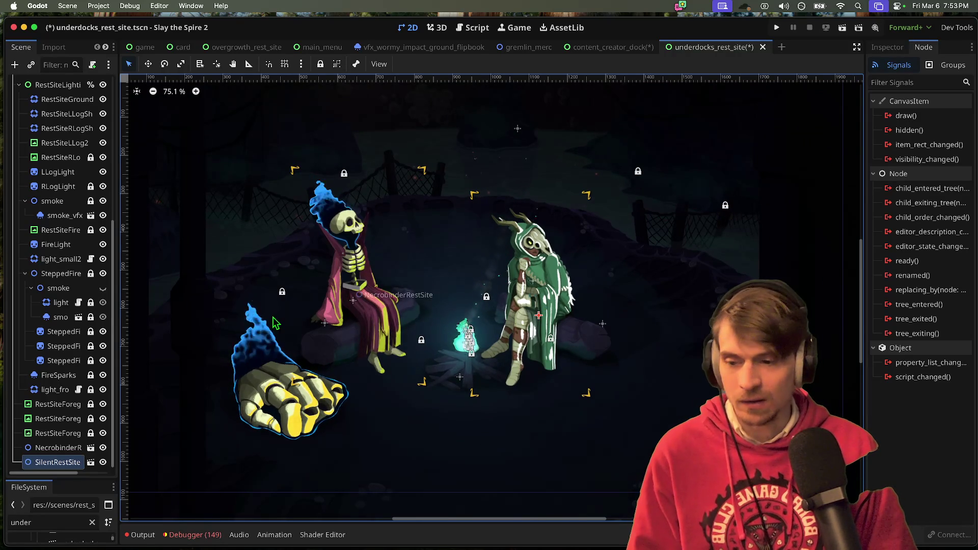
scroll(476, 357, "up", 3)
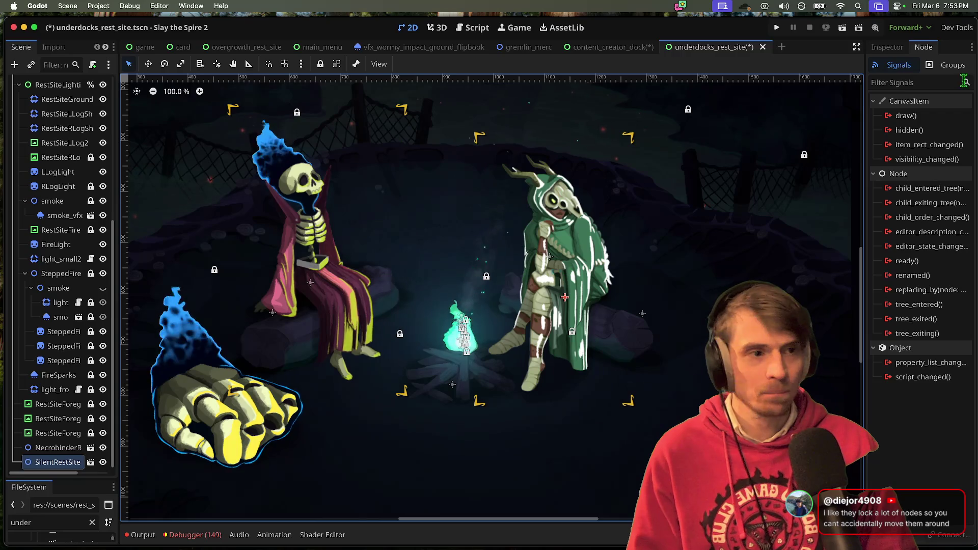
left_click(888, 47)
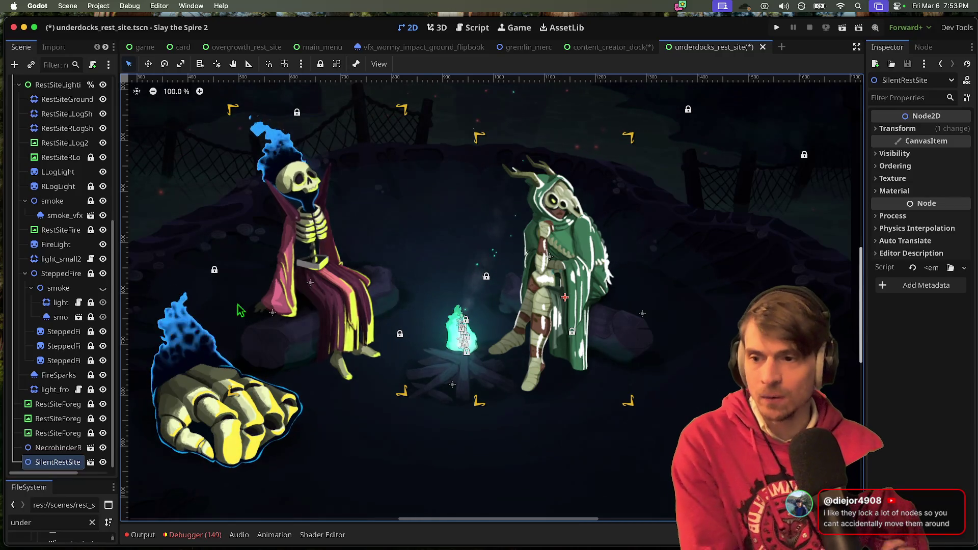
left_click_drag(118, 274, 177, 273)
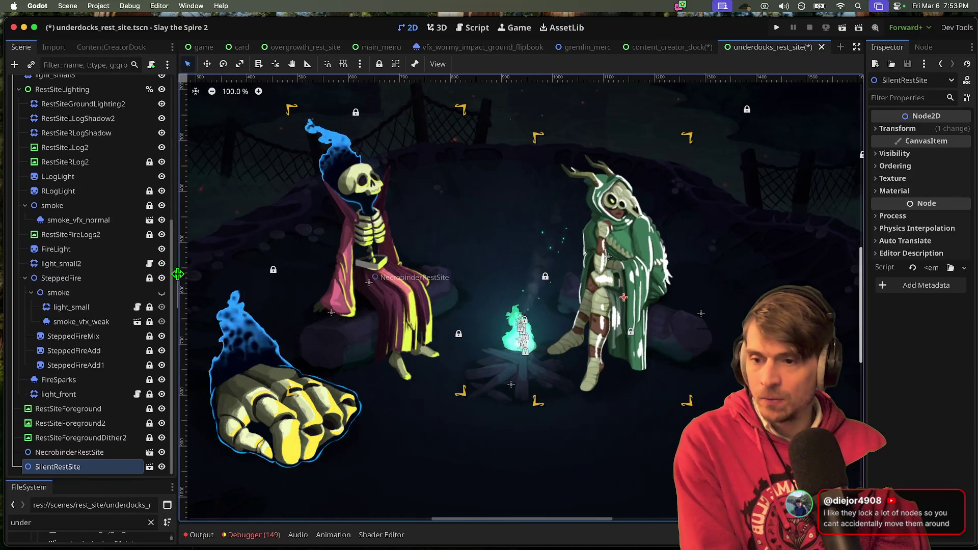
Switch to the gremlin_merc scene and select its GremlinMerc root node
scroll(66, 286, "up", 5)
scroll(81, 296, "down", 5)
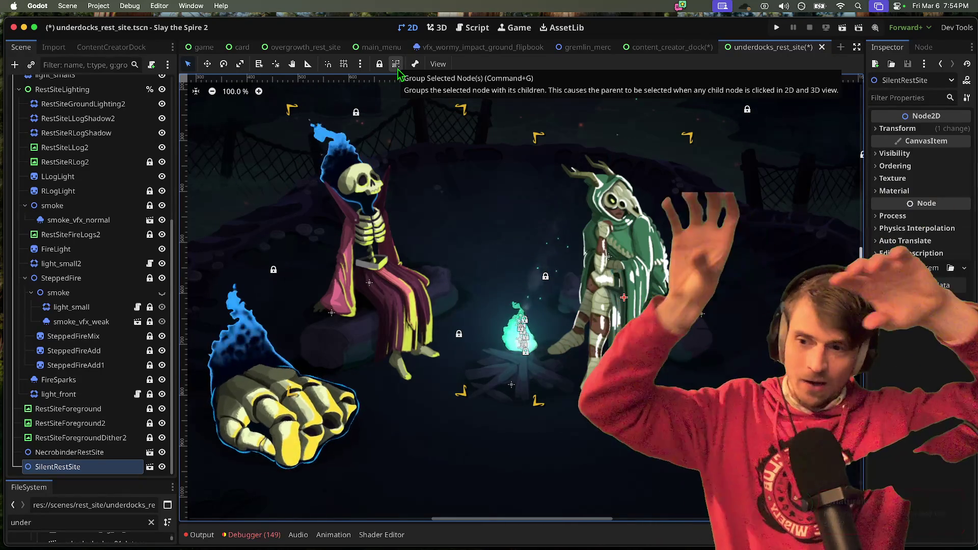
scroll(74, 146, "up", 10)
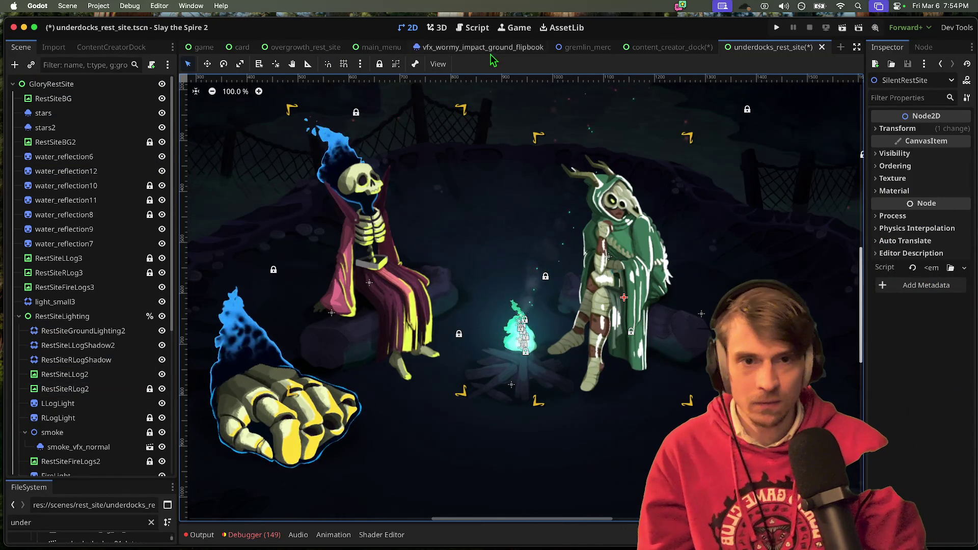
left_click(586, 47)
left_click(114, 85)
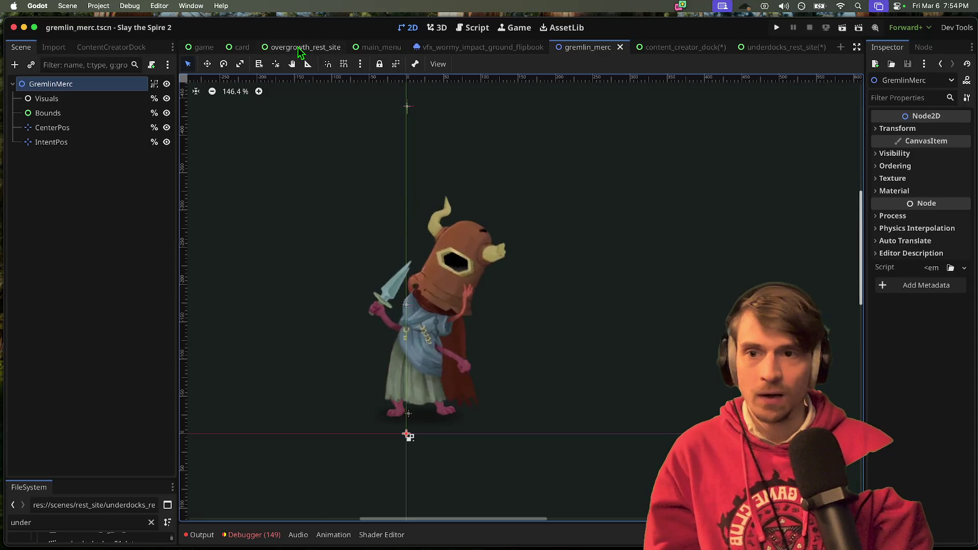
Back in underdocks_rest_site, instance the gremlin_merc_normal scene via the scene search
left_click(683, 47)
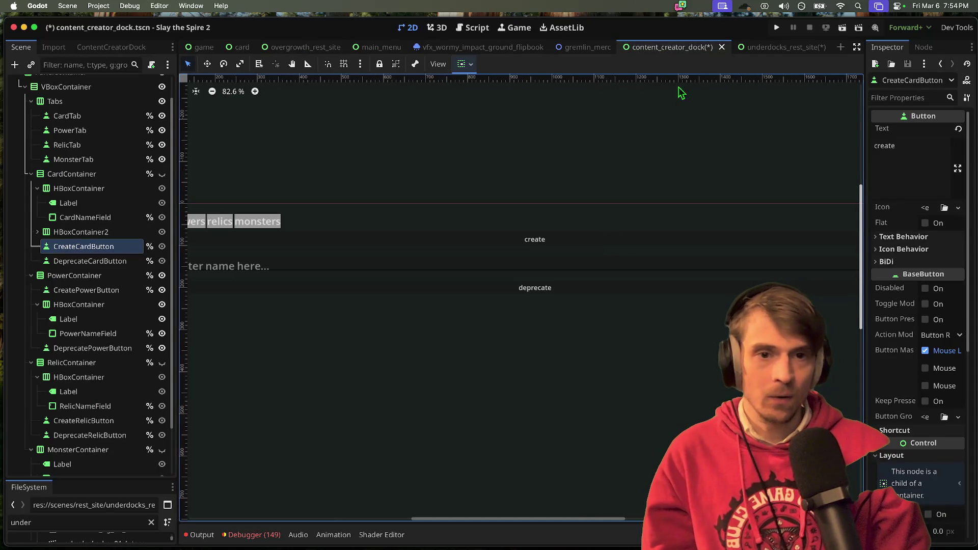
left_click(784, 47)
scroll(596, 483, "down", 4)
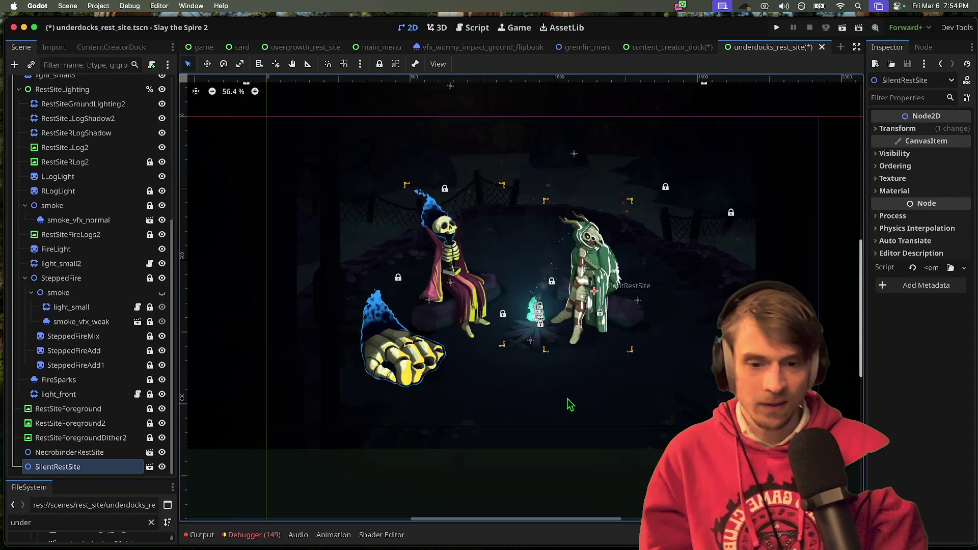
key("ctrl+shift+o")
type("mer")
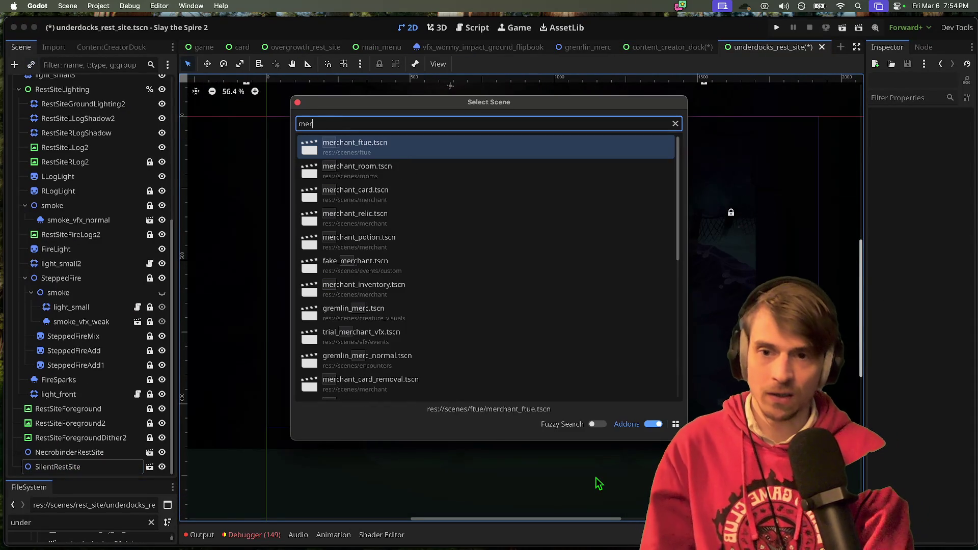
double_click(572, 364)
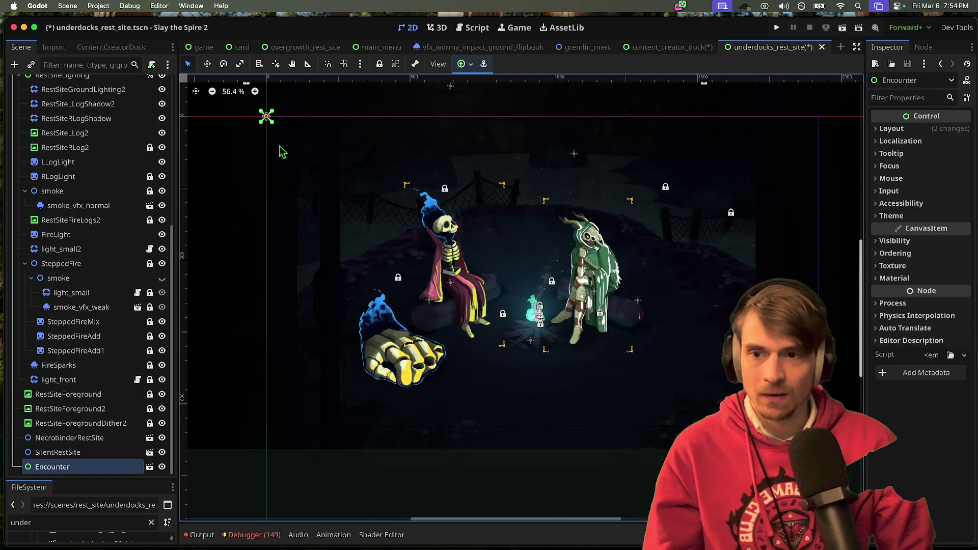
scroll(284, 156, "down", 4)
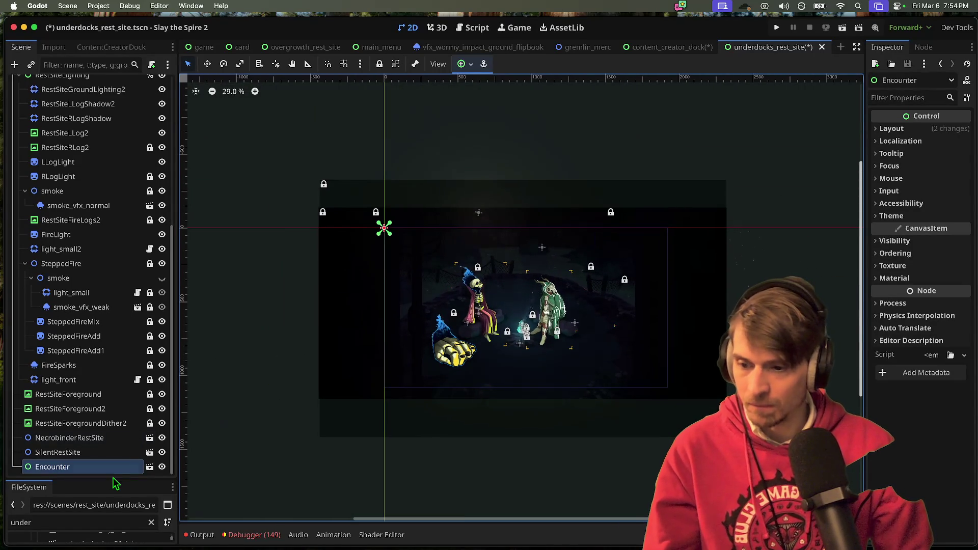
scroll(46, 89, "up", 10)
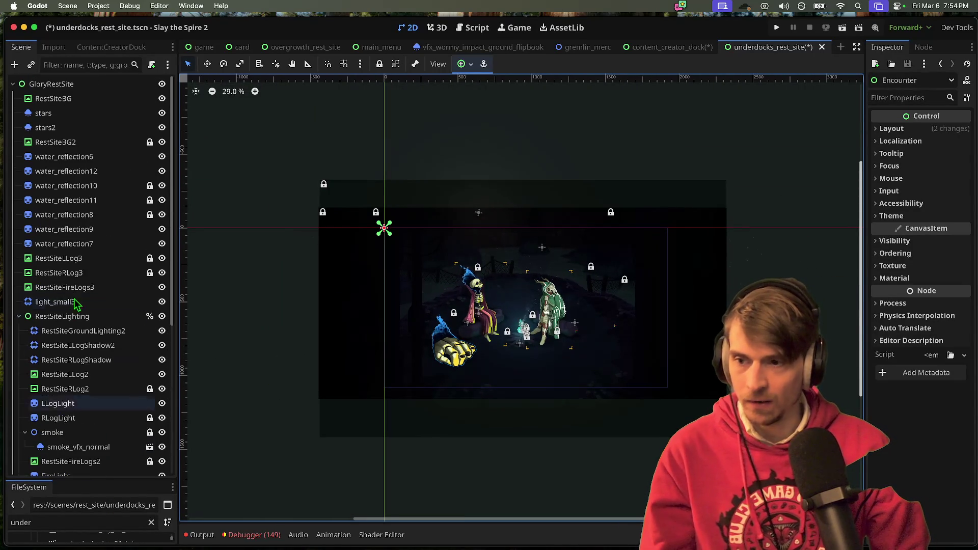
With GloryRestSite as parent, instance fat_gremlin.tscn from the Quick Open results
left_click(38, 85)
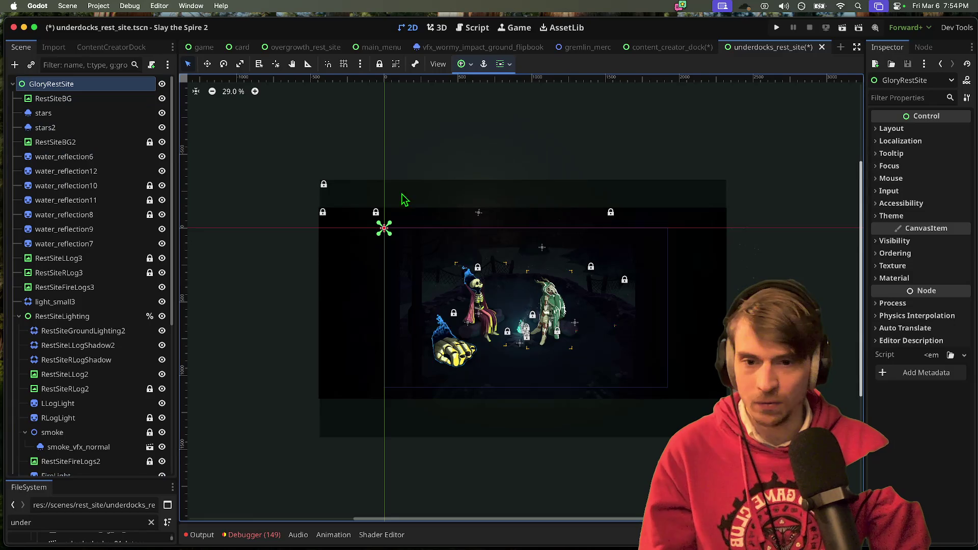
left_click(435, 150)
left_click(86, 85)
key("super+shift+a")
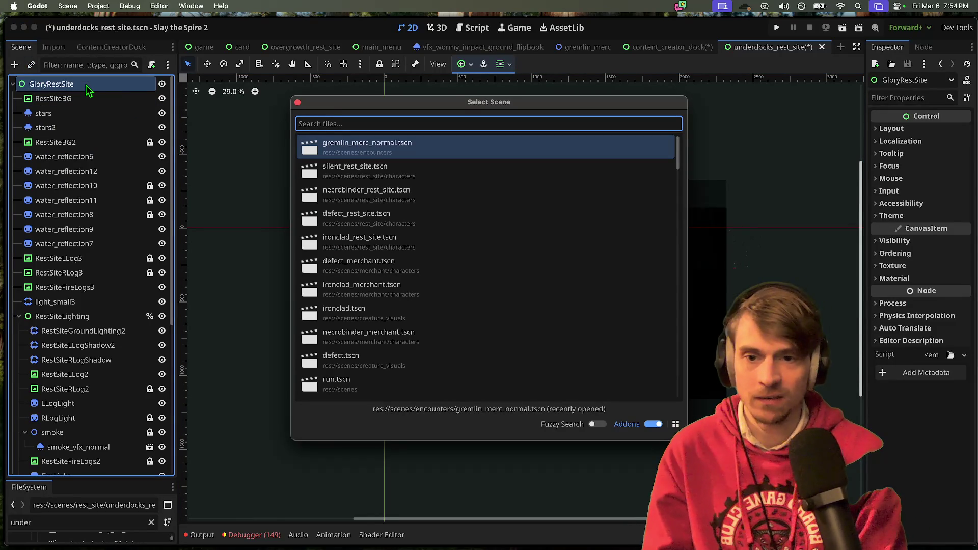
type("visuals ")
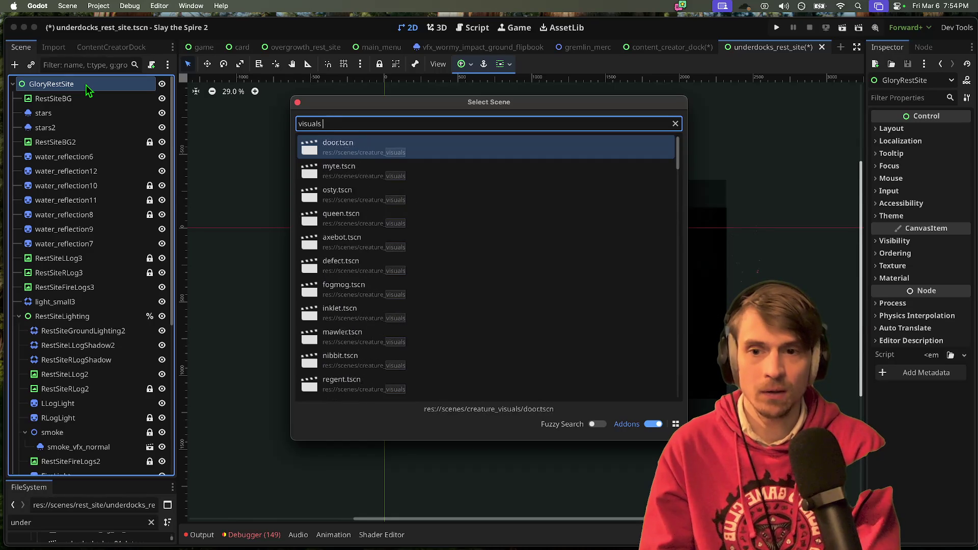
type("grem")
key("Down")
key("Down")
key("Up")
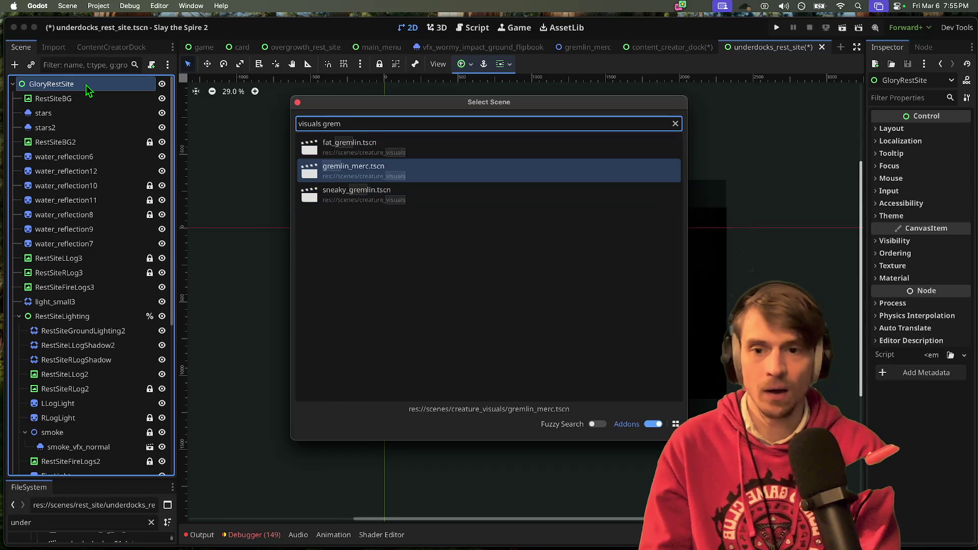
key("Down")
key("Up")
key("Up")
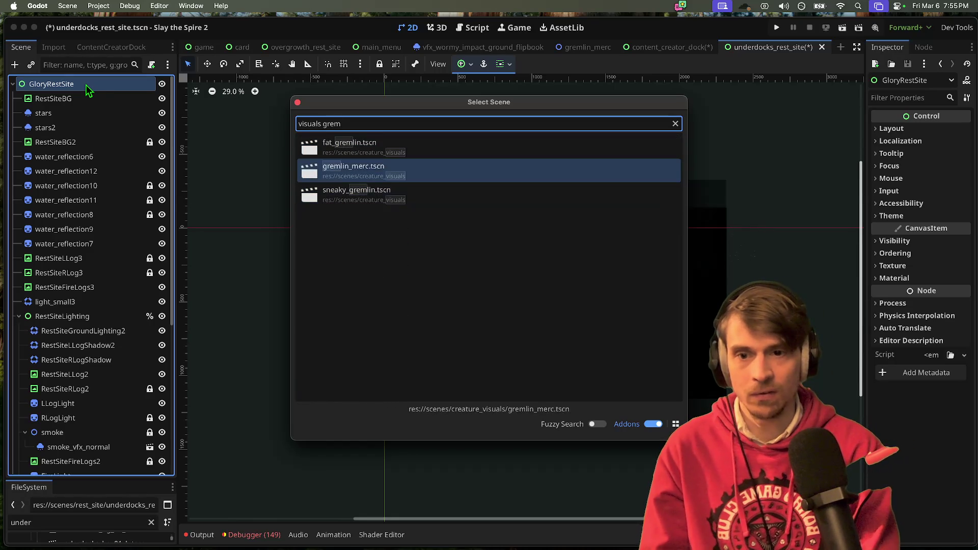
key("Return")
scroll(408, 224, "up", 5)
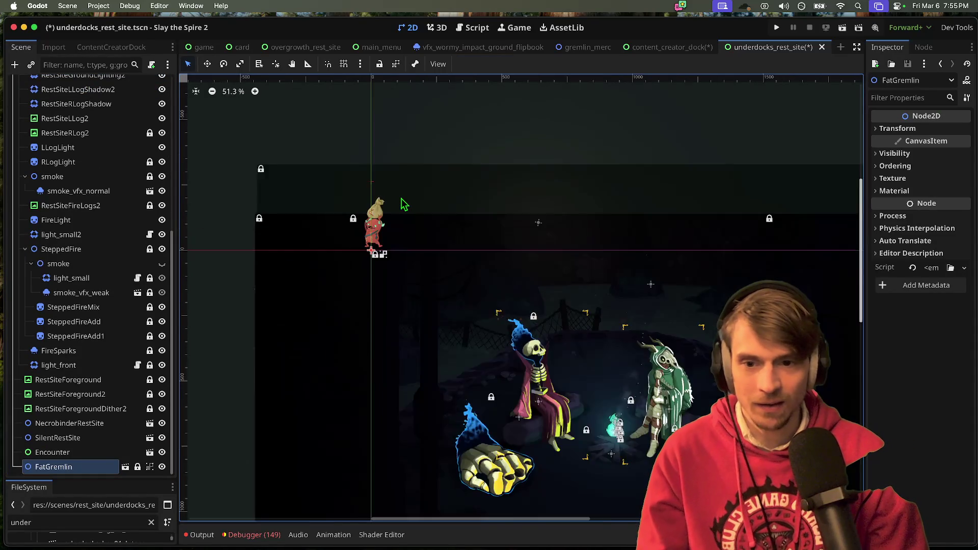
Find the locked FatGremlin node in the Scene dock and unlock it
left_click(351, 213)
left_click_drag(351, 213, 356, 172)
left_click(342, 193)
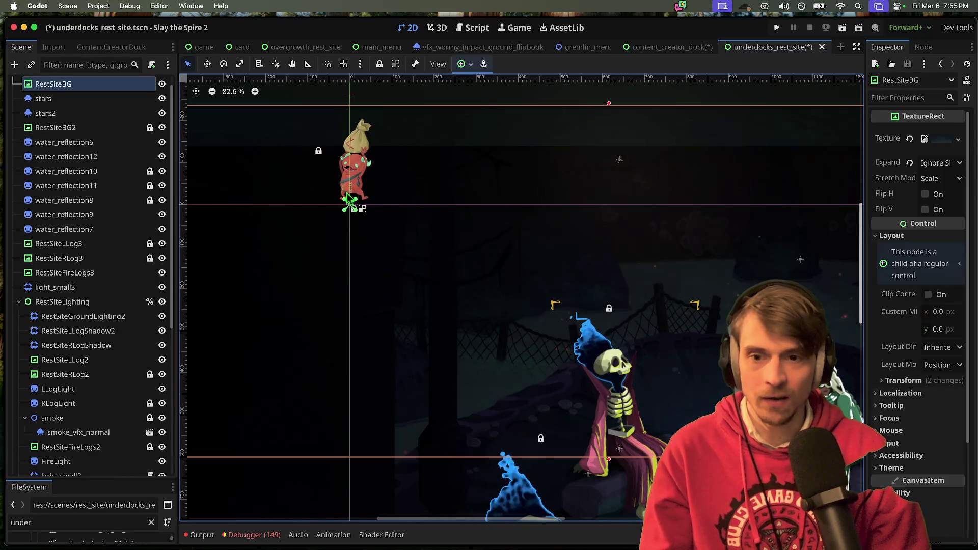
left_click_drag(262, 284, 481, 365)
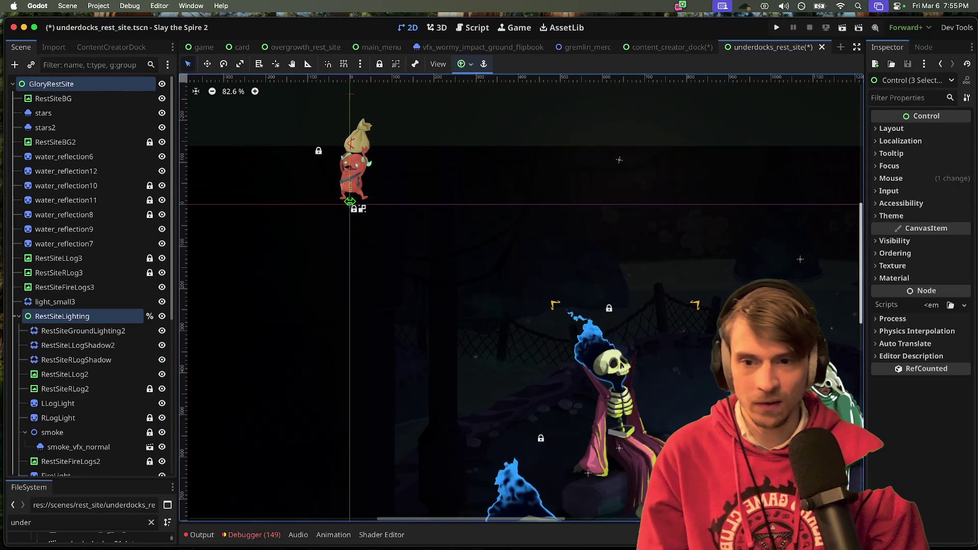
scroll(83, 423, "down", 5)
left_click(79, 468)
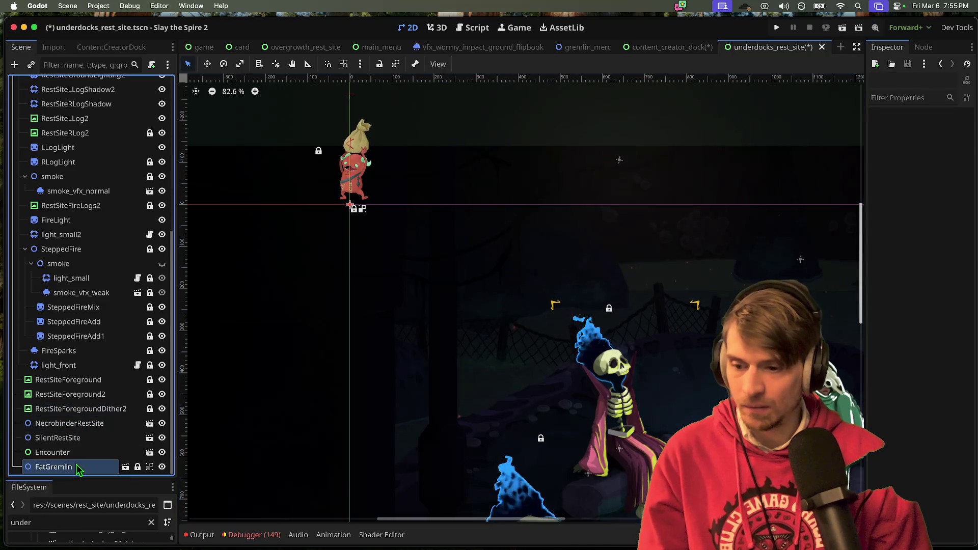
left_click(137, 468)
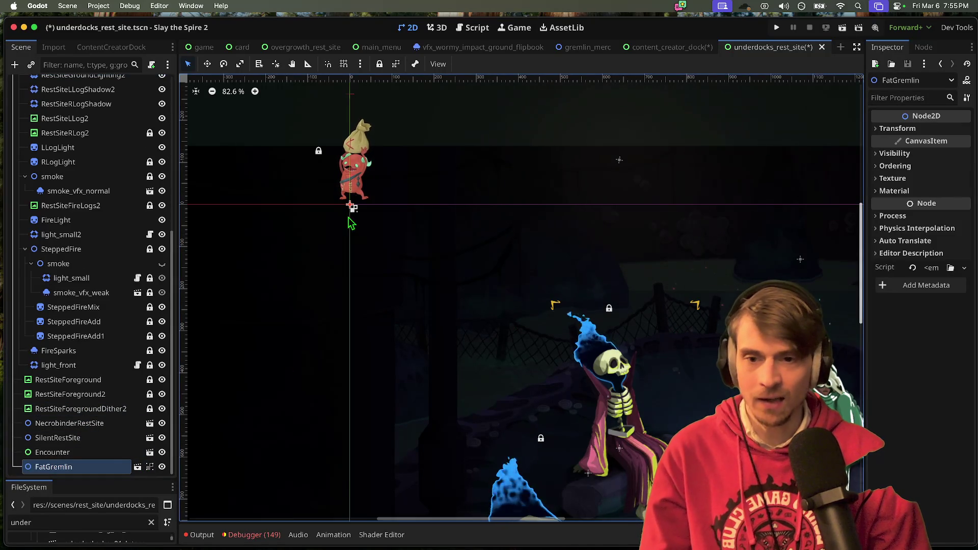
Drag the FatGremlin down beside the campfire, right of the green-cloaked character
left_click(578, 135)
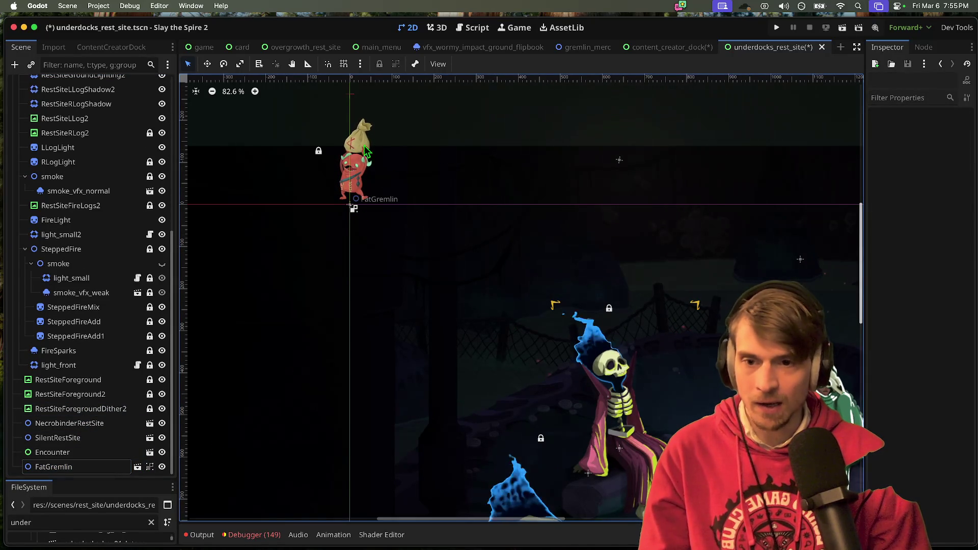
left_click(350, 172)
mouse_move(380, 168)
left_mouse_down()
mouse_move(565, 158)
mouse_move(538, 194)
mouse_move(585, 185)
left_mouse_up()
scroll(581, 184, "down", 3)
scroll(627, 181, "right", 10)
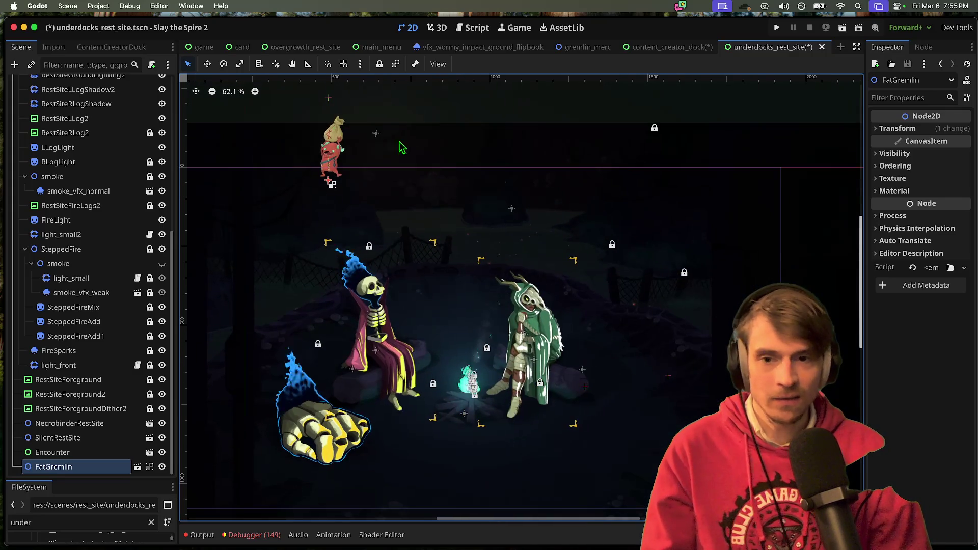
left_click_drag(335, 162, 636, 399)
scroll(581, 377, "up", 5)
scroll(581, 415, "right", 5)
left_click(581, 415)
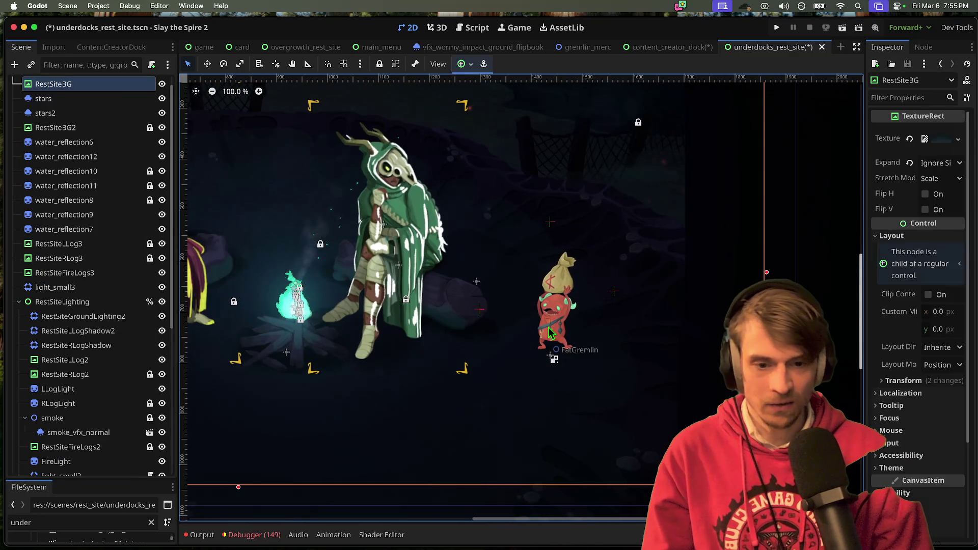
left_click(553, 358)
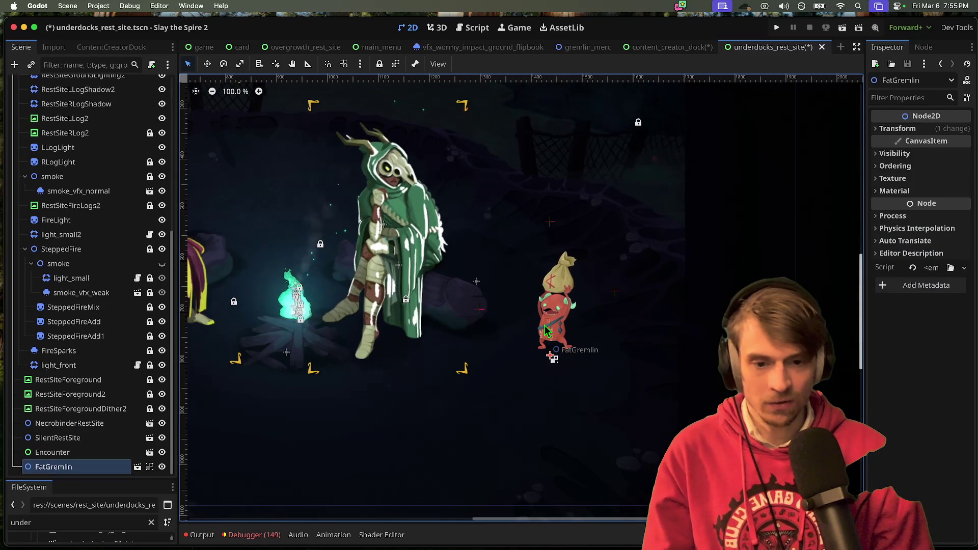
left_click(149, 468)
left_click_drag(544, 314, 551, 315)
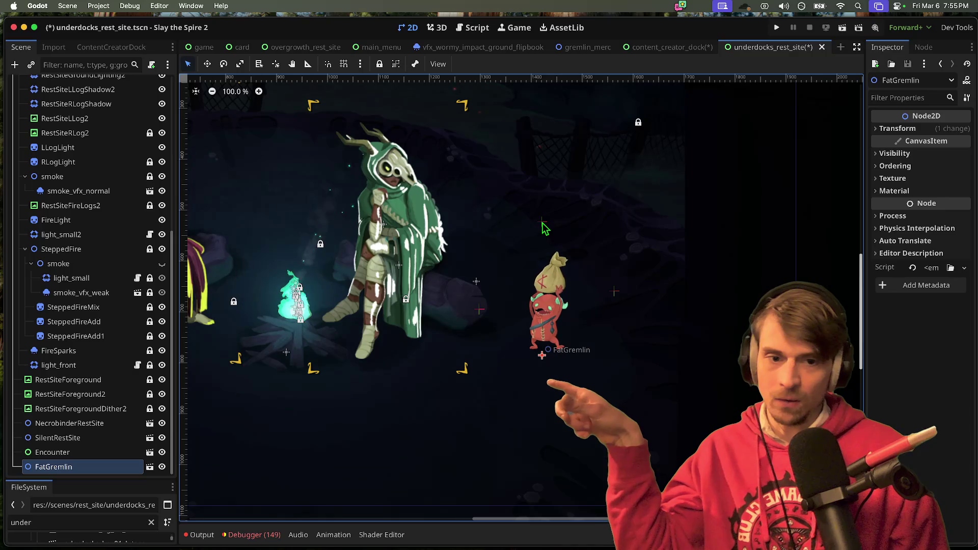
Dismiss the fat_gremlin loading error and switch to the gremlin_merc scene
double_click(548, 300)
left_click(409, 318)
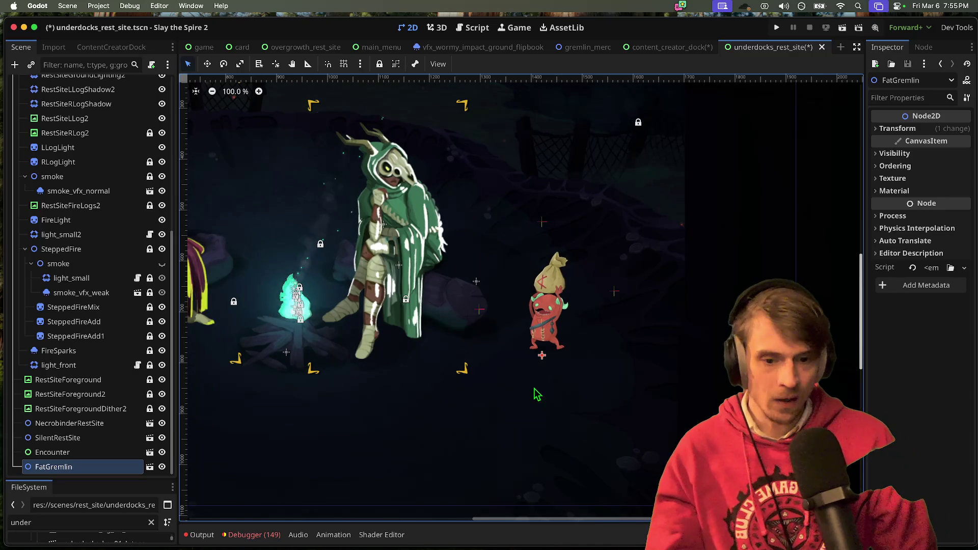
left_click(524, 226)
left_click(587, 47)
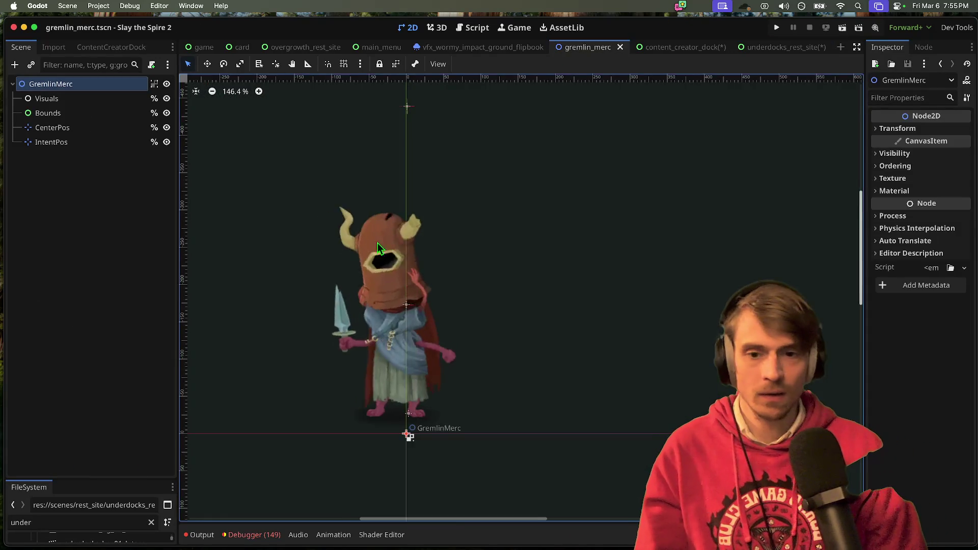
Inspect IntentPos, CenterPos, Bounds and the Visuals skeleton's seven animations, then switch to Firefox
left_click(45, 143)
left_click(51, 128)
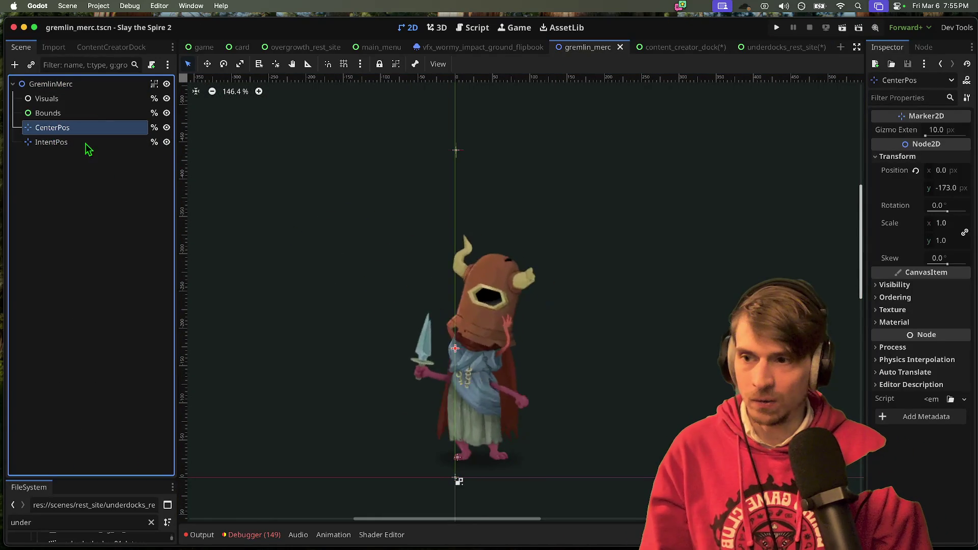
left_click(64, 113)
left_click(167, 99)
left_click(166, 99)
left_click(97, 99)
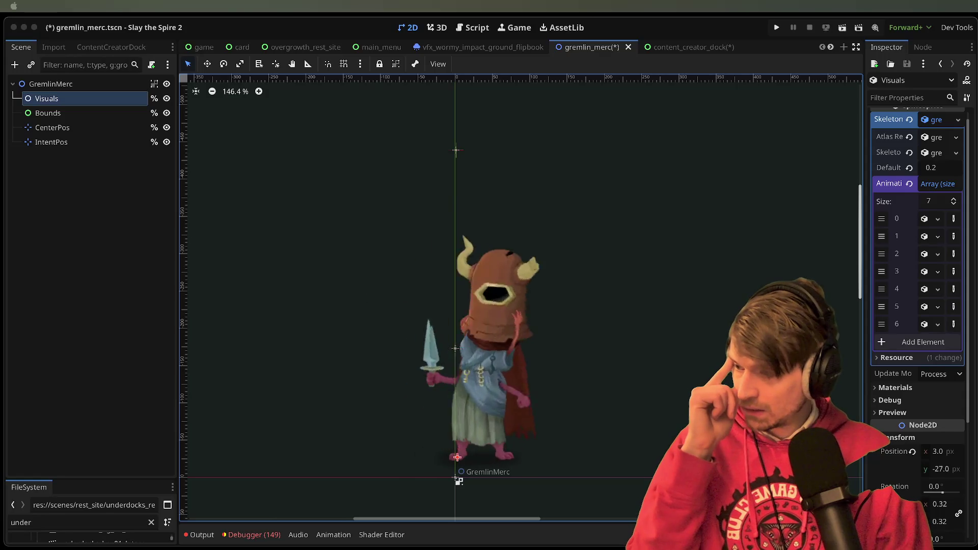
key("super+Tab")
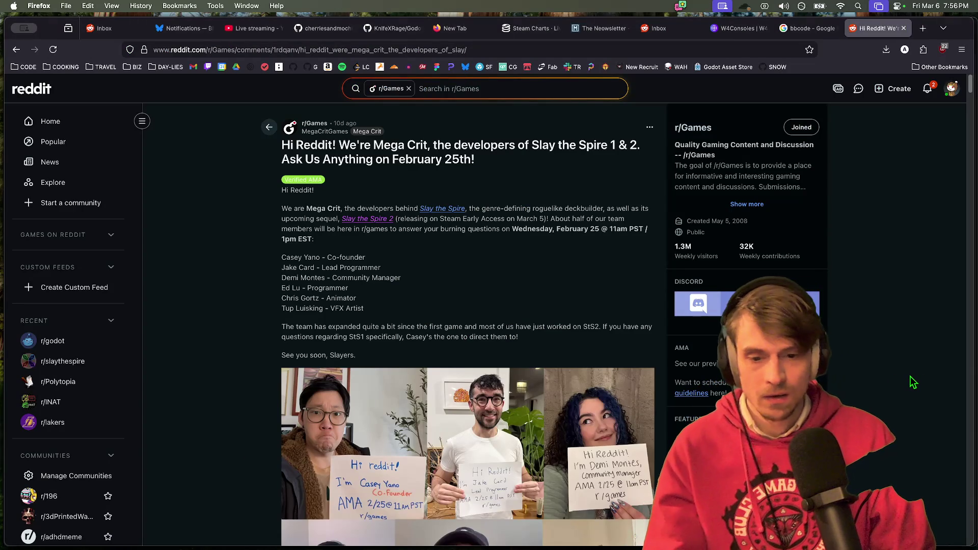
Read the Mega Crit AMA team list and photos, highlighting the community manager line, then return to Godot
scroll(912, 377, "down", 3)
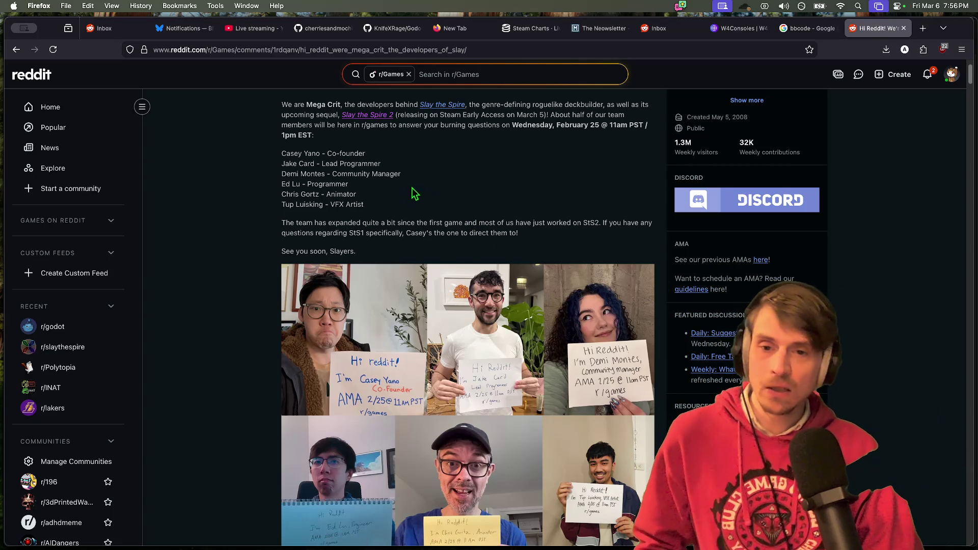
mouse_move(318, 176)
left_mouse_down()
mouse_move(283, 187)
mouse_move(300, 173)
left_mouse_up()
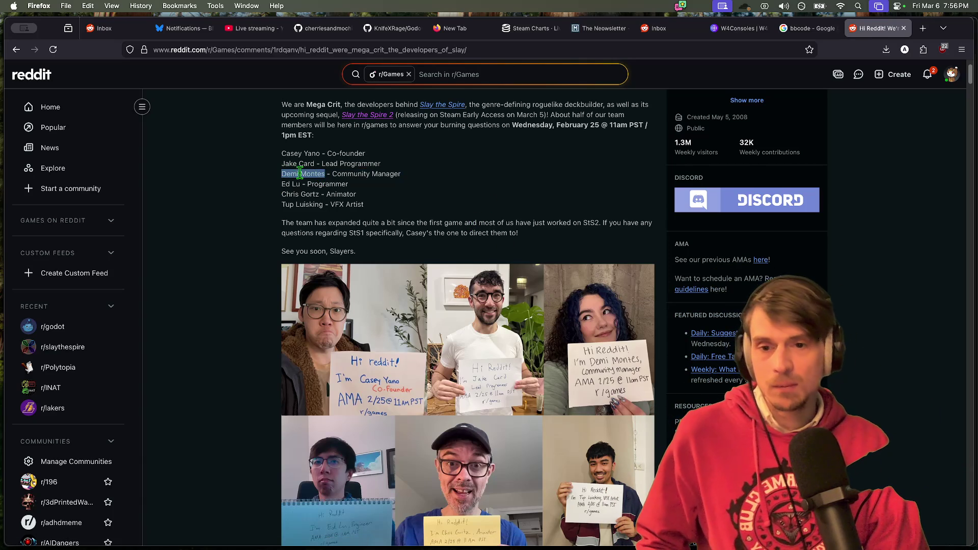
double_click(387, 174)
scroll(380, 222, "down", 1)
scroll(240, 214, "down", 3)
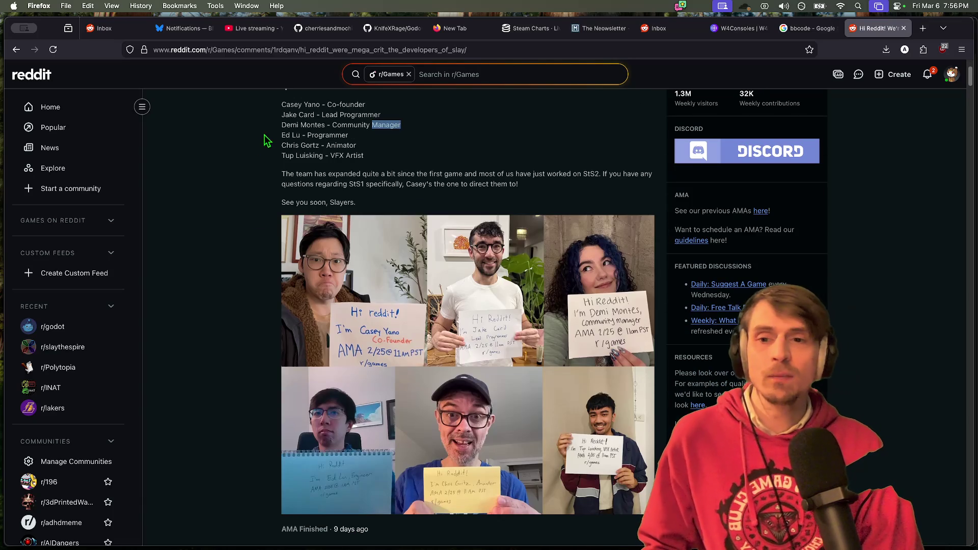
left_click(394, 141)
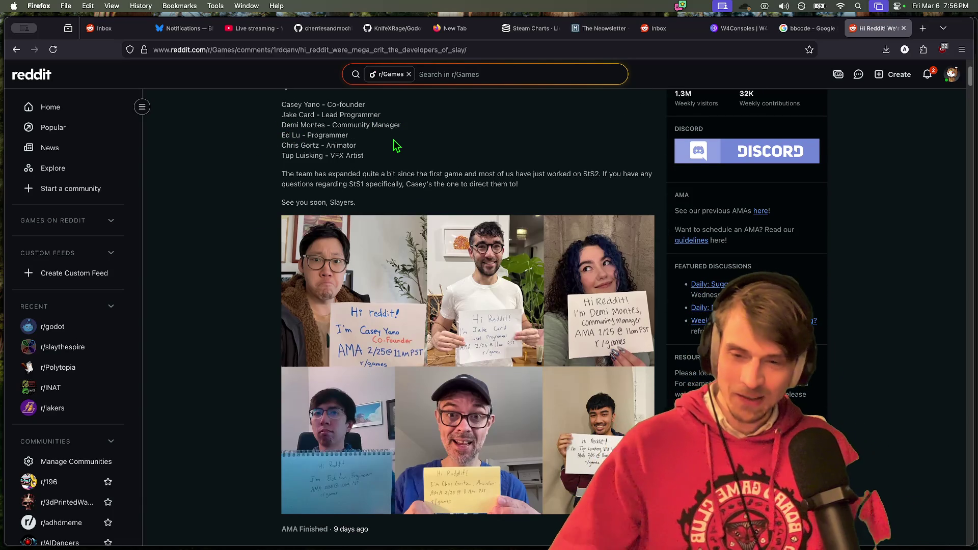
scroll(393, 142, "down", 1)
scroll(395, 146, "down", 2)
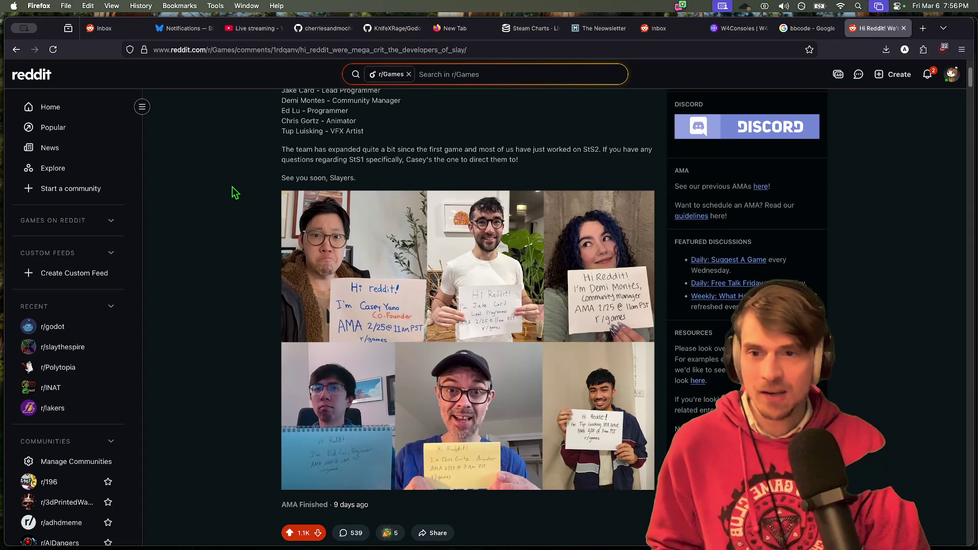
scroll(606, 512, "up", 2)
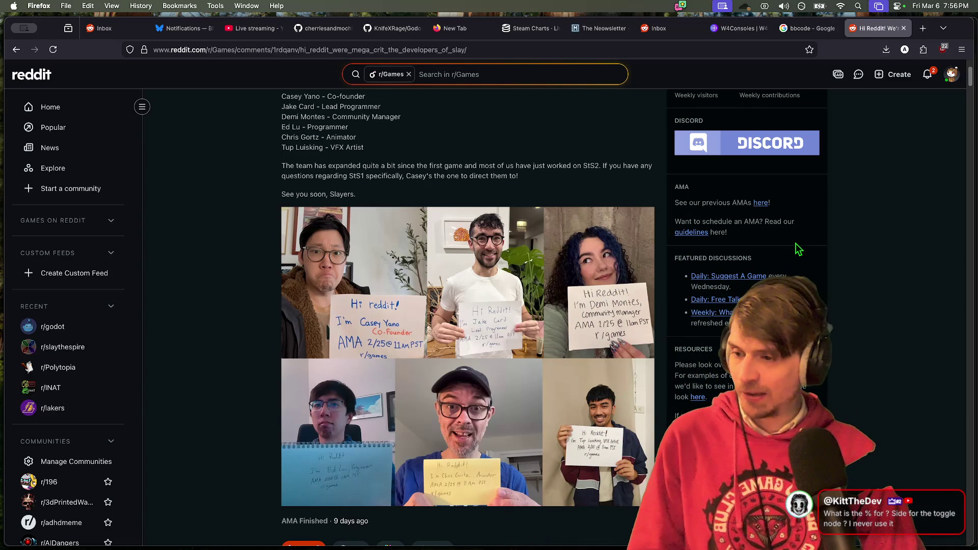
mouse_move(586, 548)
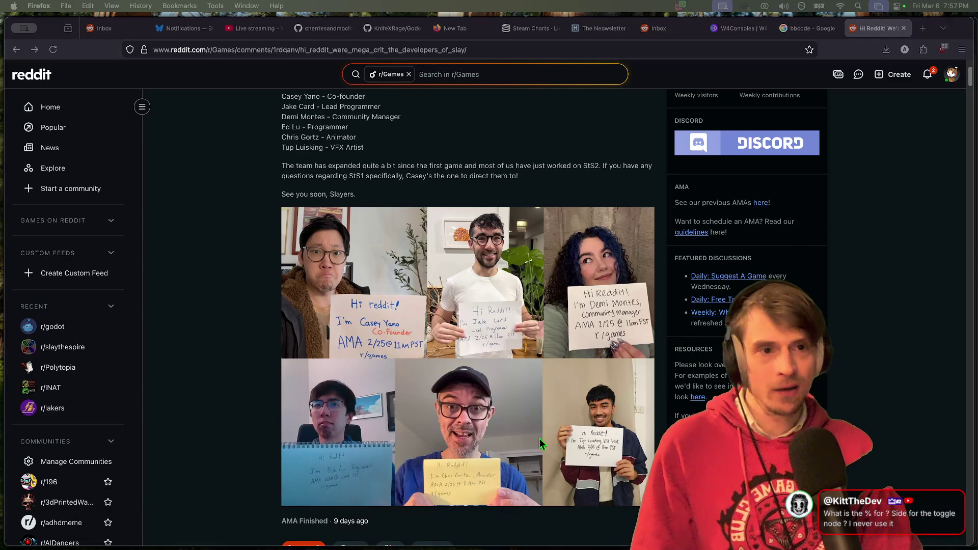
left_click(581, 535)
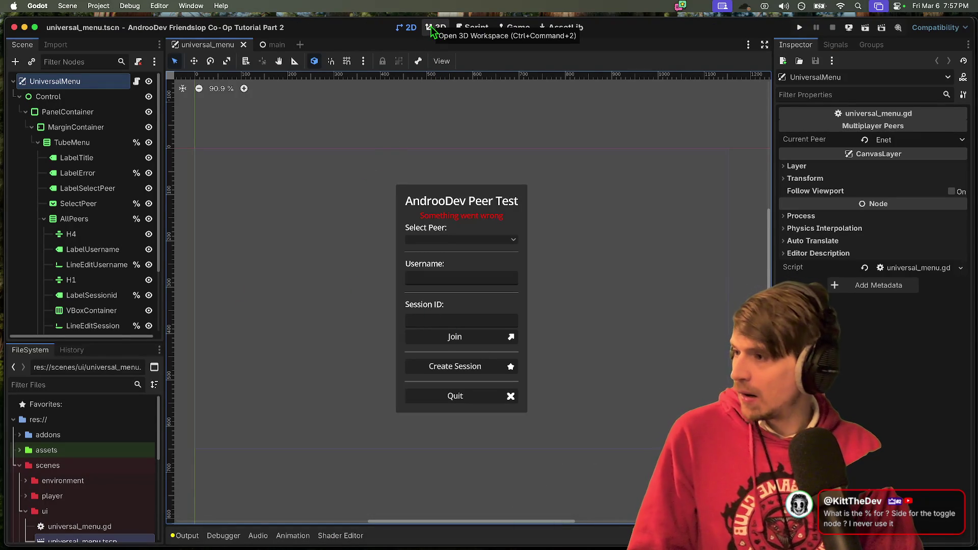
Run the project in three debug windows and set the top-left window's peer to WebRTC
scroll(373, 213, "left", 1)
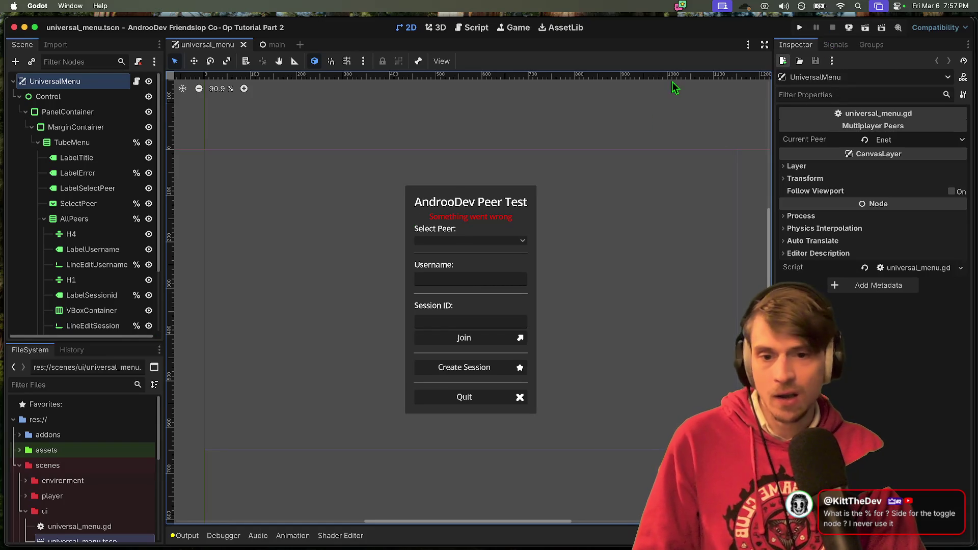
key("super+b")
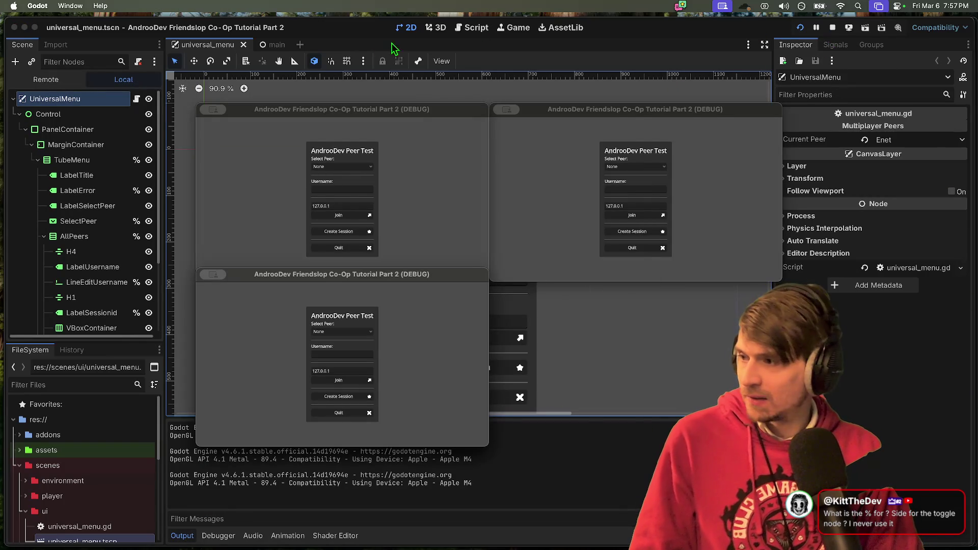
left_click(401, 153)
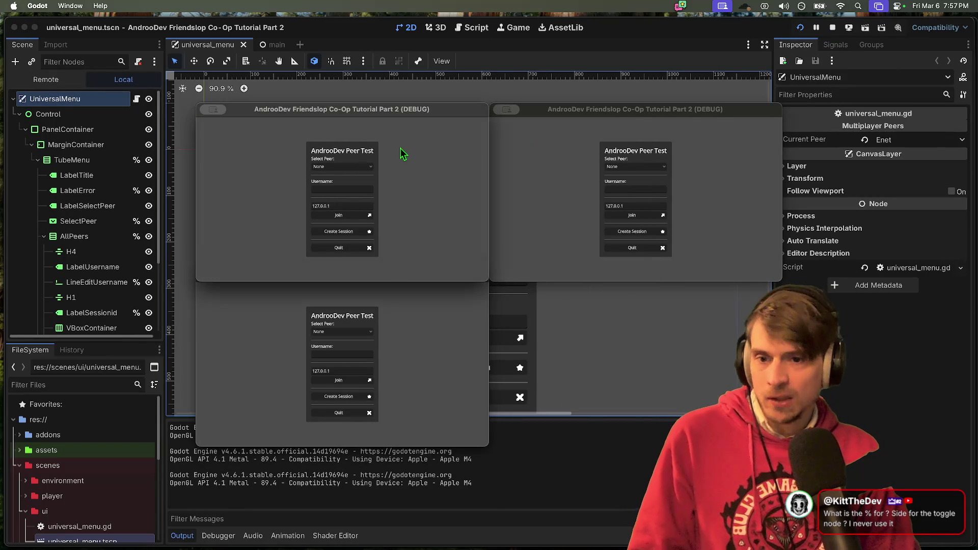
left_click(358, 169)
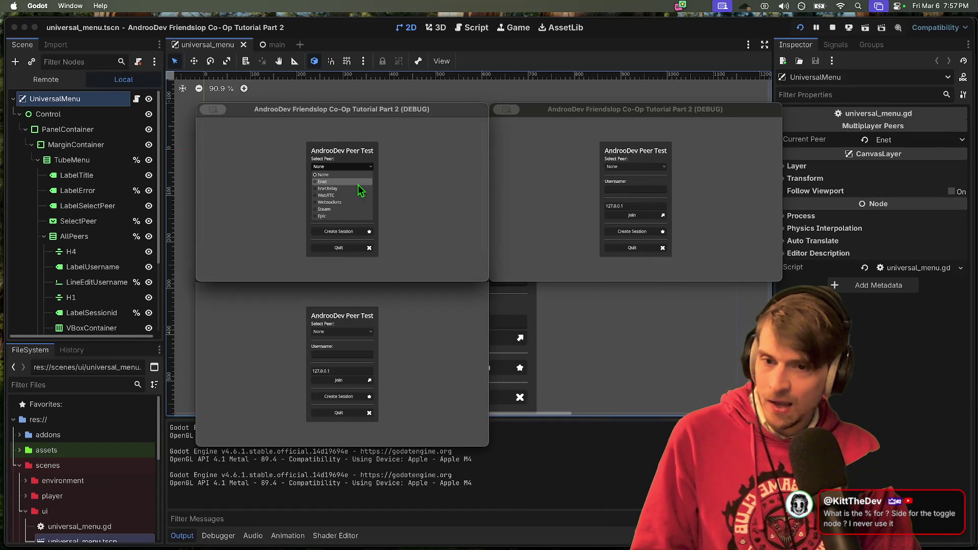
left_click(334, 196)
Set the top-right window's peer to EnetRelay and the bottom-left window's to Websockets
left_click(643, 167)
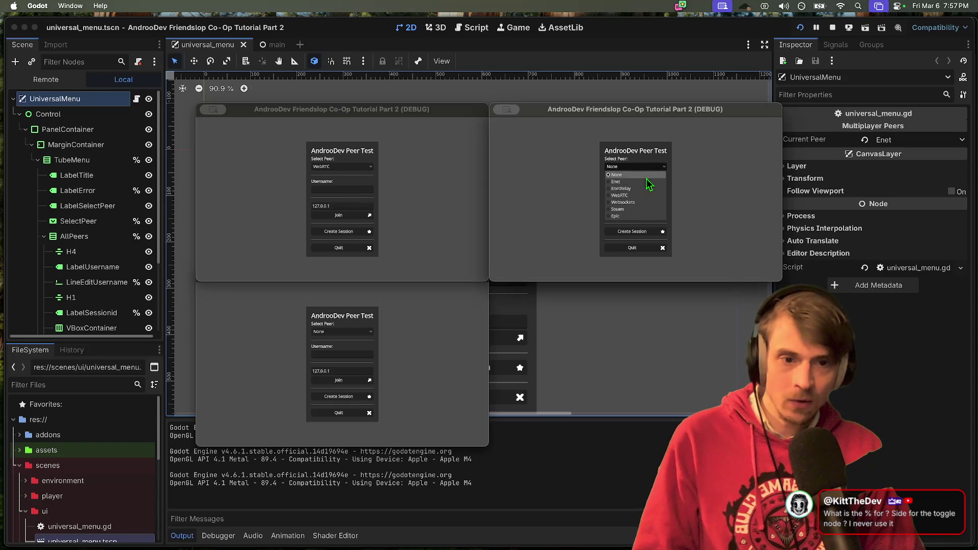
left_click(627, 188)
left_click(643, 168)
left_click(642, 169)
left_click(329, 331)
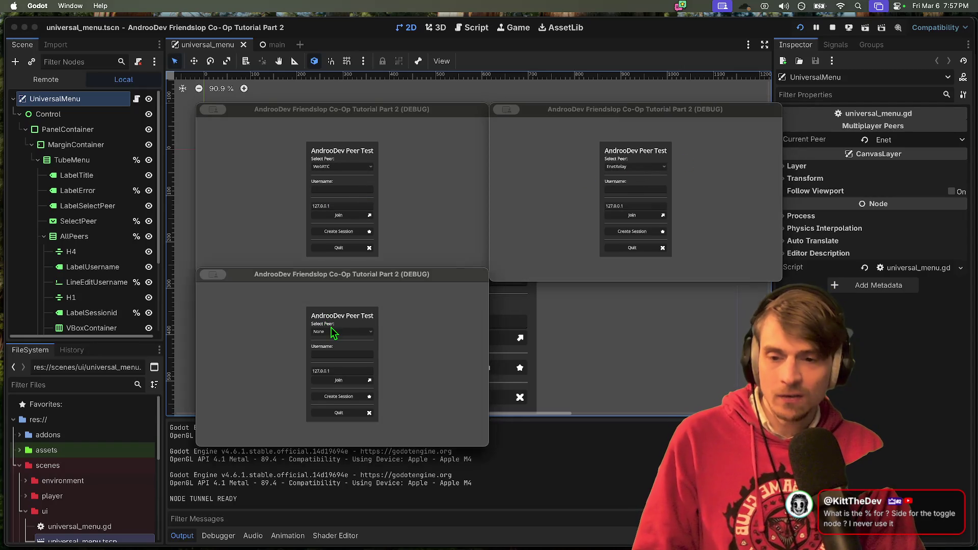
left_click(337, 368)
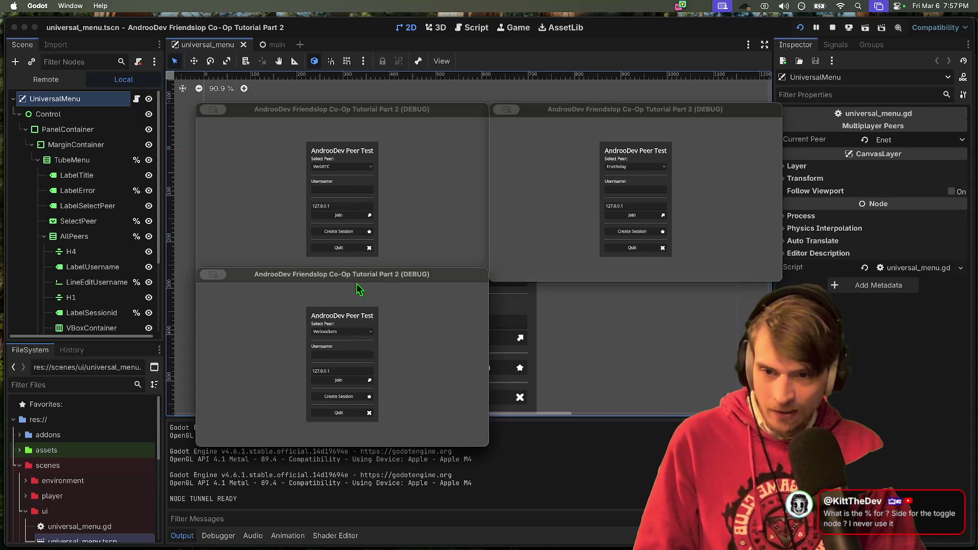
Stop the multiplayer run and drag the Scene dock splitter down to show all nodes
left_click(369, 167)
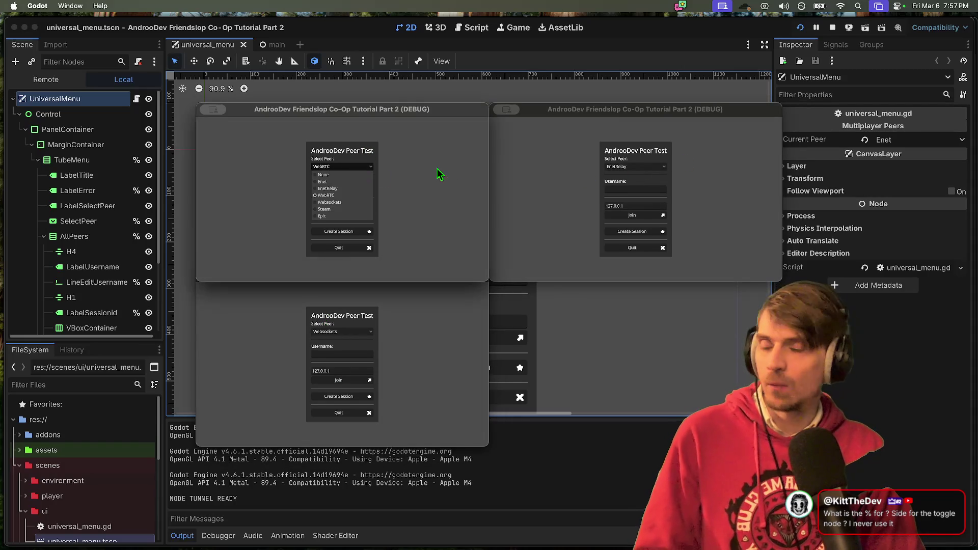
left_click(429, 210)
left_click(431, 353)
left_click(429, 202)
key("super+q")
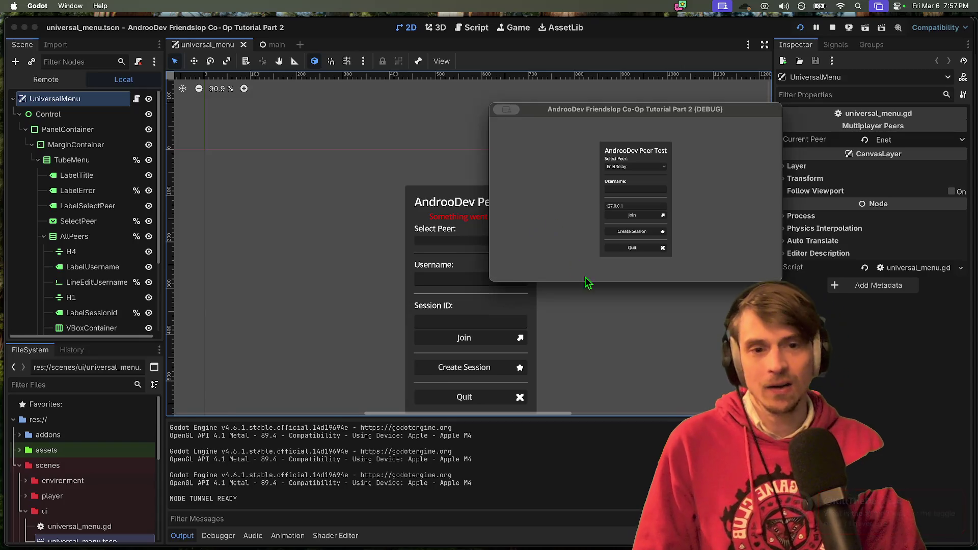
key("super+q")
mouse_move(109, 346)
left_mouse_down()
mouse_move(95, 368)
mouse_move(89, 431)
left_mouse_up()
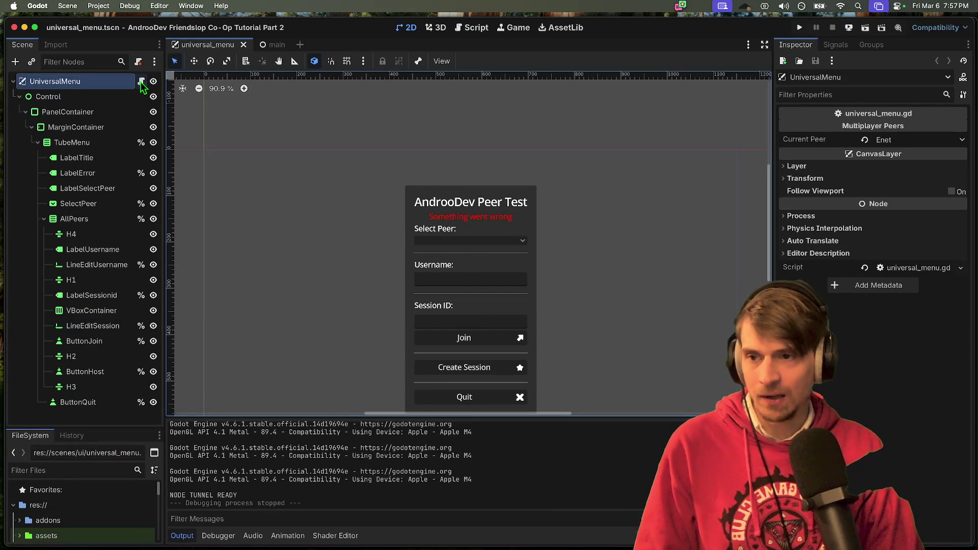
left_click(141, 82)
scroll(540, 180, "up", 7)
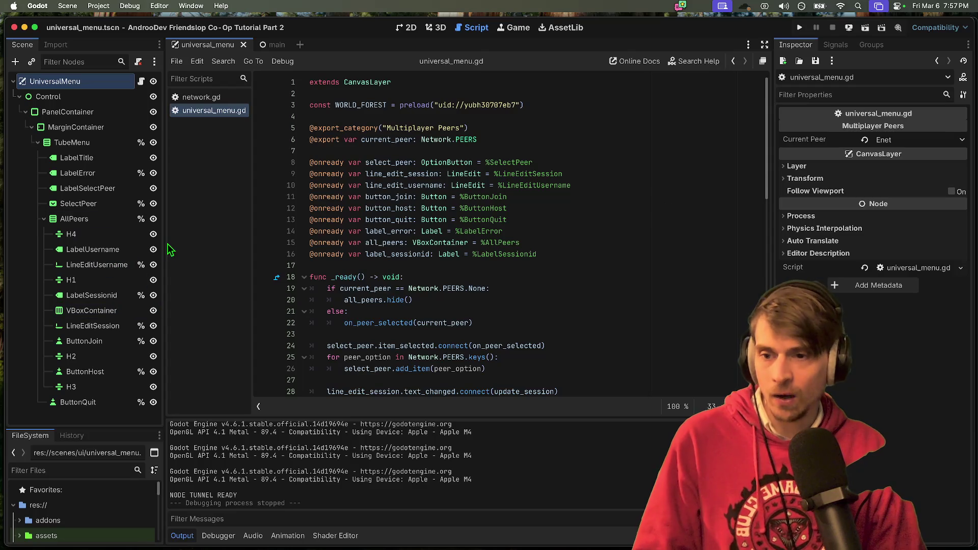
left_click_drag(164, 246, 176, 244)
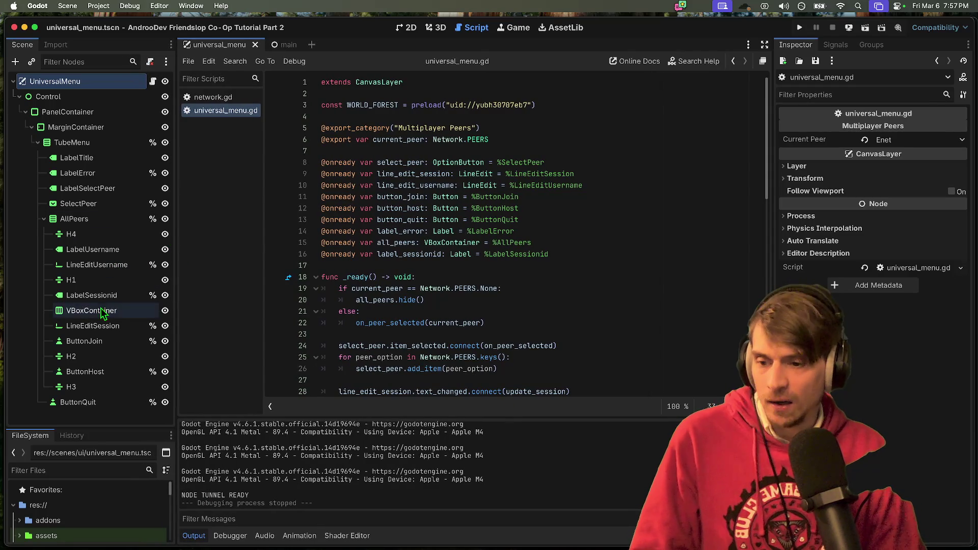
left_click(635, 153)
left_click(677, 255)
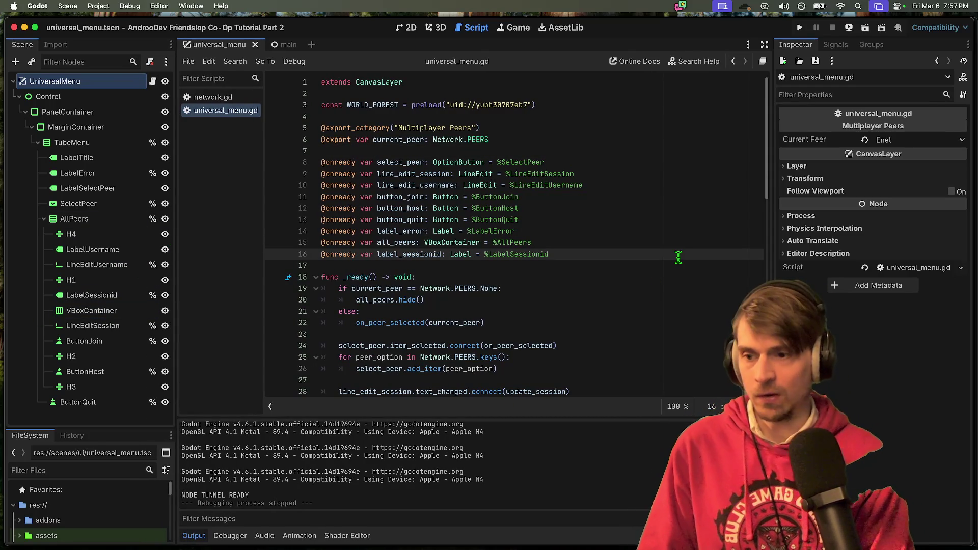
key("Return")
key("Return")
type("var ")
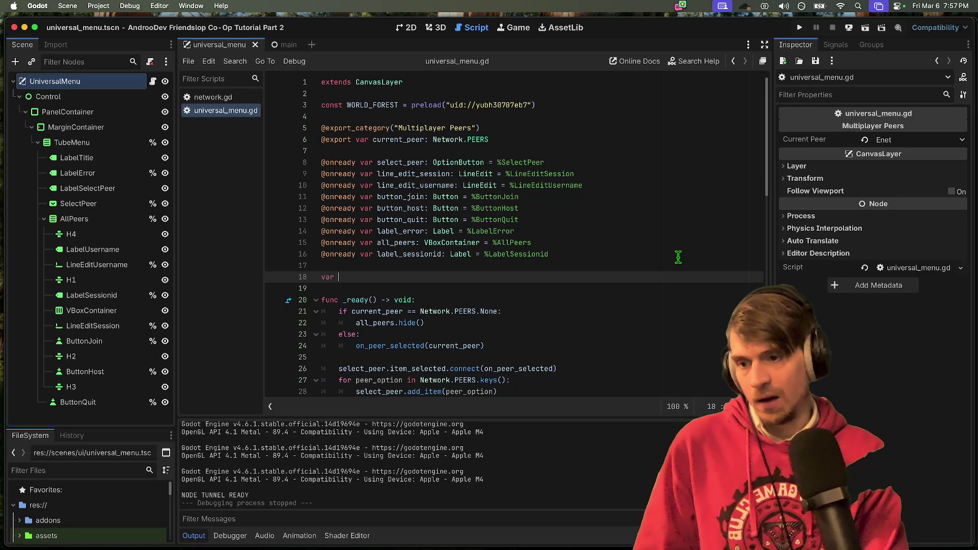
type("label_user =")
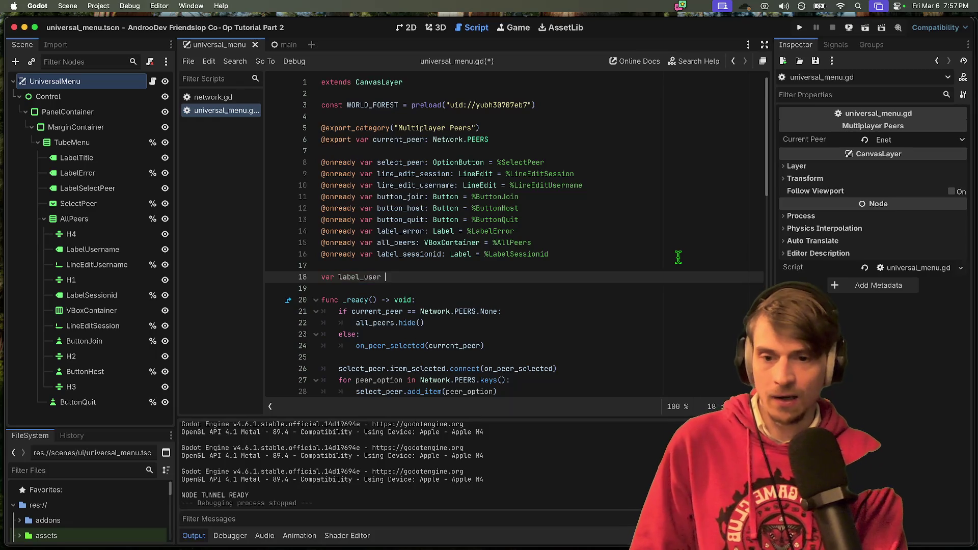
type(" $")
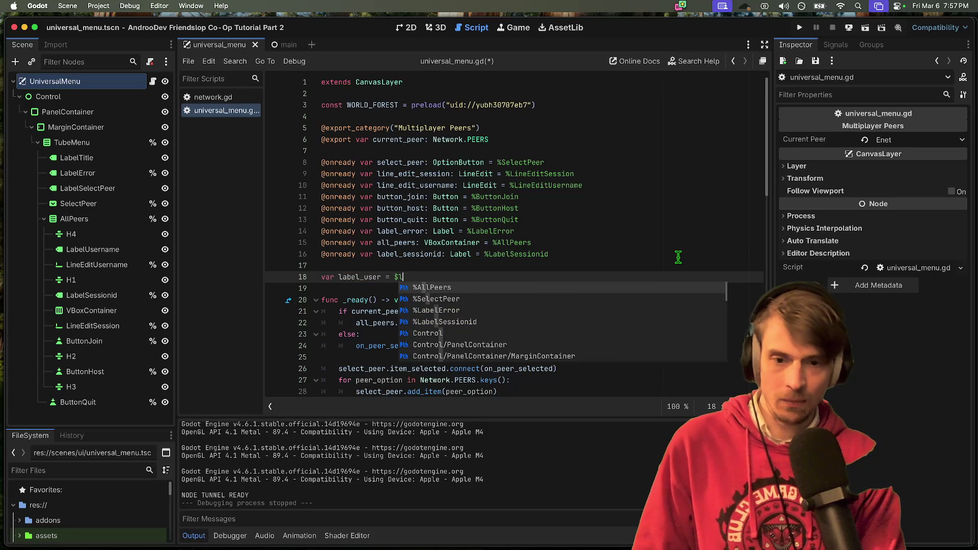
type("labelU")
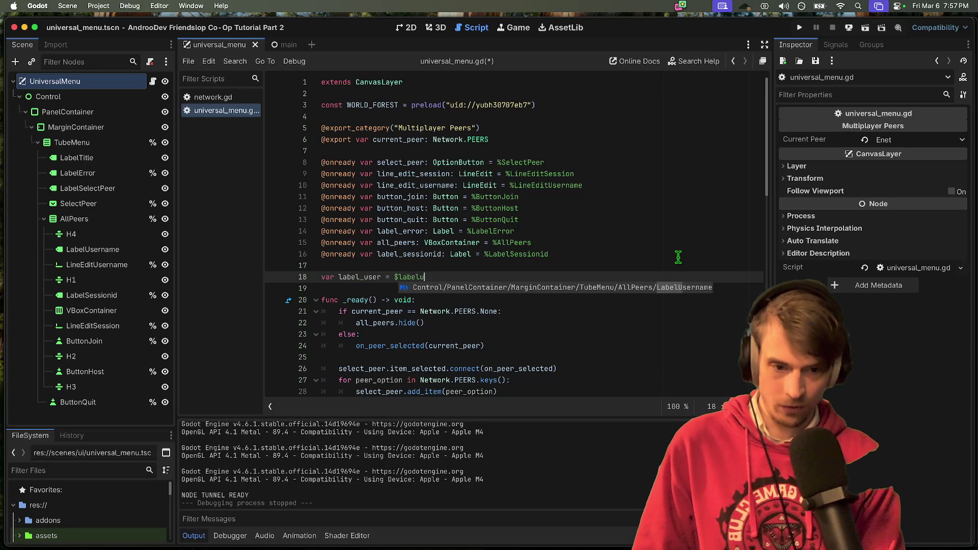
key("Return")
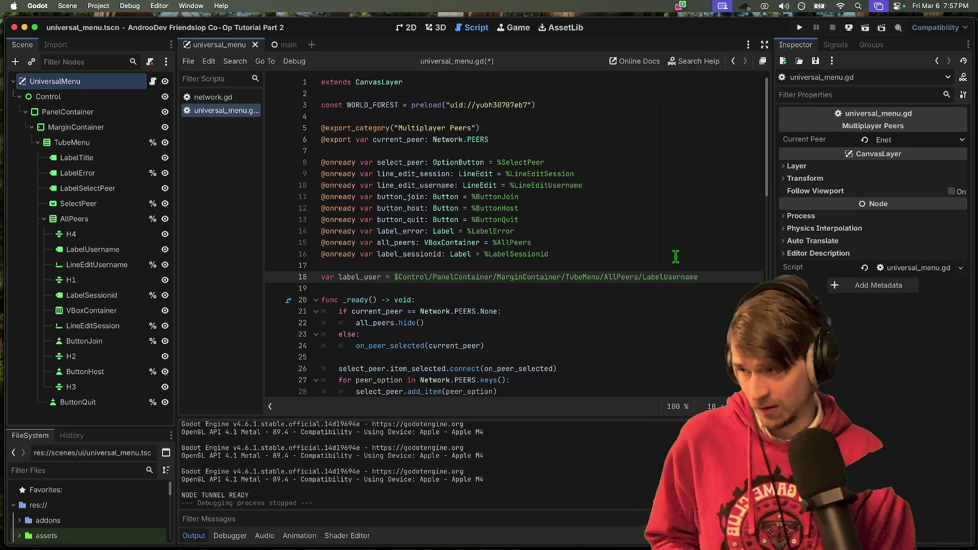
key("Home")
type("@onready")
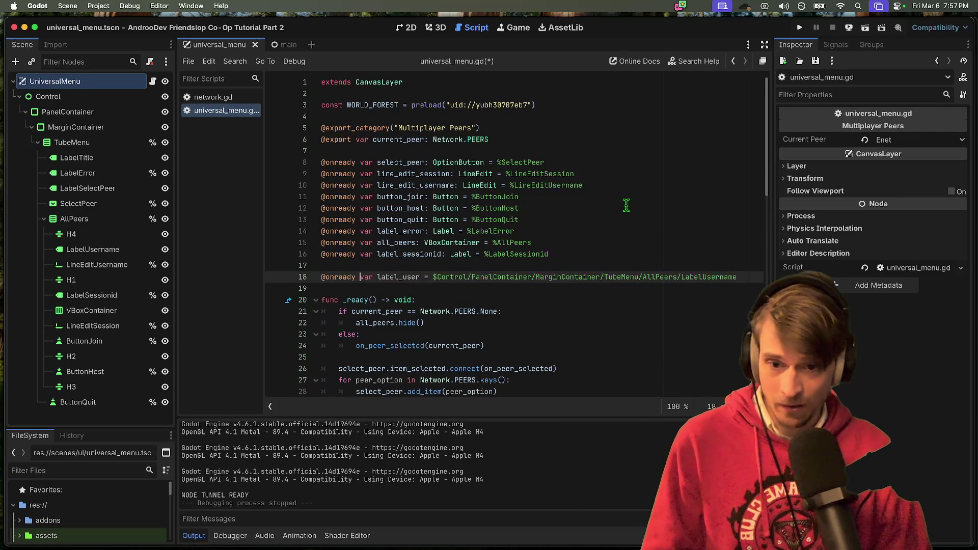
left_click(406, 280)
left_click(550, 312)
key("Down")
key("Down")
key("Down")
key("Down")
key("Return")
key("Return")
key("Up")
type("label_user")
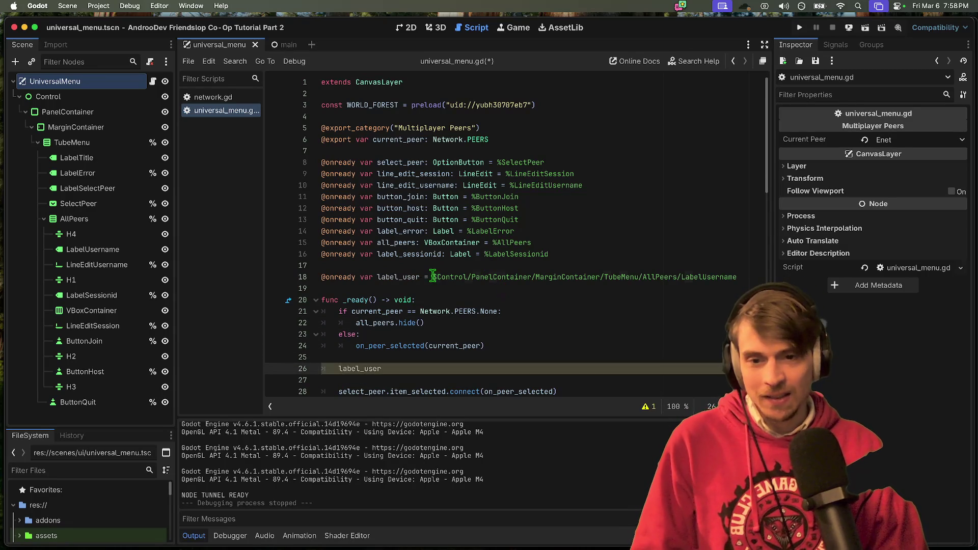
left_click_drag(432, 277, 736, 276)
key("ctrl+x")
triple_click(426, 367)
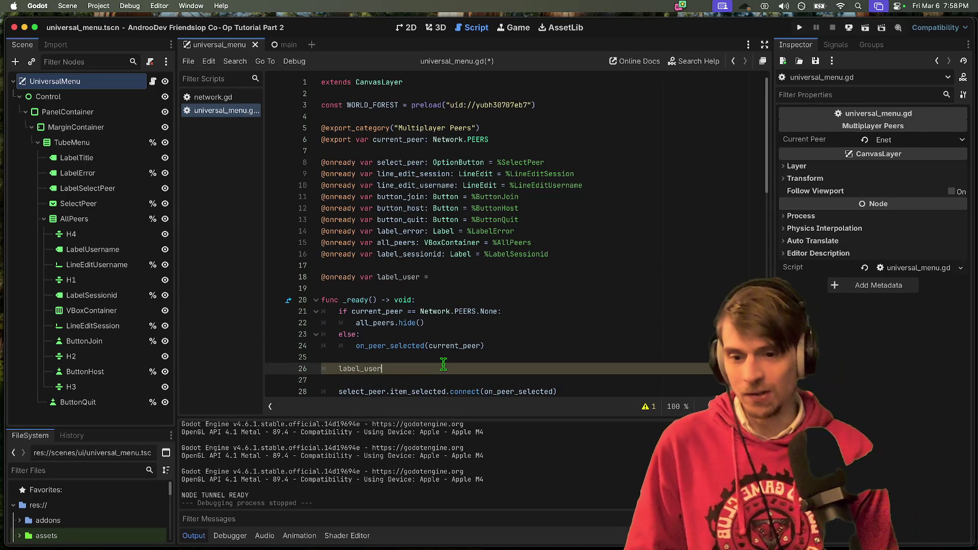
key("ctrl+v")
type(".text")
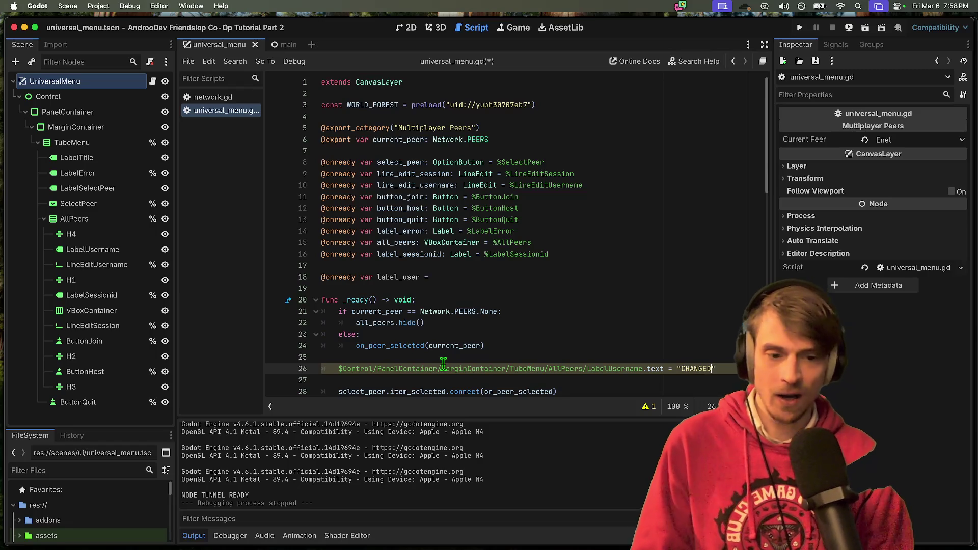
key("super+z")
key("super+z")
key("super+z")
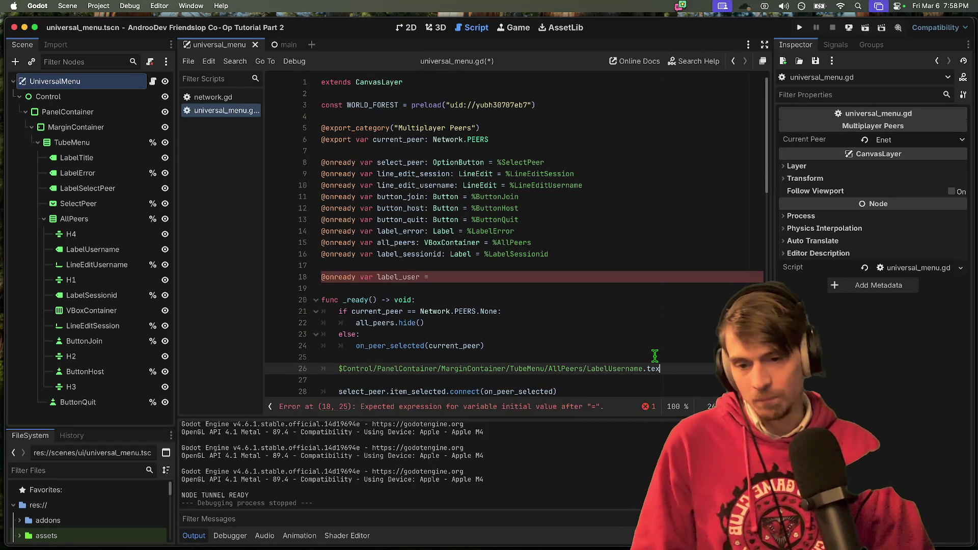
key("super+z")
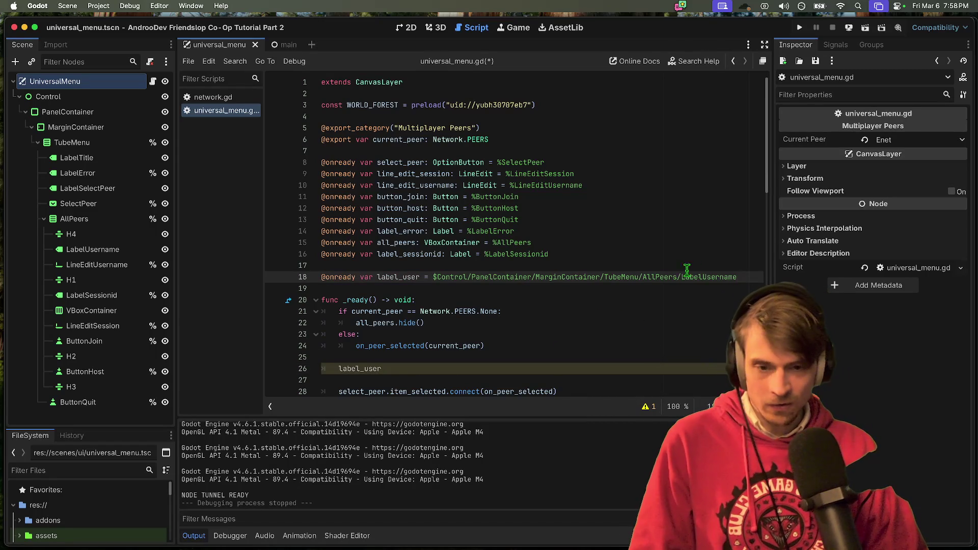
left_click_drag(500, 277, 622, 275)
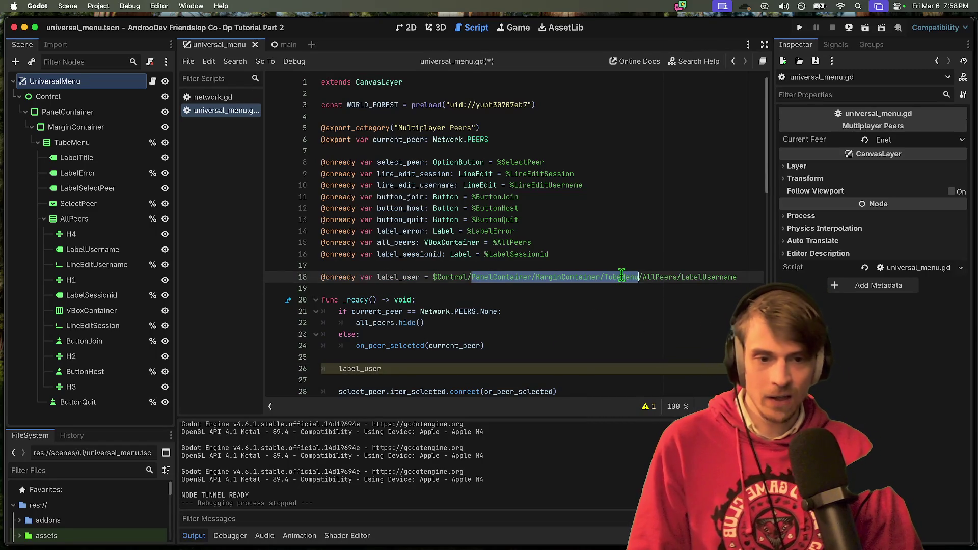
left_click(581, 354)
key("shift+Down")
key("shift+End")
key("BackSpace")
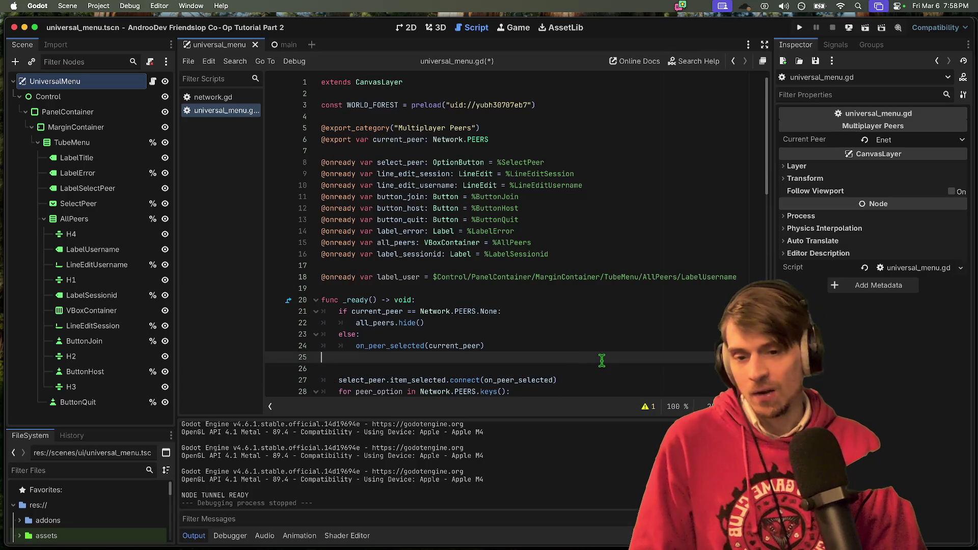
key("Down")
key("Delete")
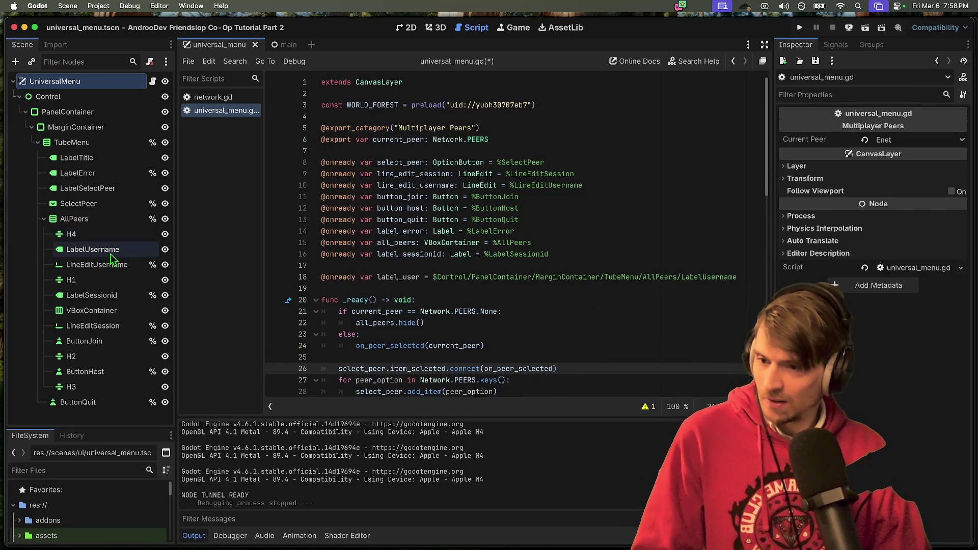
left_click(111, 254)
right_click(135, 249)
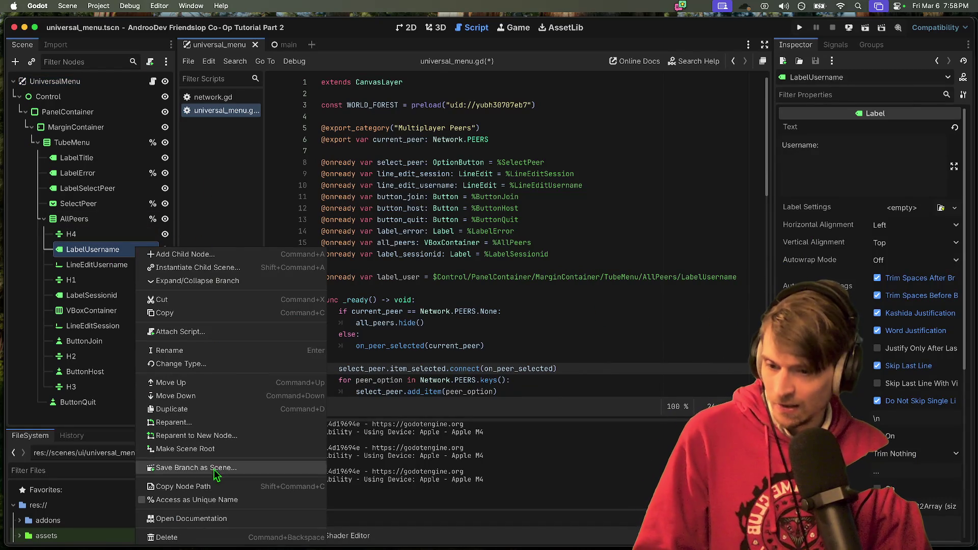
Make LabelUsername a scene-unique node and shorten line 18's path to %LabelUsername
left_click(213, 501)
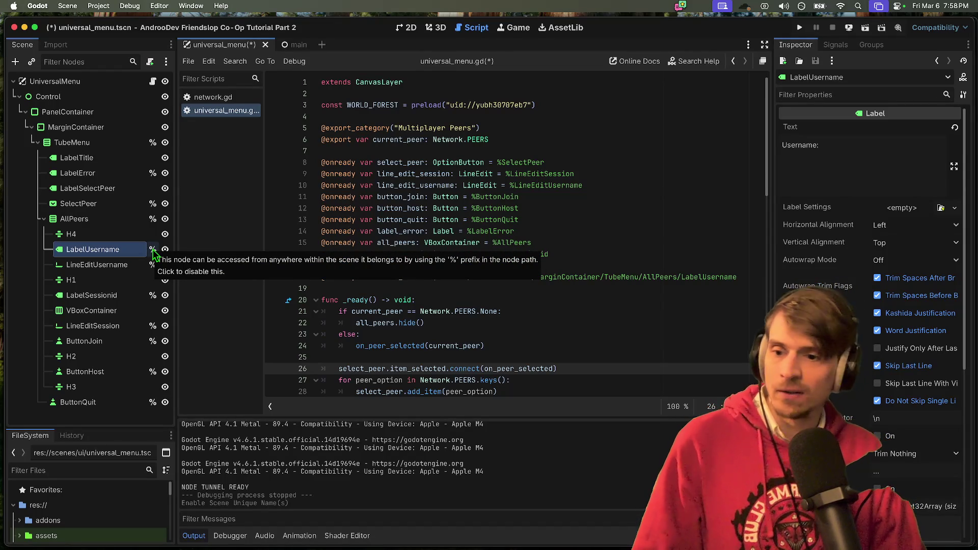
triple_click(630, 276)
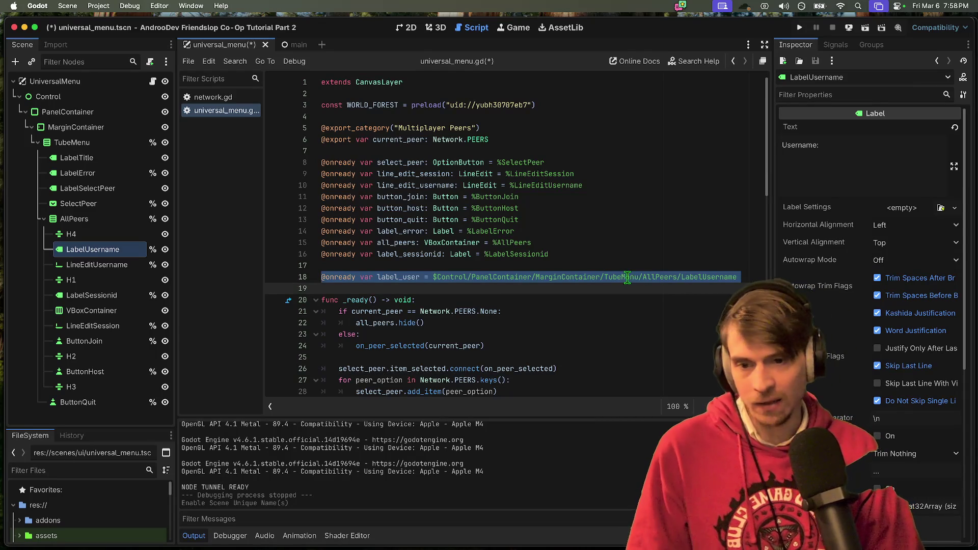
key("BackSpace")
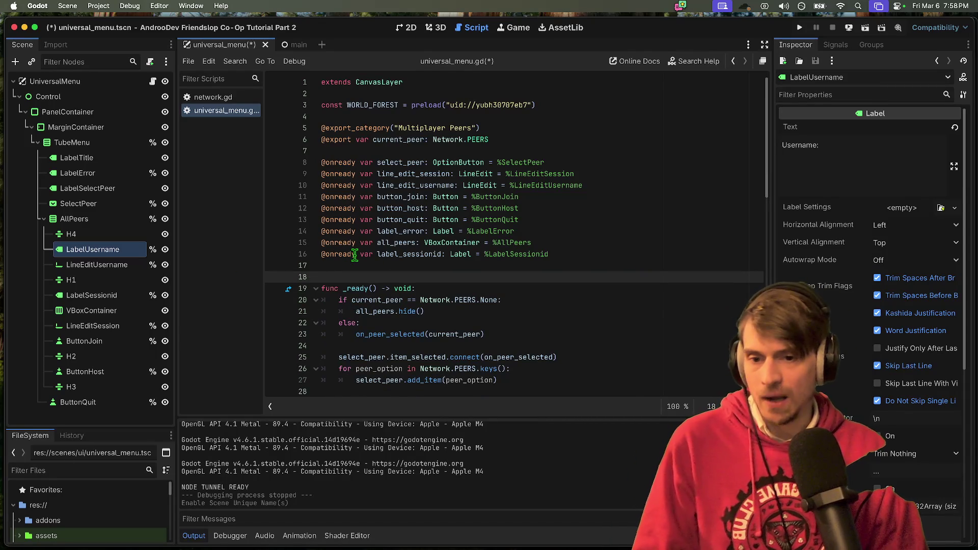
key("super+z")
left_click_drag(436, 276, 742, 278)
key("BackSpace")
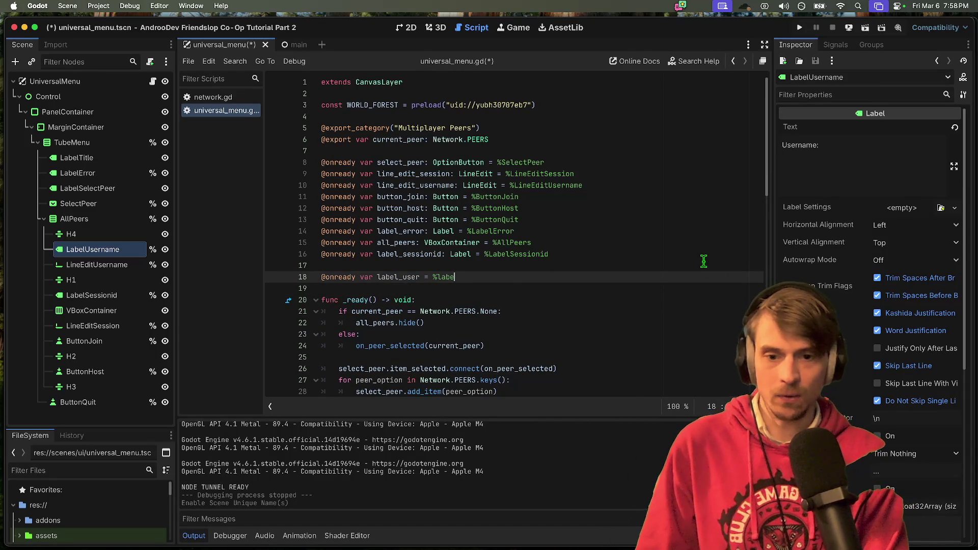
type("l")
key("Return")
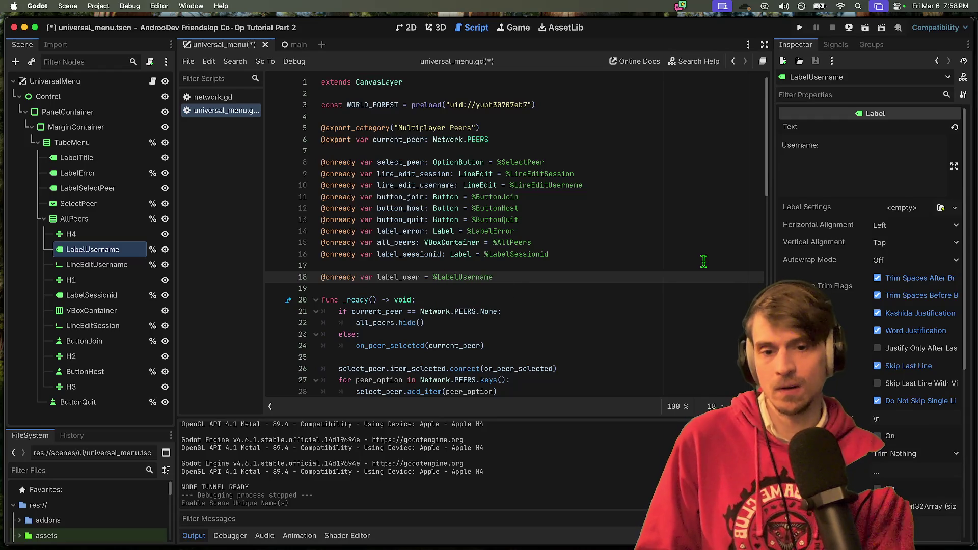
Start a label_user.tex line at the end of the _ready else block, then undo it
double_click(402, 278)
key("super+c")
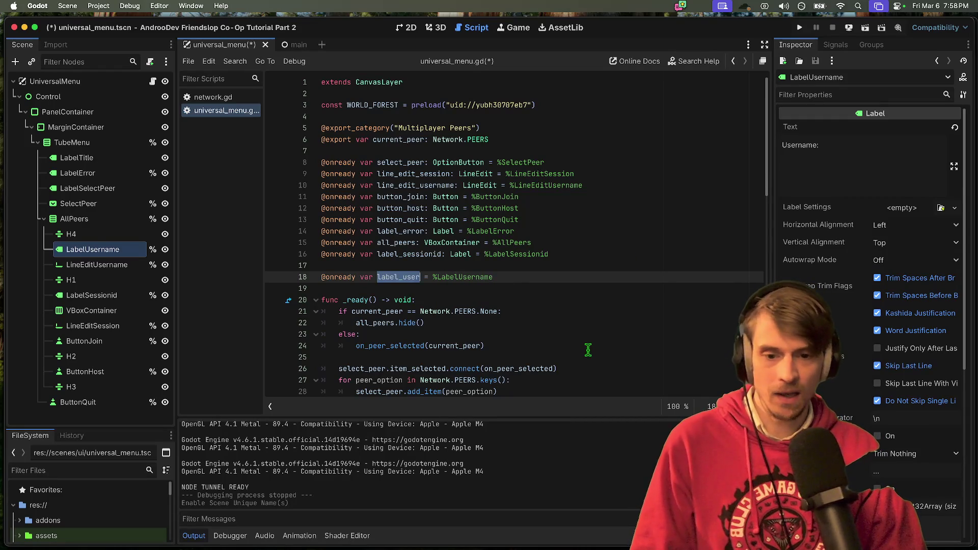
left_click(594, 346)
key("Return")
key("Return")
key("super+v")
type(".tex")
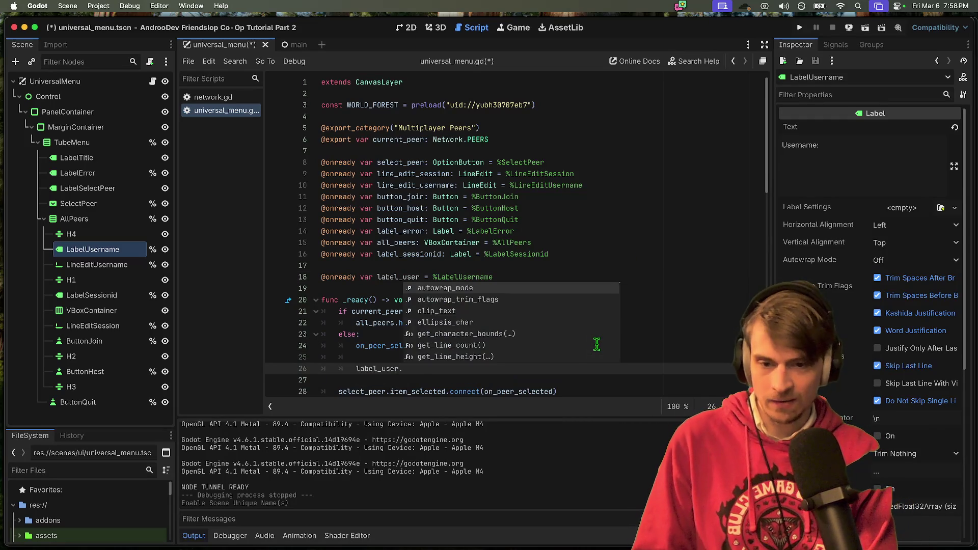
key("super+z")
key("super+z")
key("super+z")
key("super+z")
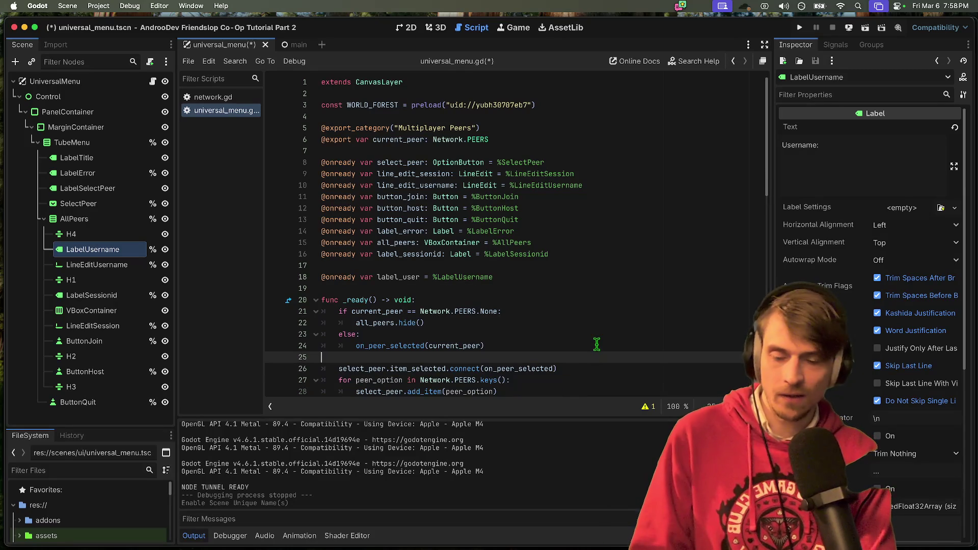
Type label_user as Label, then delete the declaration line and save universal_menu.gd
left_click(467, 277)
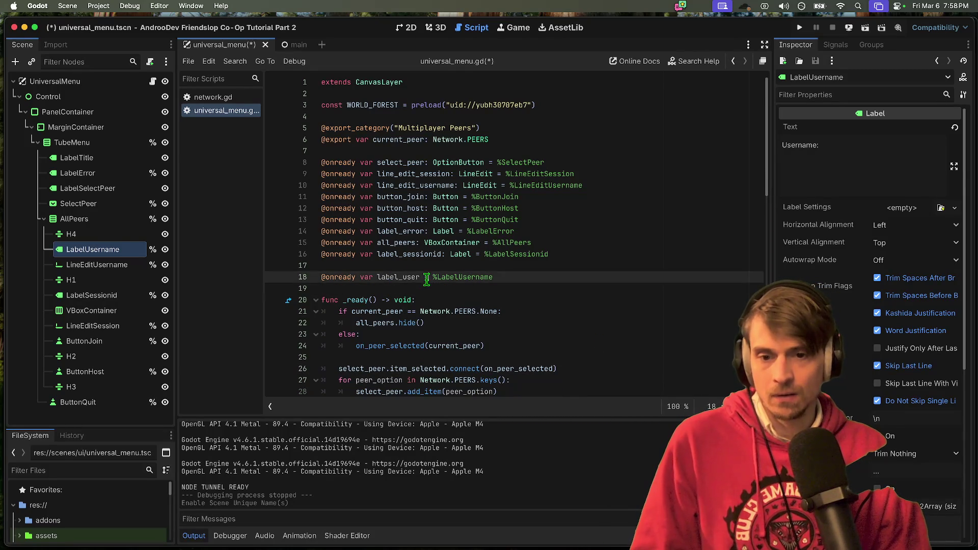
left_click(396, 277)
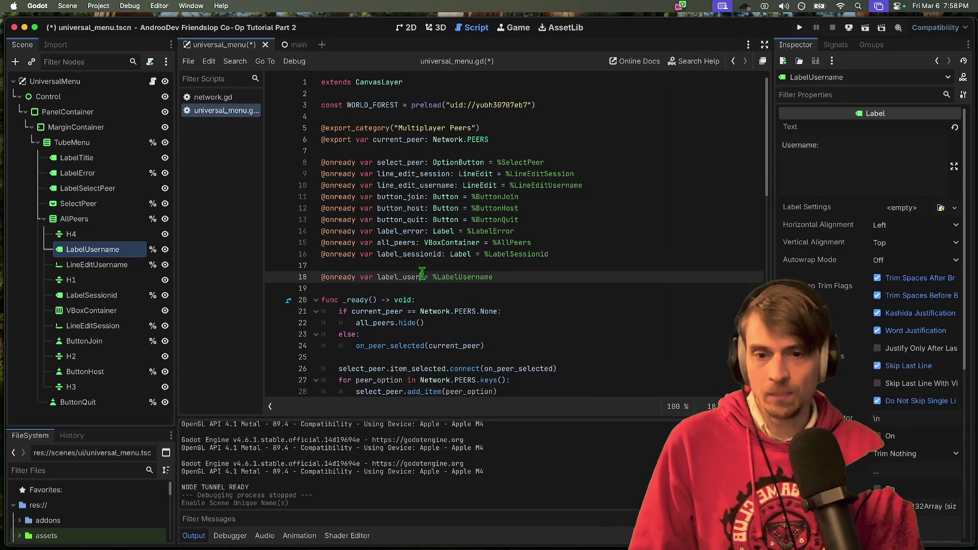
type(": LAb")
key("BackSpace")
key("BackSpace")
type("al")
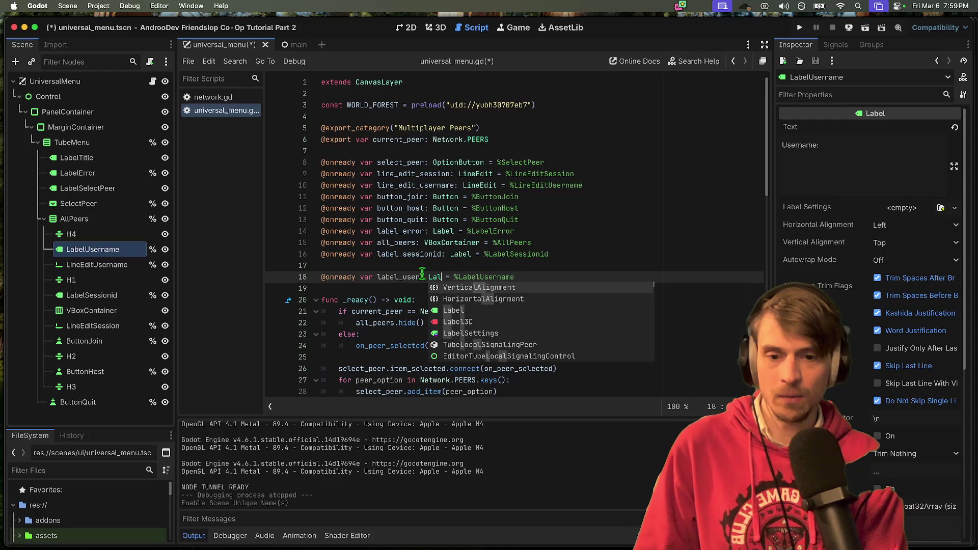
key("Down")
key("Down")
key("Return")
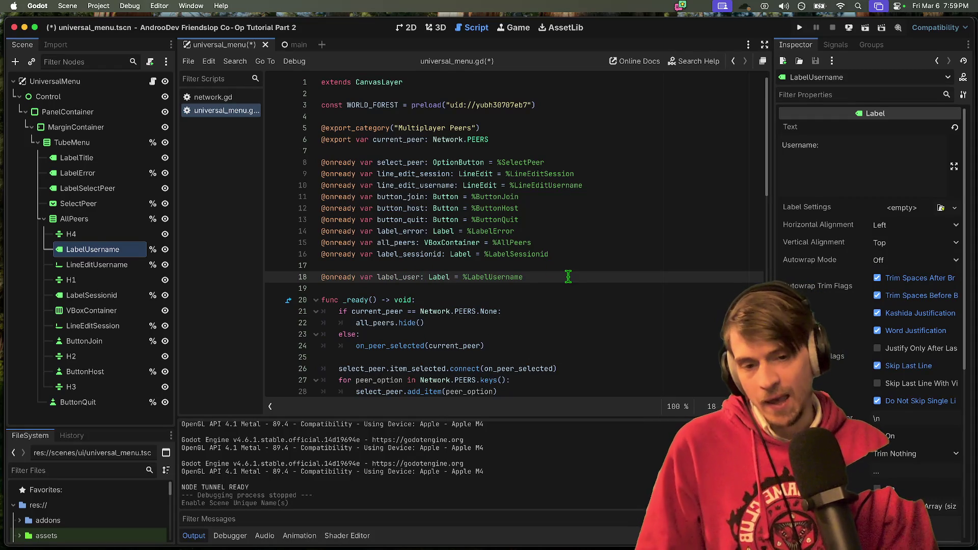
key("super+shift+k")
key("super+s")
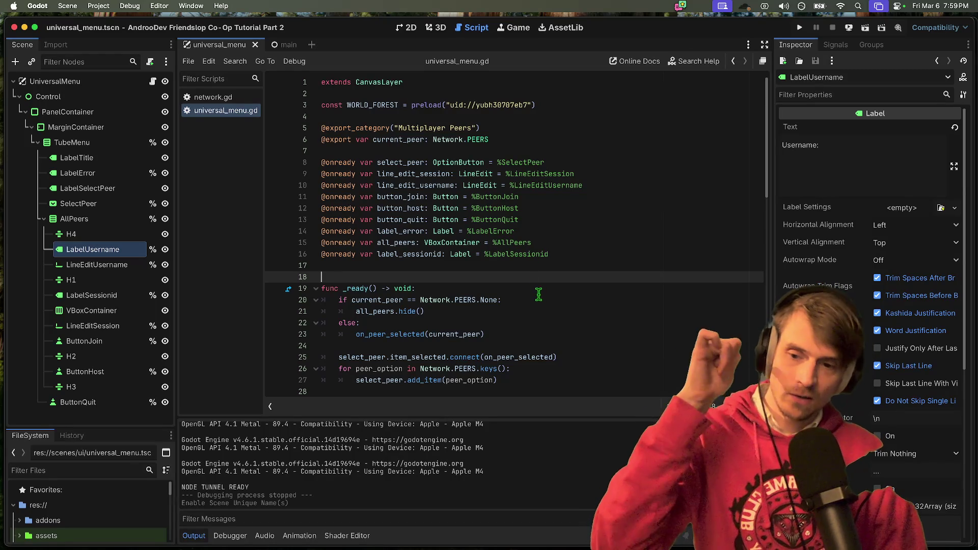
Try dropping a %LabelUsername reference into the script, undo it, and save the script
left_click(79, 239)
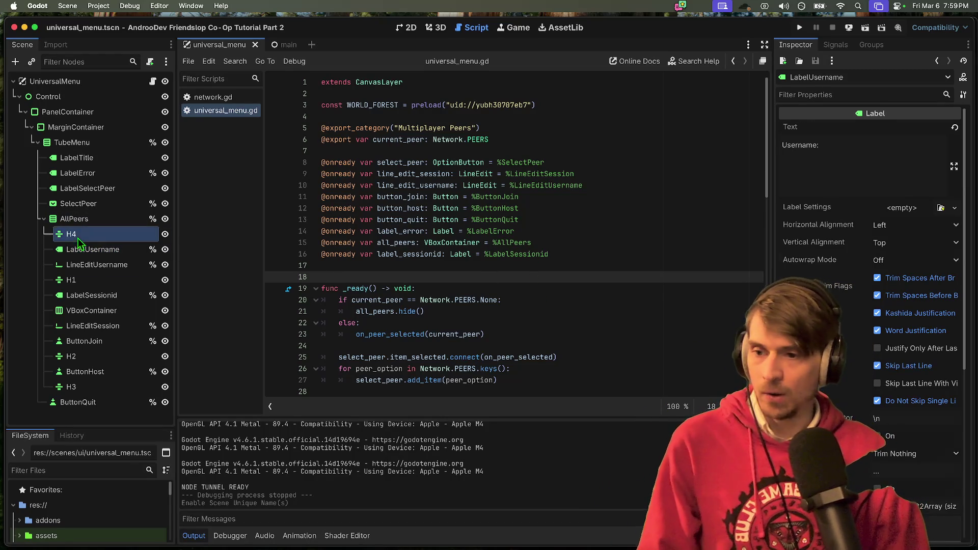
left_click(98, 255)
left_click_drag(122, 251, 379, 267)
key("super+z")
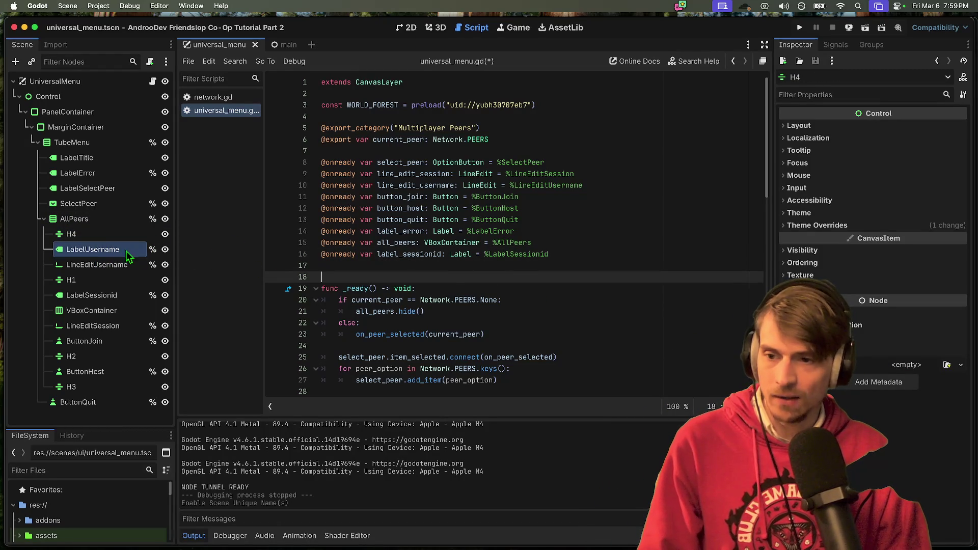
right_click(88, 255)
key("super+s")
key("Escape")
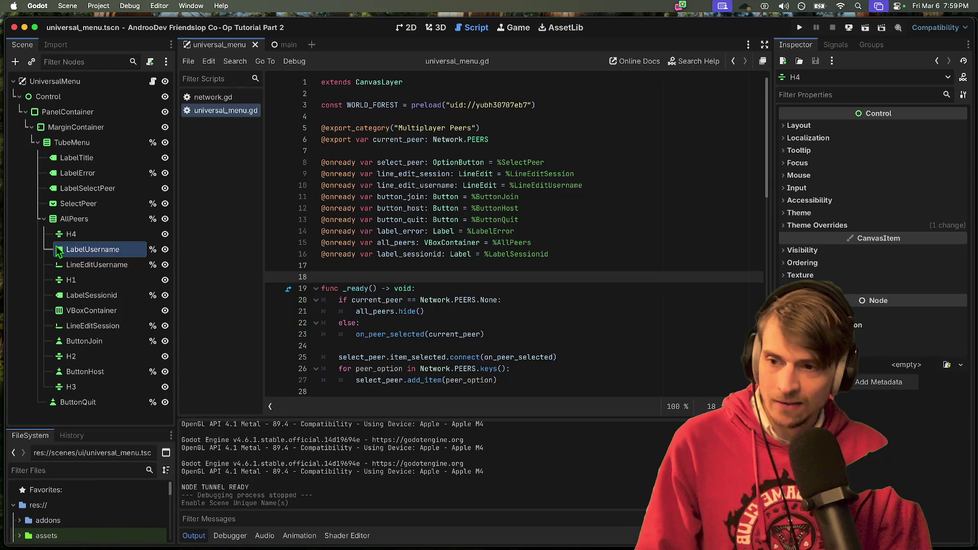
right_click(65, 252)
left_click(41, 257)
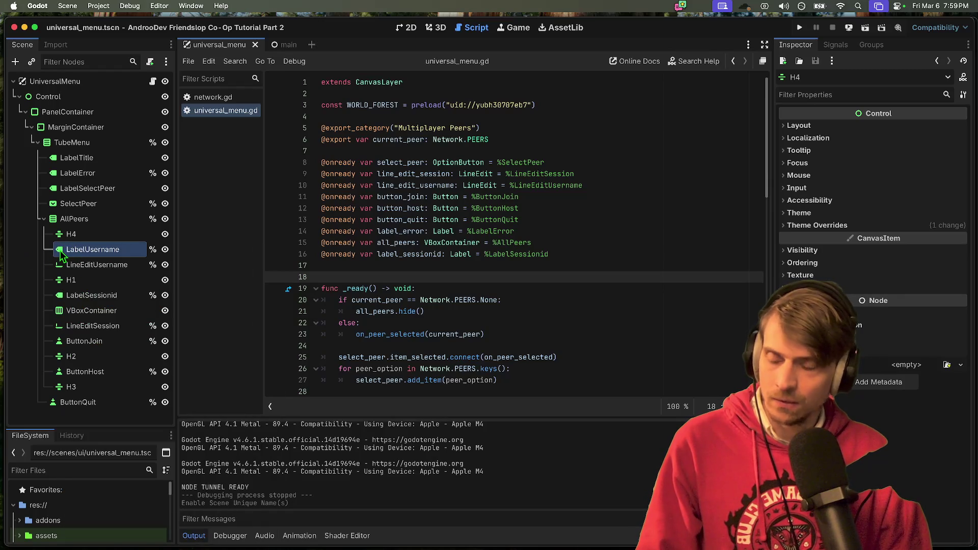
left_click(64, 254)
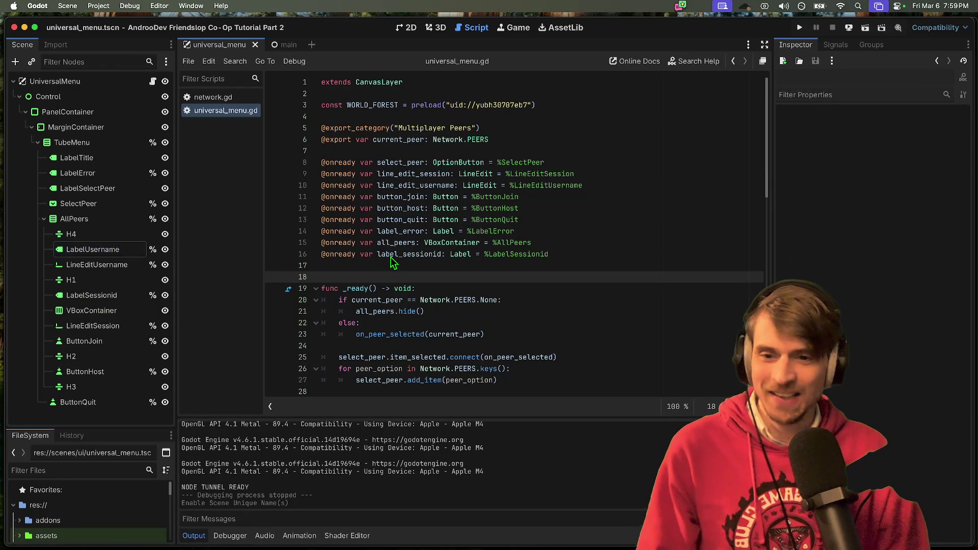
left_click_drag(92, 250, 360, 267)
key("Up")
key("Return")
key("Return")
key("Down")
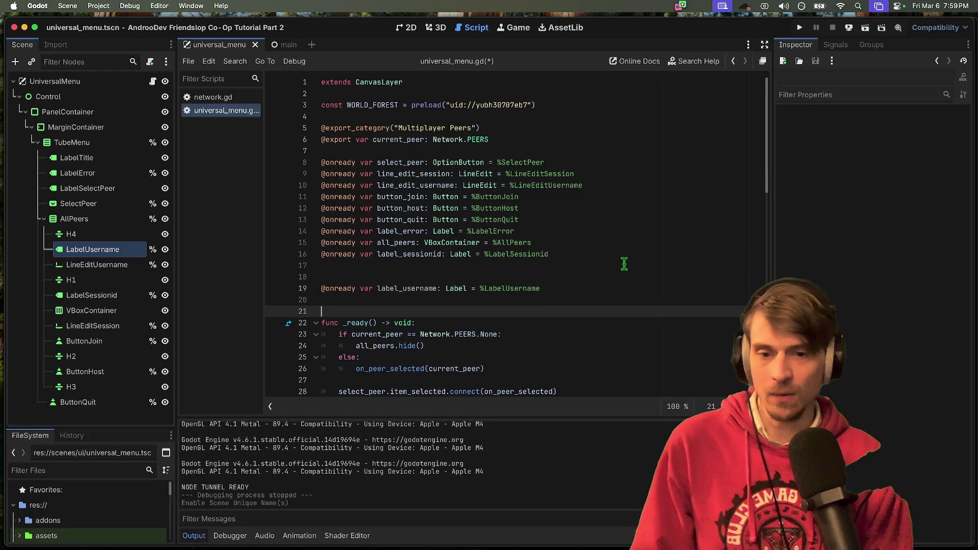
double_click(411, 288)
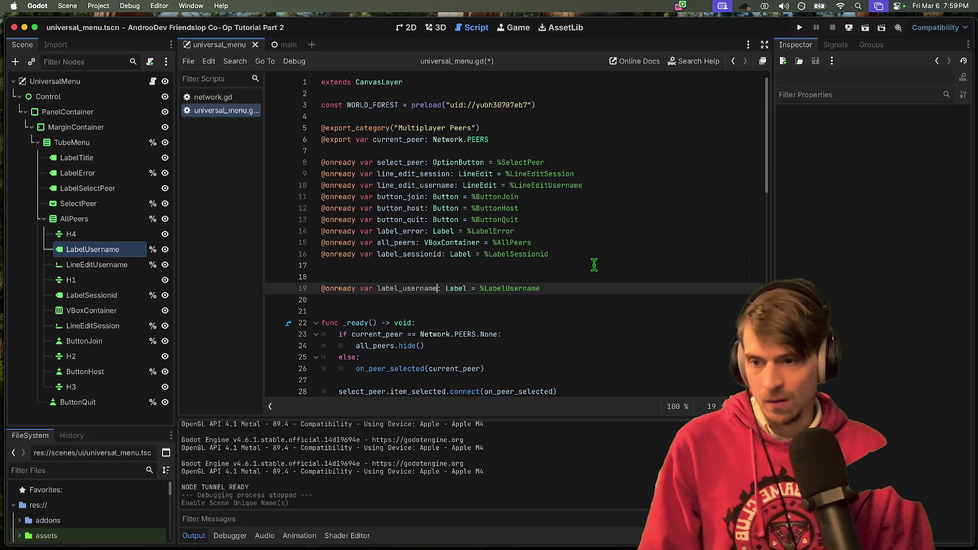
left_click_drag(106, 182, 117, 122)
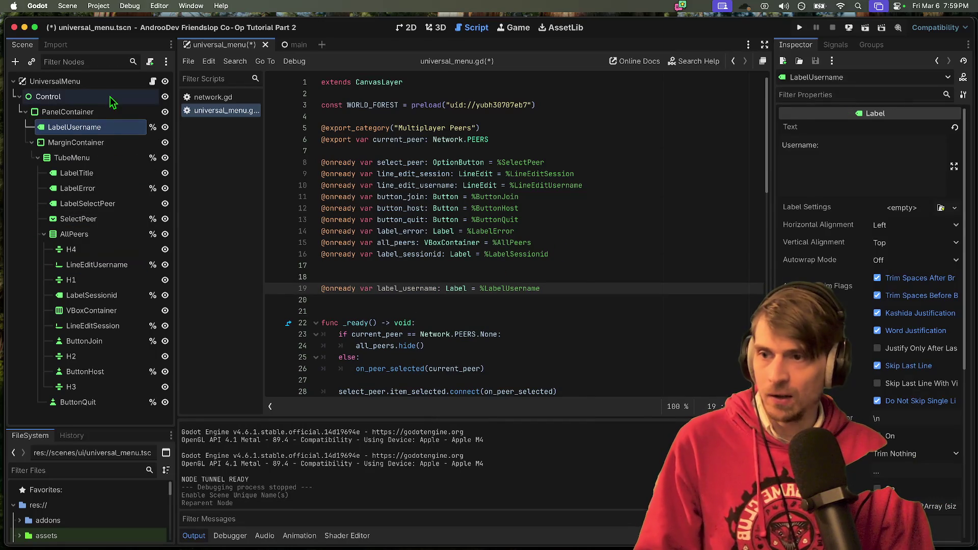
Add a new Control node and place it directly under UniversalMenu
left_click(115, 97)
key("Up")
key("ctrl+a")
type("contro")
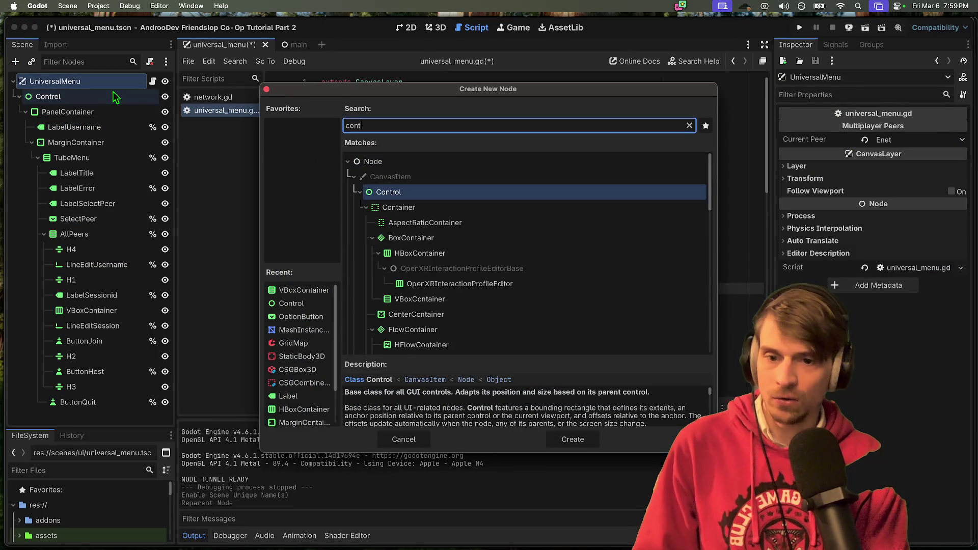
key("Return")
mouse_move(84, 418)
left_mouse_down()
mouse_move(69, 81)
mouse_move(69, 98)
left_mouse_up()
Rename the new Control node to Name2
left_click(65, 114)
right_click(72, 99)
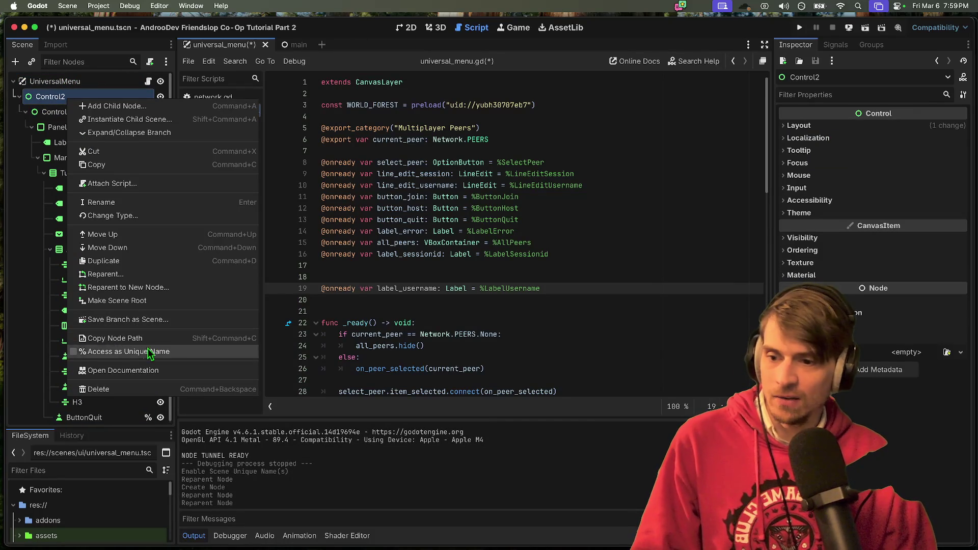
key("Escape")
double_click(113, 92)
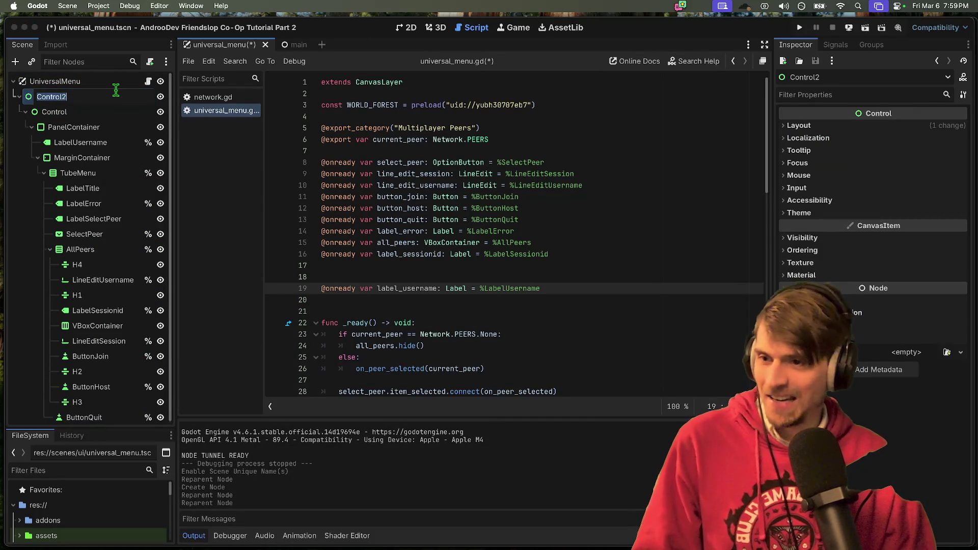
type("Name2")
key("Return")
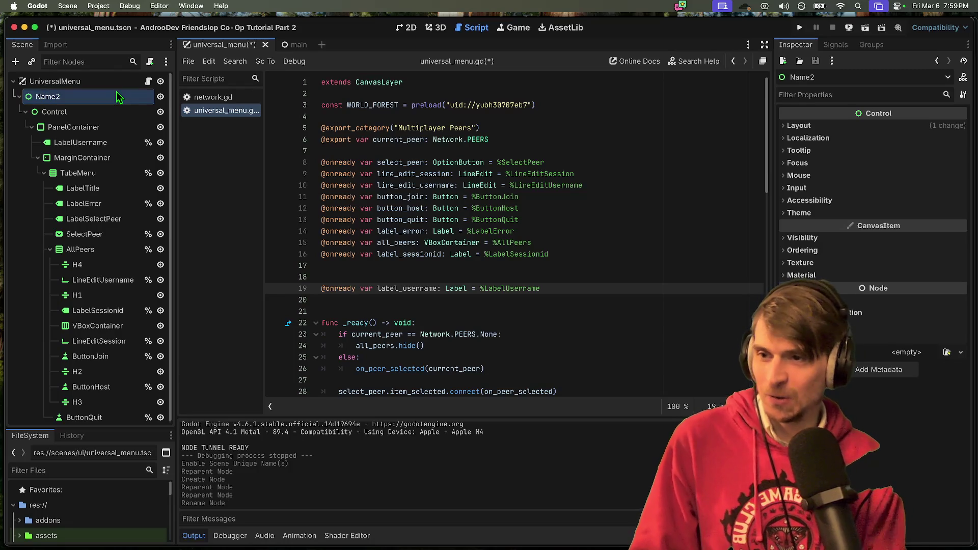
Set Name2's anchors preset to Full Rect
right_click(122, 105)
left_click(376, 375)
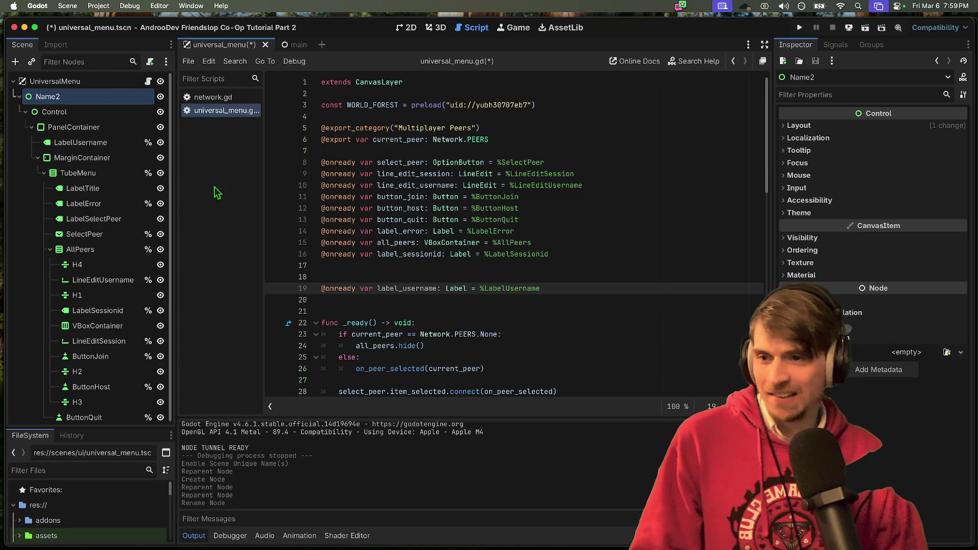
left_click(799, 125)
left_click(911, 248)
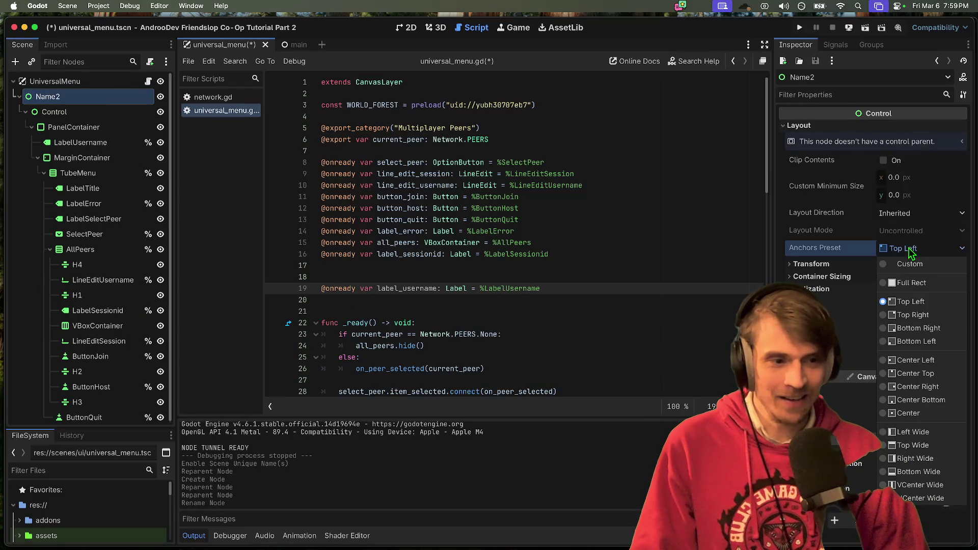
left_click(921, 287)
Remove the extra blank lines from the script, save the scene, and run the project
key("BackSpace")
key("Down")
key("Delete")
key("super+s")
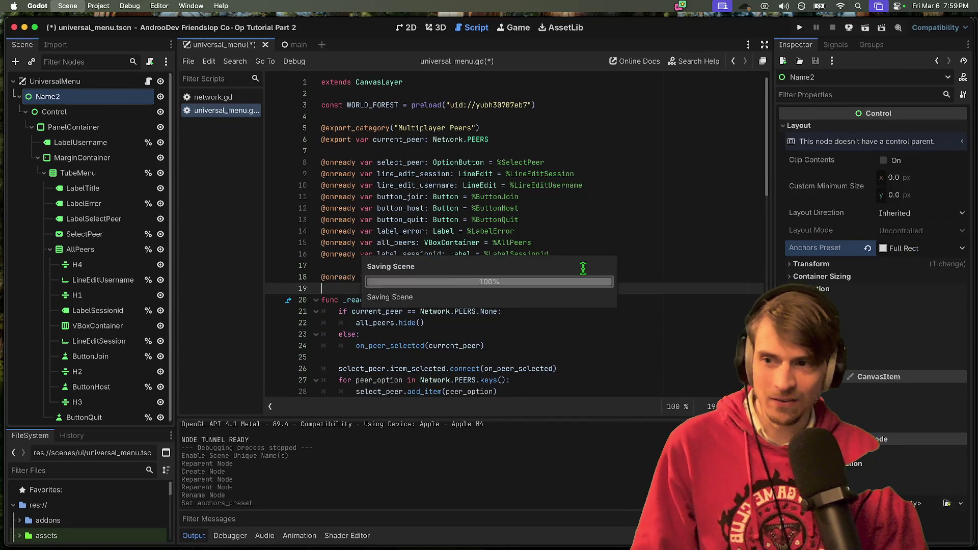
key("super+b")
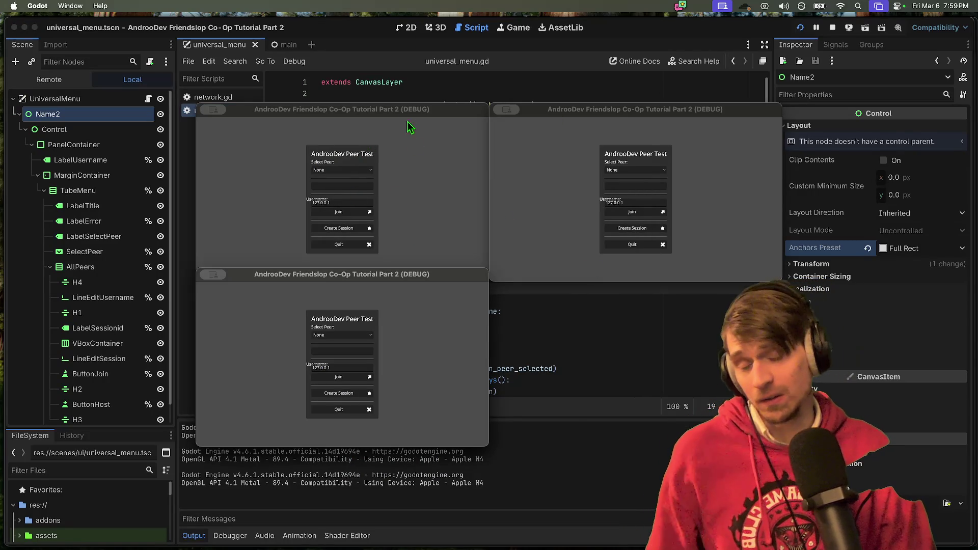
Check the running Peer Test windows and move LabelUsername into AllPeers just below H4
left_click(331, 189)
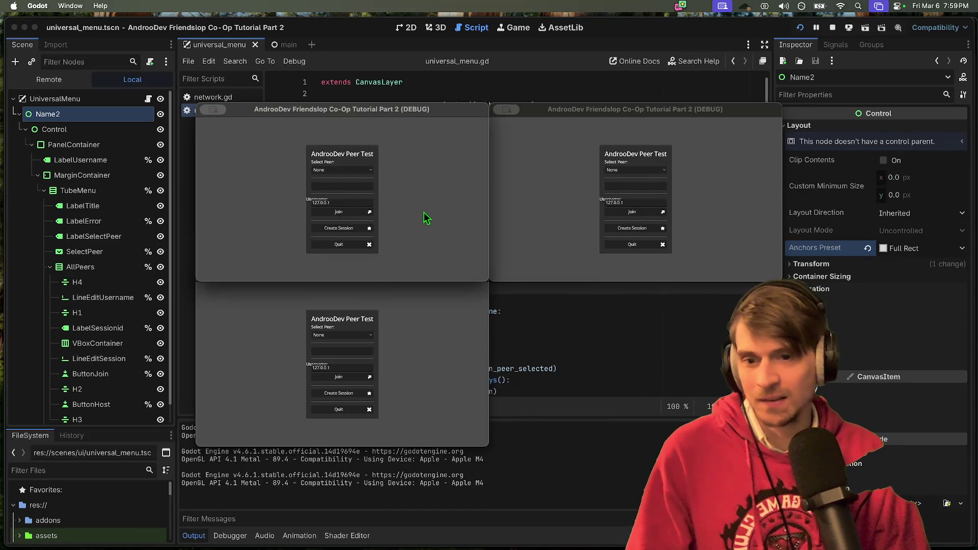
left_click(428, 371)
left_click(420, 220)
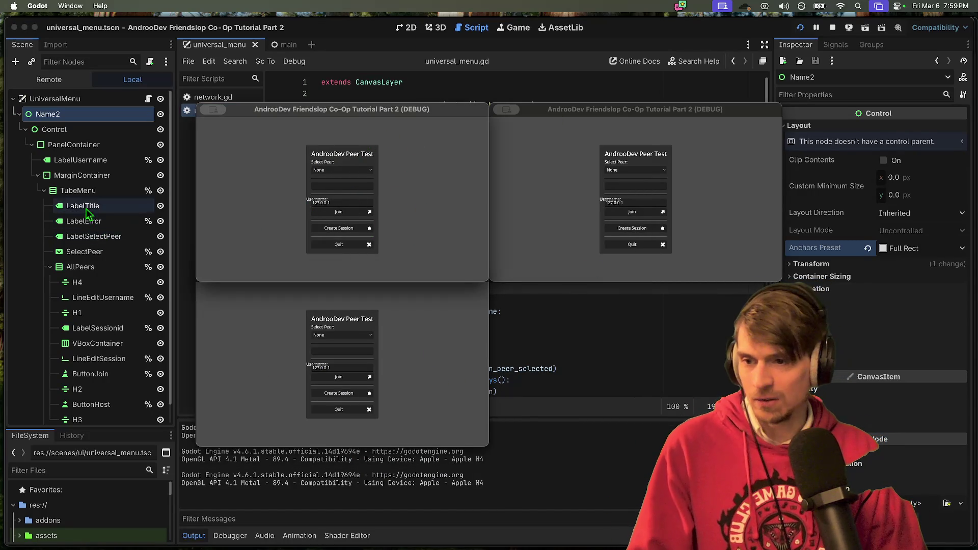
left_click(101, 161)
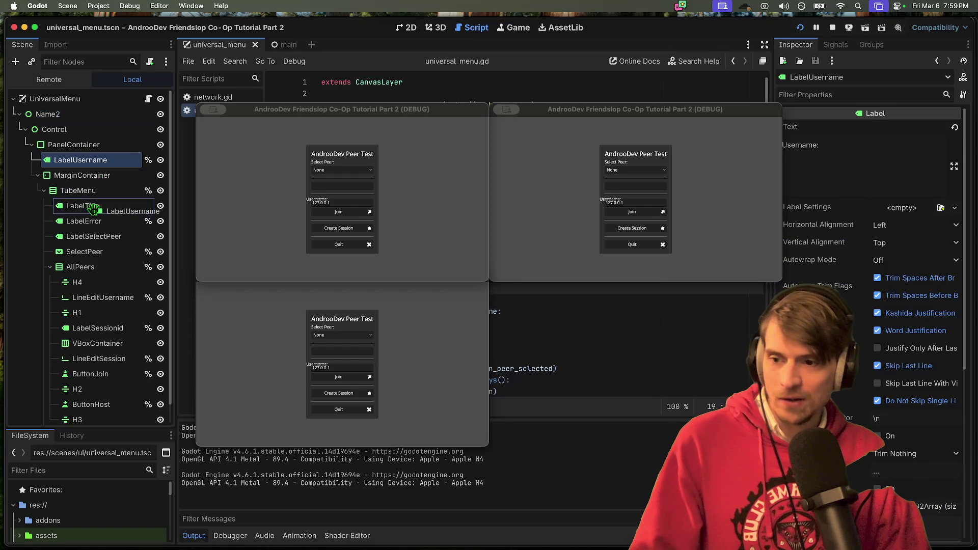
left_click_drag(88, 273, 89, 275)
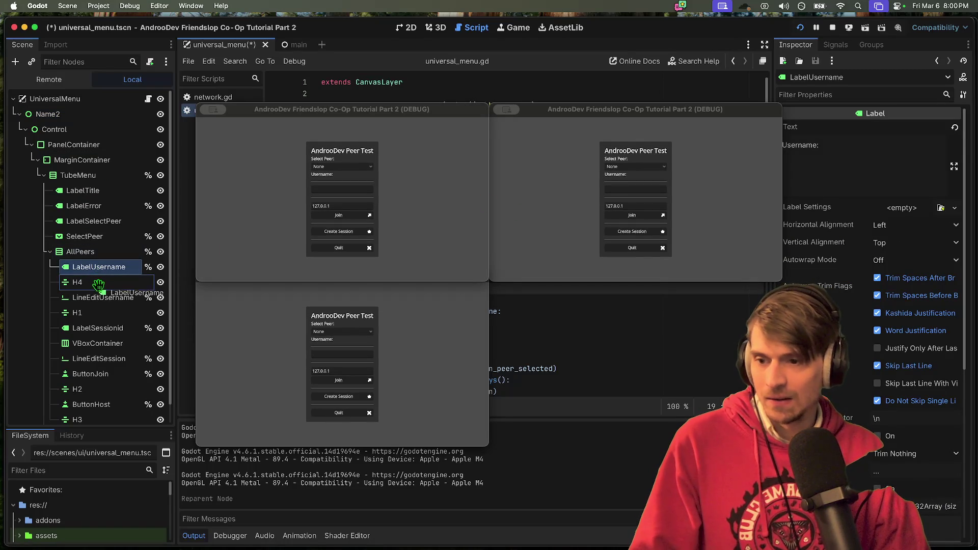
left_click_drag(101, 288, 100, 289)
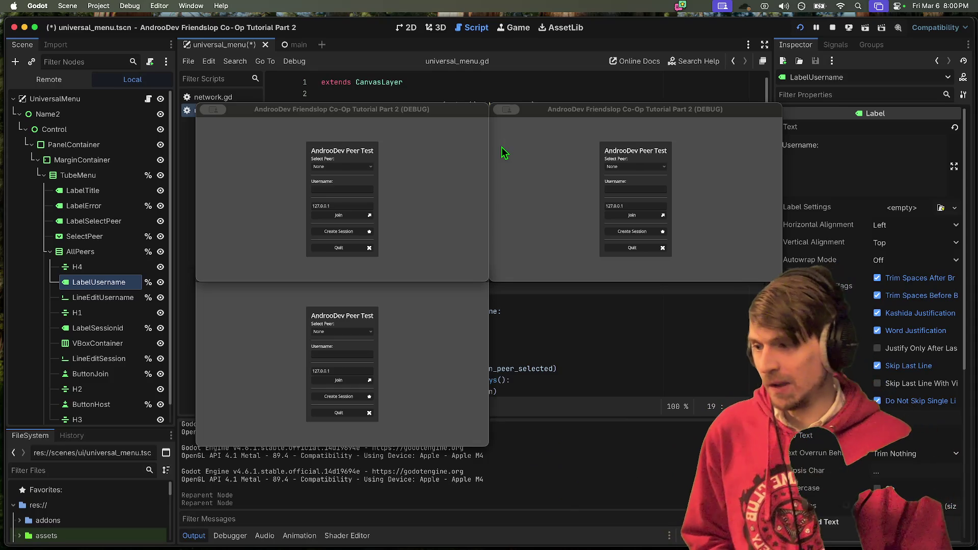
Quit the running game windows and switch to the Slay the Spire 2 Godot project
key("super+q")
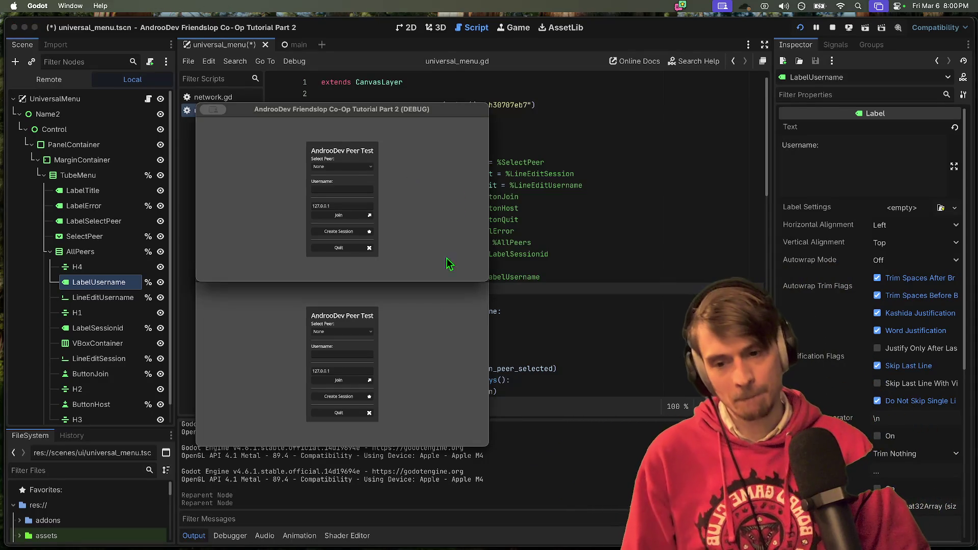
key("super+q")
key("super+q")
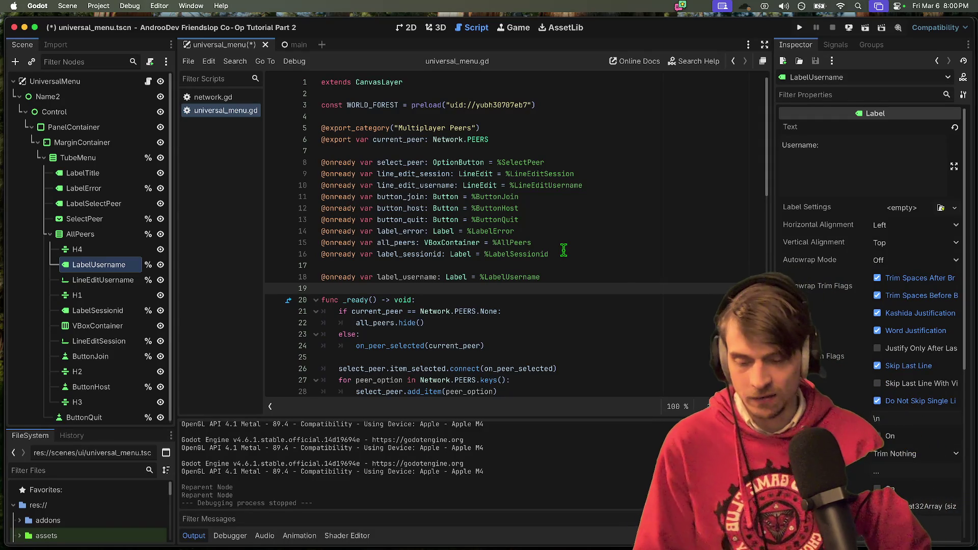
key("super+Tab")
key("super+Tab")
key("super+Tab")
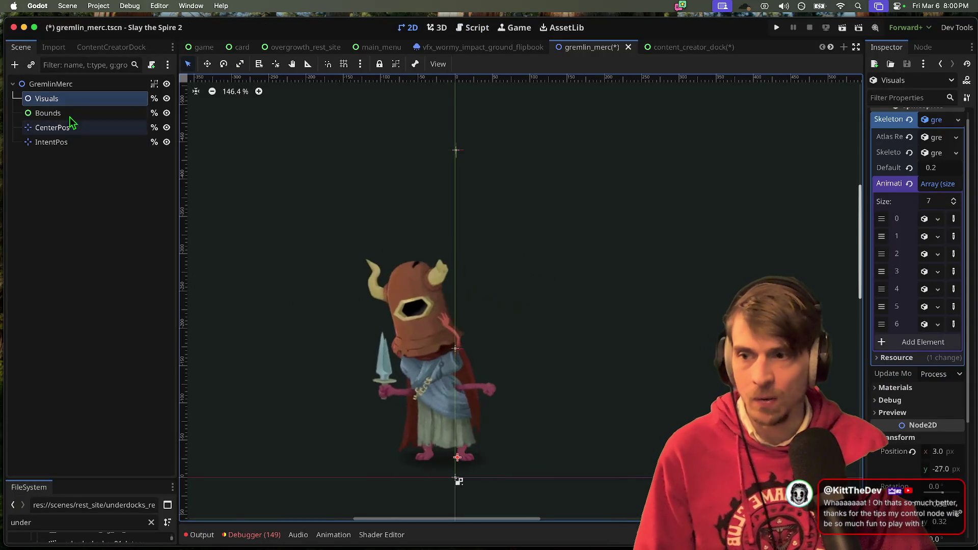
Inspect GremlinMerc's Bounds, CenterPos and IntentPos nodes, then view sleeping_tester.gd with a taller FileSystem dock
left_click(51, 83)
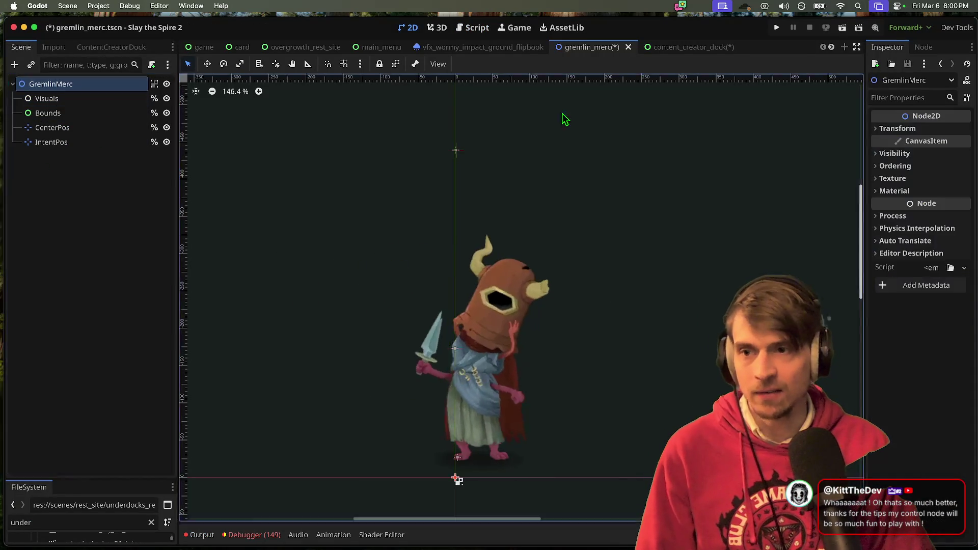
left_click(109, 113)
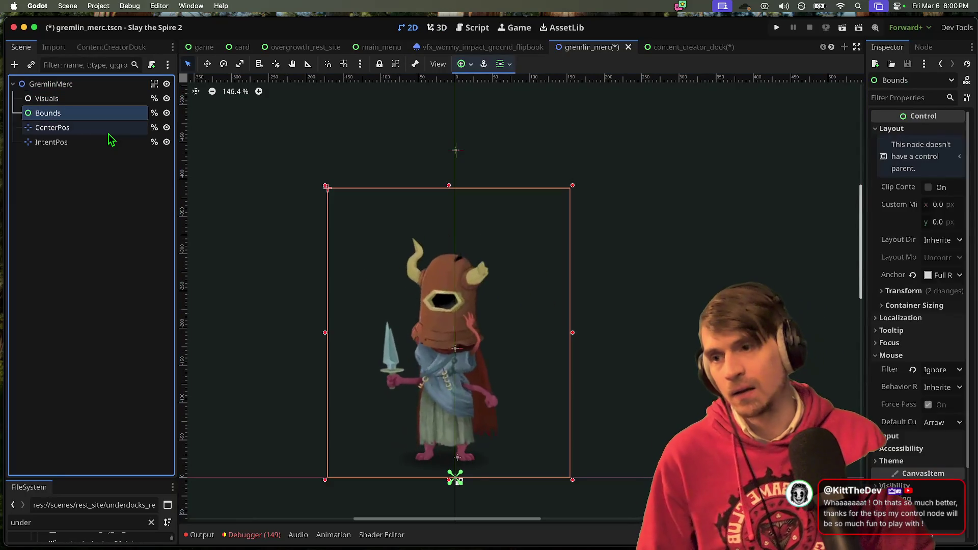
left_click(109, 128)
left_click(108, 141)
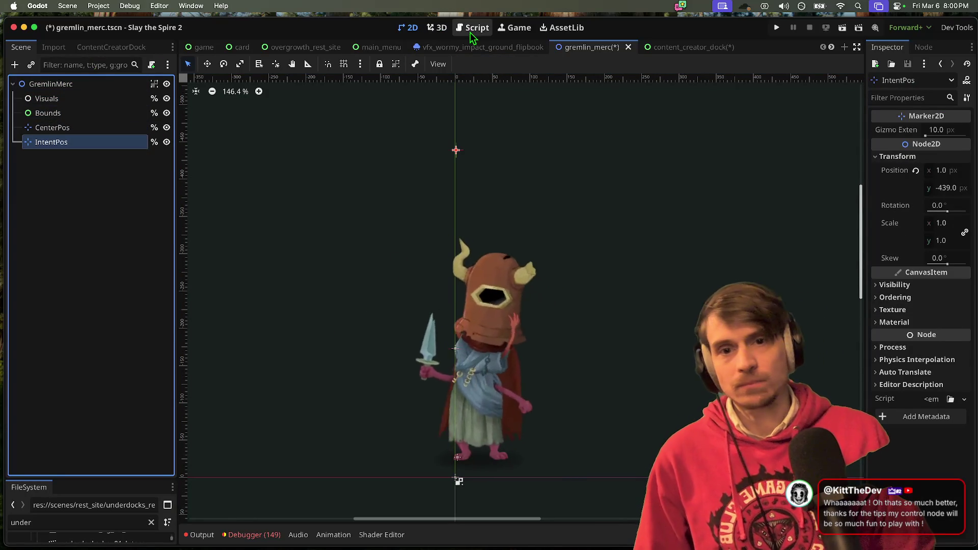
key("alt+3")
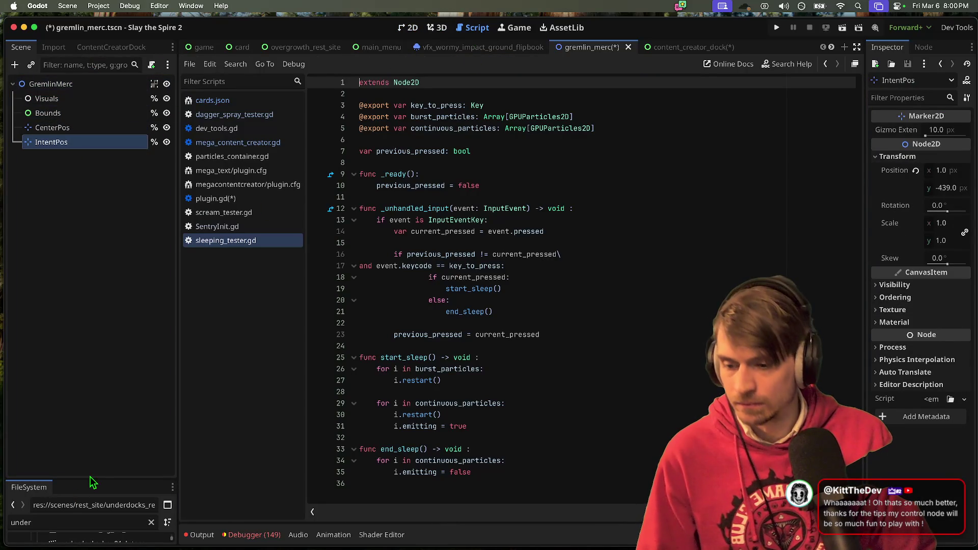
left_click_drag(92, 479, 120, 218)
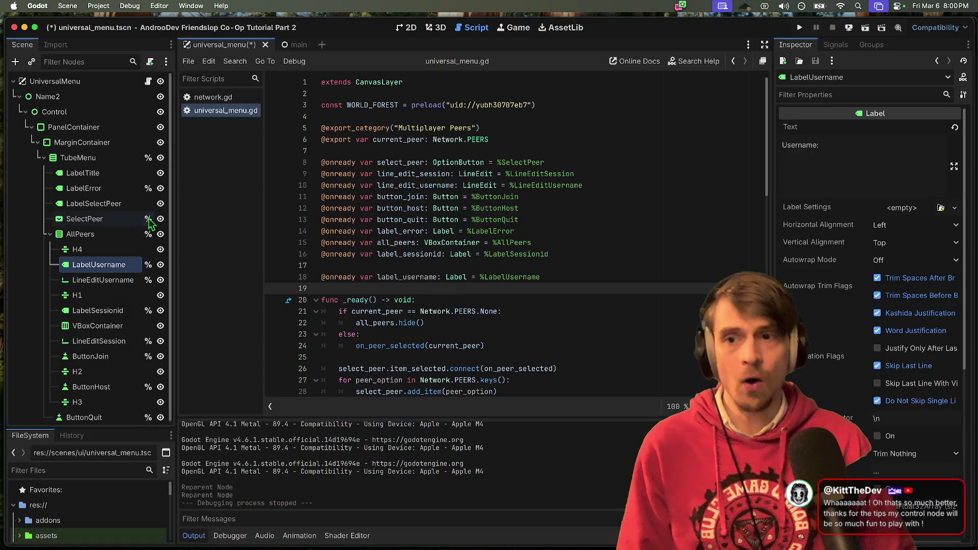
Enlarge the FileSystem dock, expand scenes/player, and open Player.tscn
left_click_drag(117, 427, 117, 200)
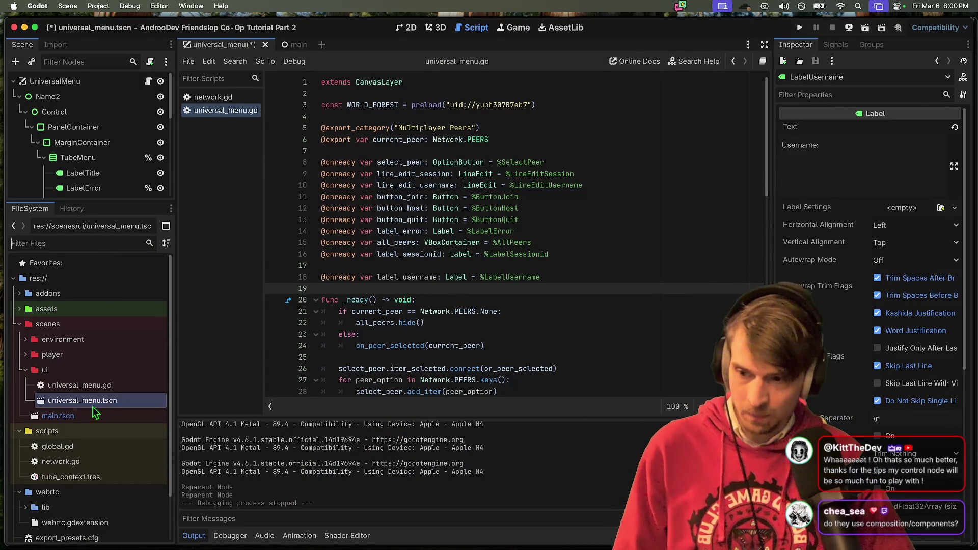
double_click(113, 354)
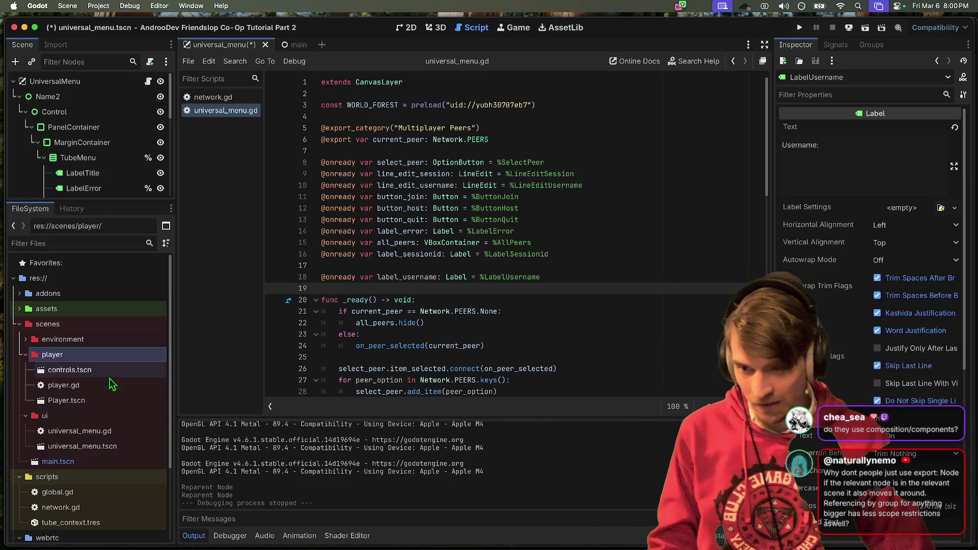
right_click(107, 324)
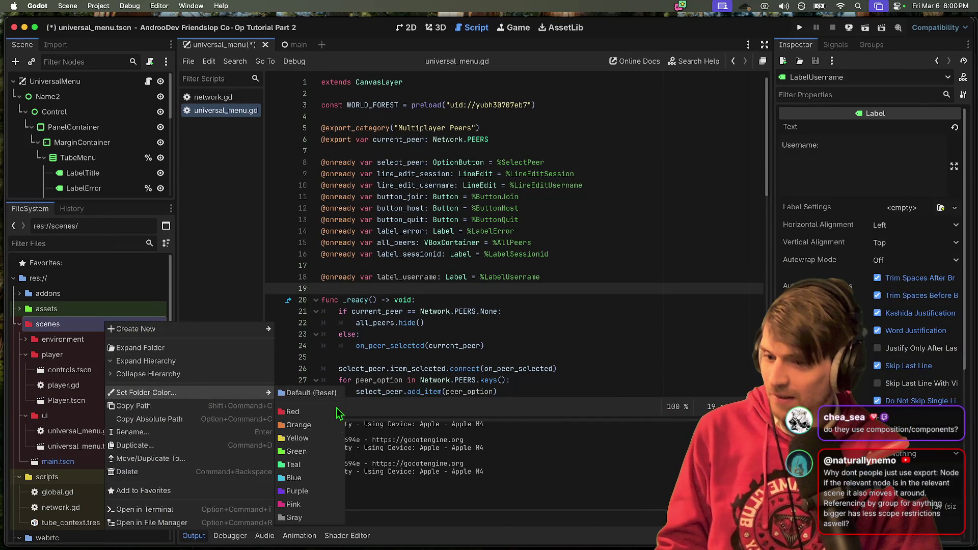
left_click(72, 414)
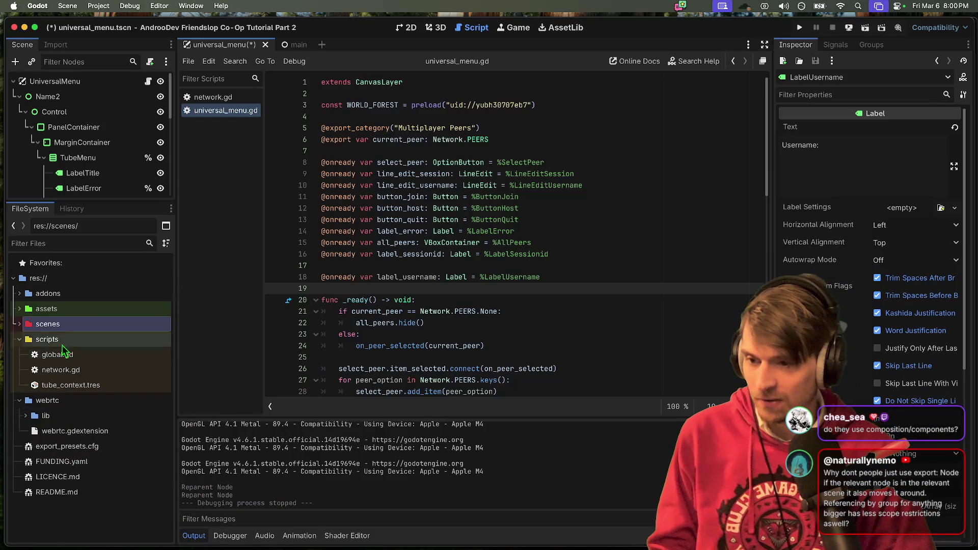
double_click(67, 400)
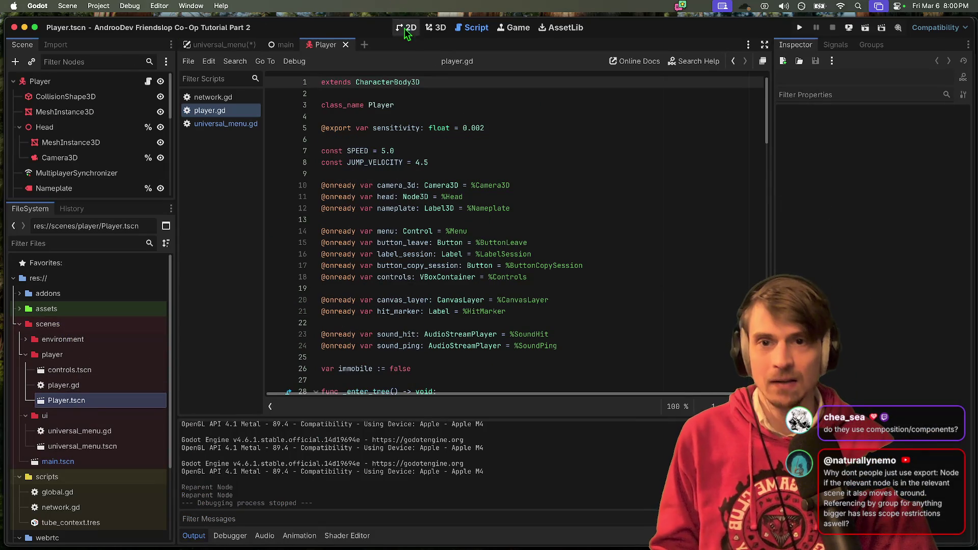
In the Player's 3D view, toggle the Peer ID nameplate's visibility off and on twice
left_click(437, 30)
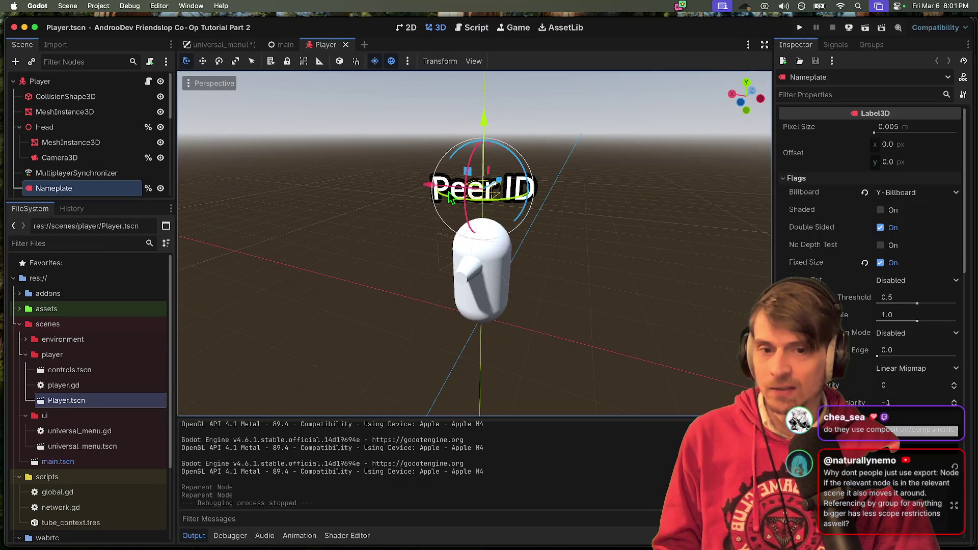
left_click(160, 188)
left_click(160, 189)
left_click(160, 188)
left_click(160, 188)
Toggle Camera3D's visibility, view the script, and switch back to the Slay the Spire 2 window
left_click(118, 158)
left_click(160, 158)
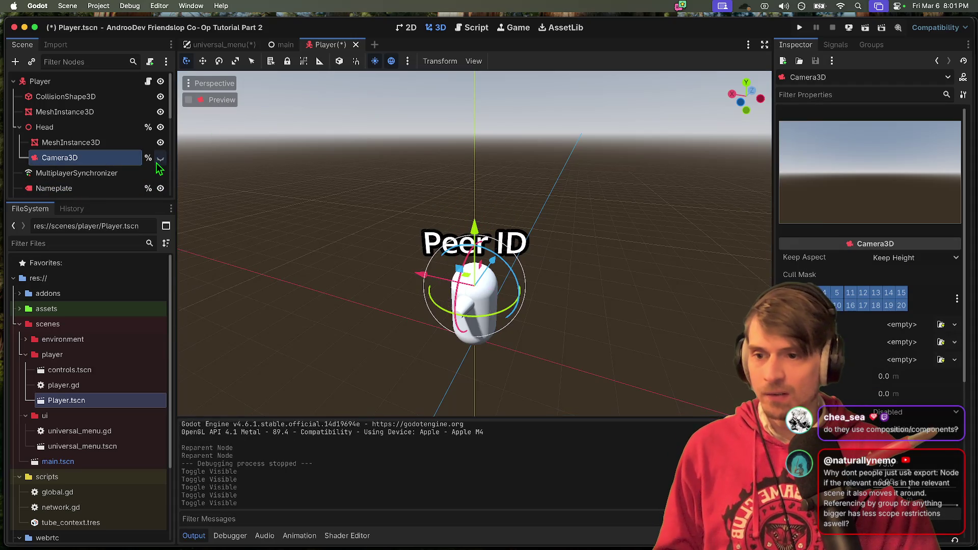
left_click(160, 158)
left_click(148, 81)
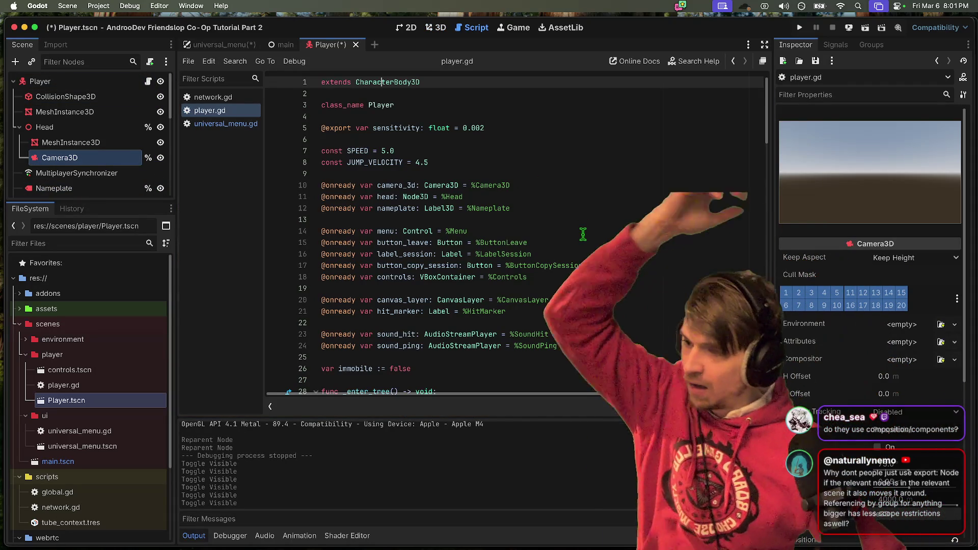
key("super+Tab")
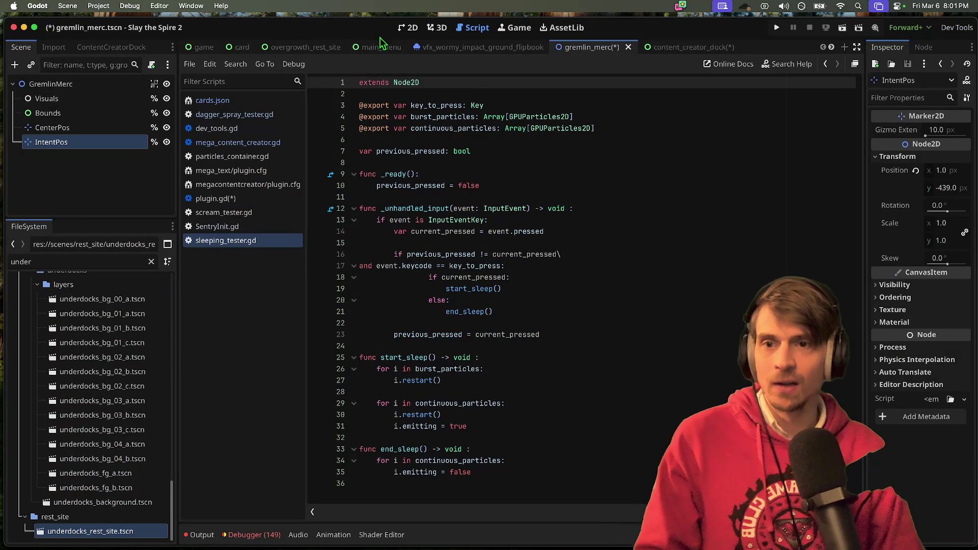
Open mega_content_creator.gd from content_creator_dock and read its _enter_tree and setup_dock get_node code
left_click(683, 46)
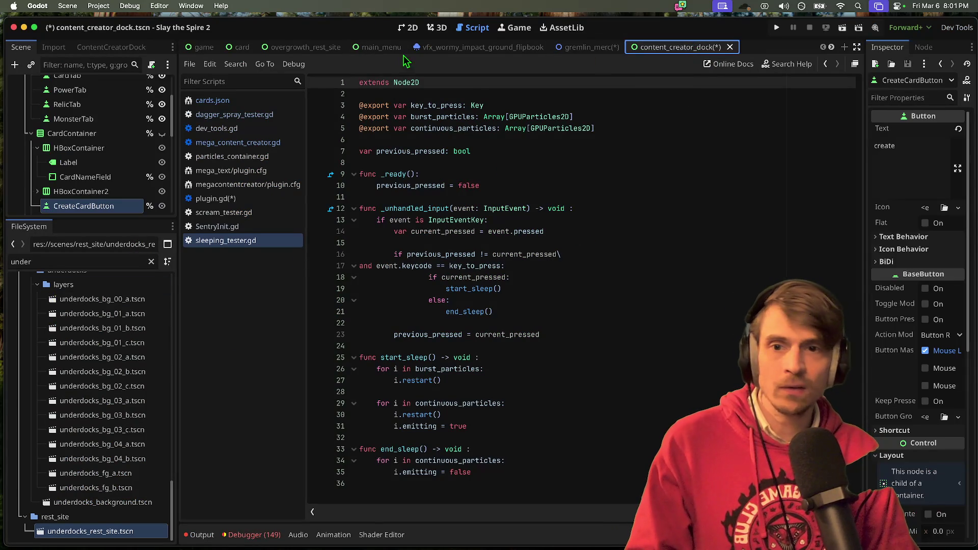
scroll(91, 153, "up", 5)
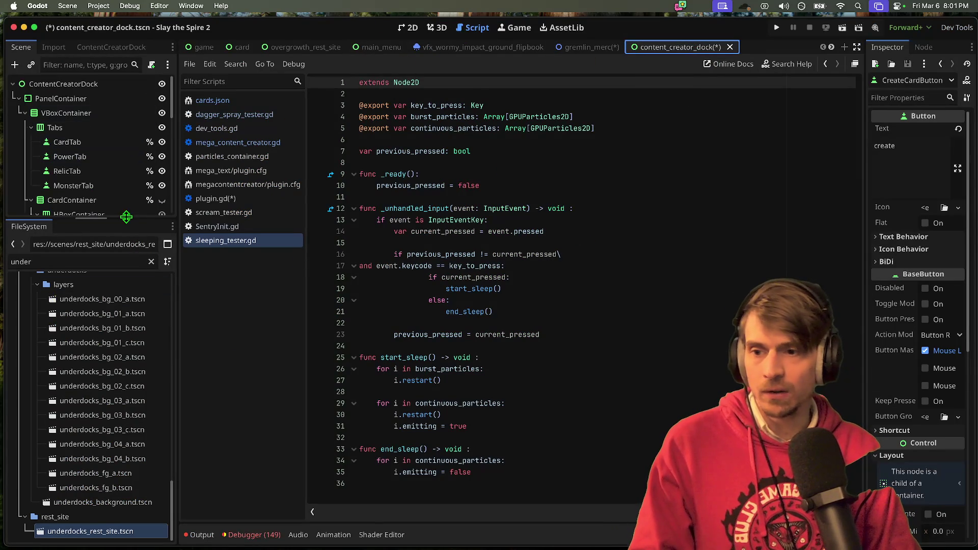
left_click_drag(126, 218, 127, 309)
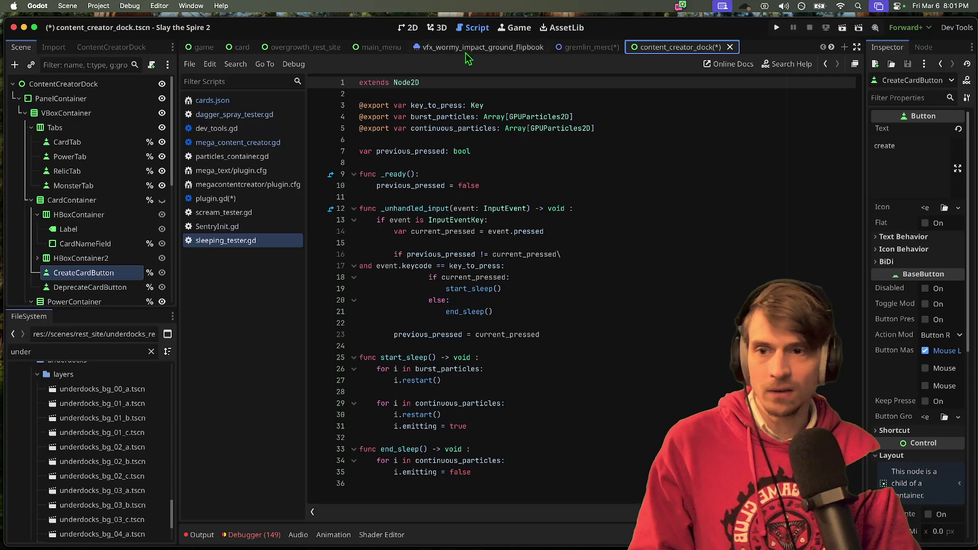
left_click(260, 143)
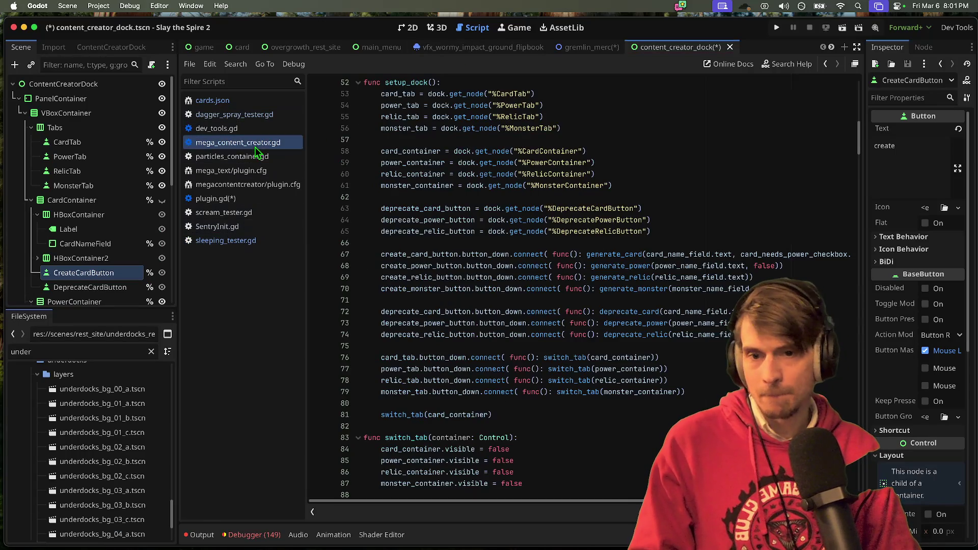
scroll(507, 201, "up", 15)
scroll(677, 233, "down", 4)
scroll(94, 204, "down", 5)
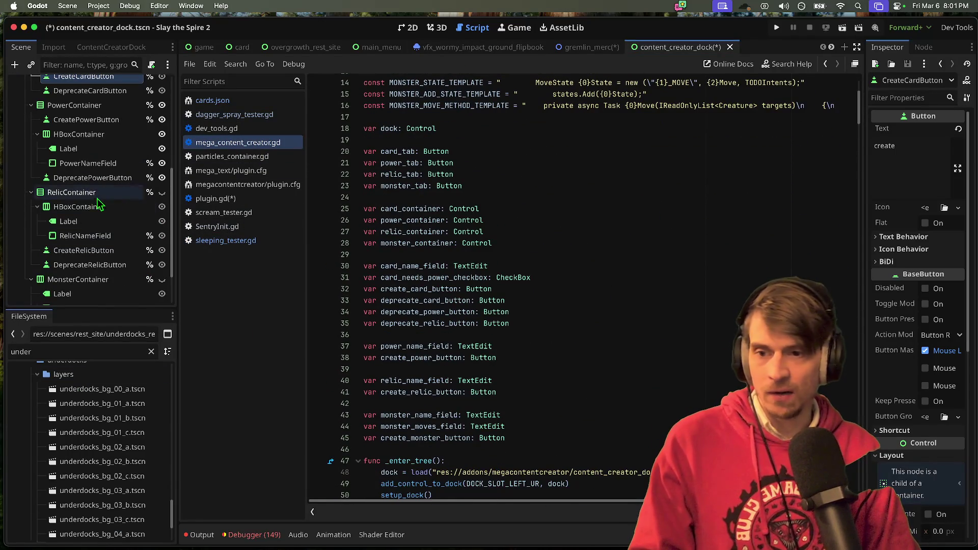
scroll(709, 240, "down", 6)
mouse_move(379, 267)
left_mouse_down()
mouse_move(626, 332)
mouse_move(644, 352)
left_mouse_up()
mouse_move(610, 185)
left_mouse_down()
mouse_move(610, 196)
mouse_move(754, 234)
left_mouse_up()
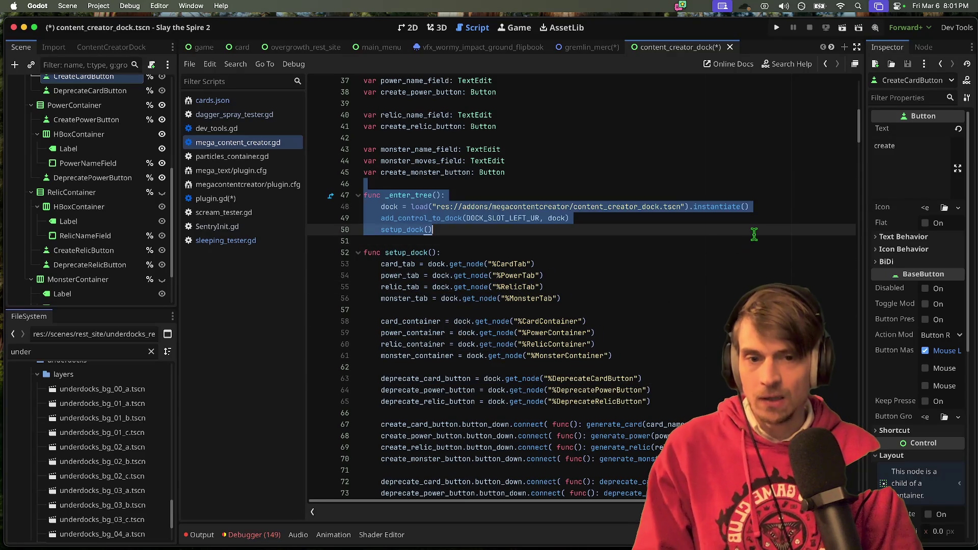
mouse_move(651, 390)
left_mouse_down()
mouse_move(368, 310)
mouse_move(364, 276)
left_mouse_up()
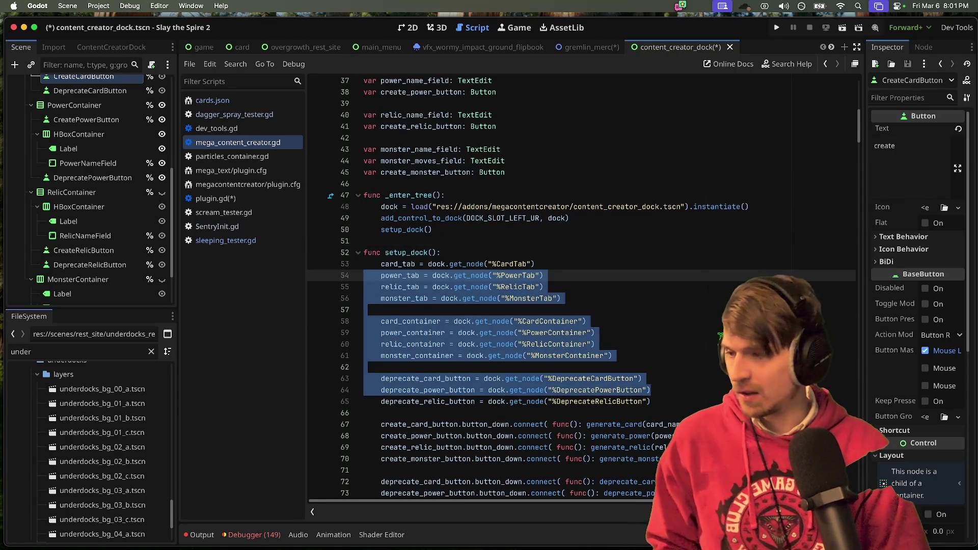
left_click(595, 333)
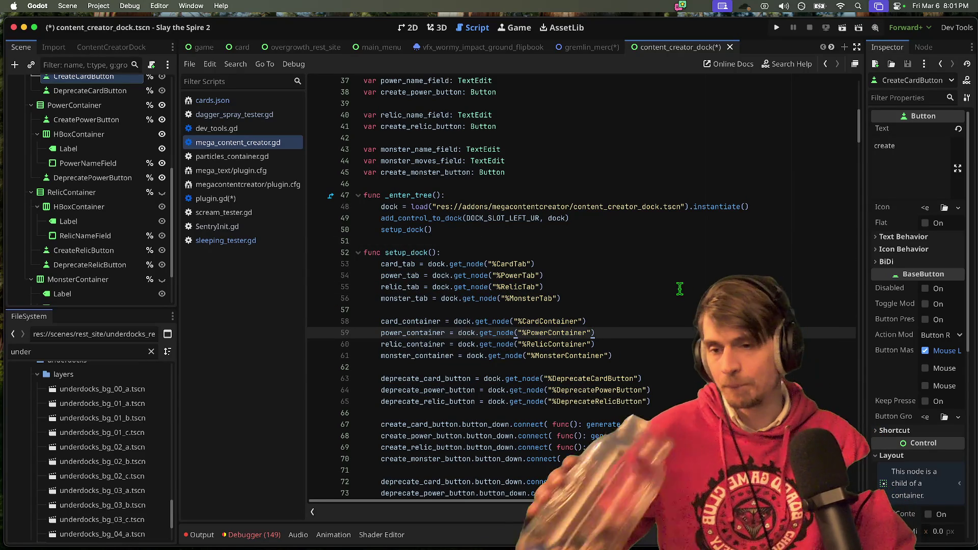
scroll(595, 260, "down", 5)
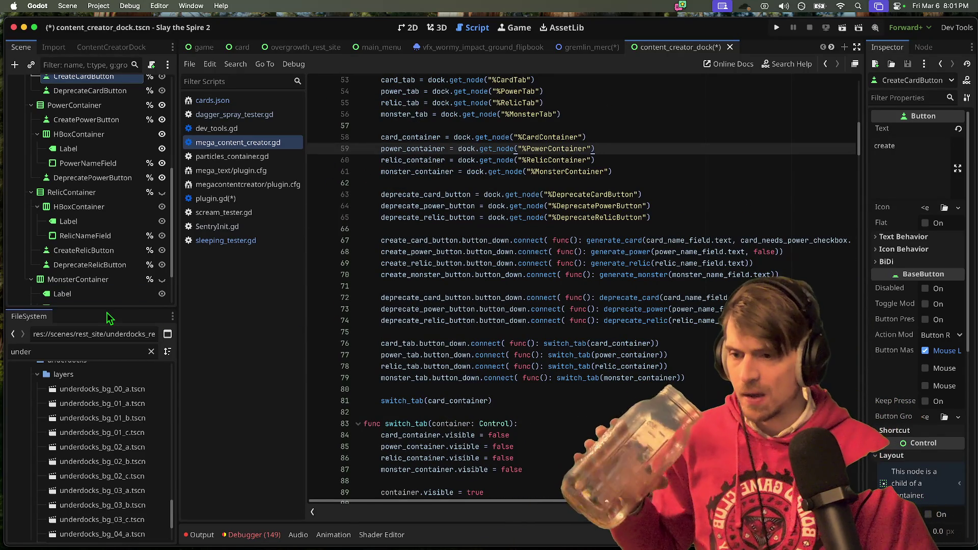
Enlarge the file browser and collapse the packed, powers, rooms, timeline, vfx and backgrounds folders
left_click_drag(107, 309, 112, 286)
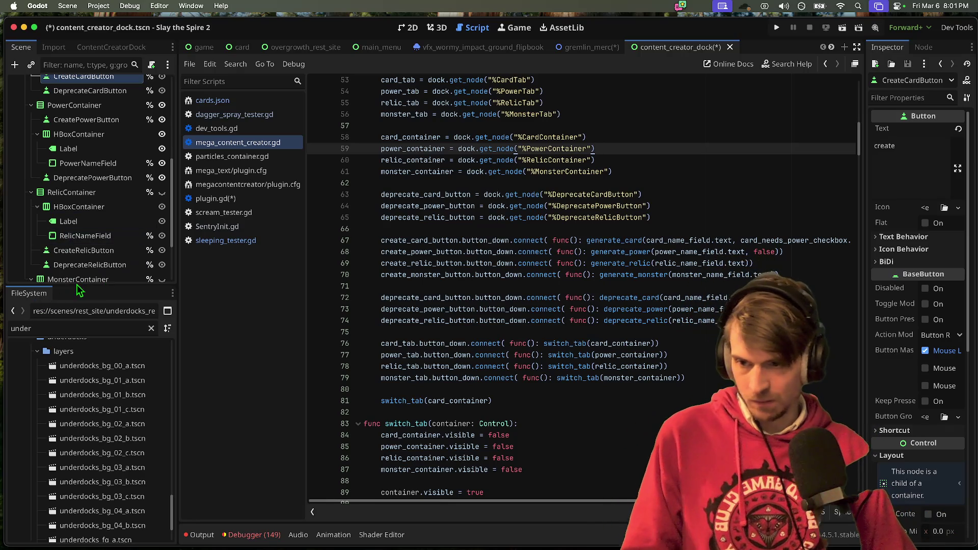
left_click_drag(75, 284, 75, 212)
scroll(71, 351, "down", 5)
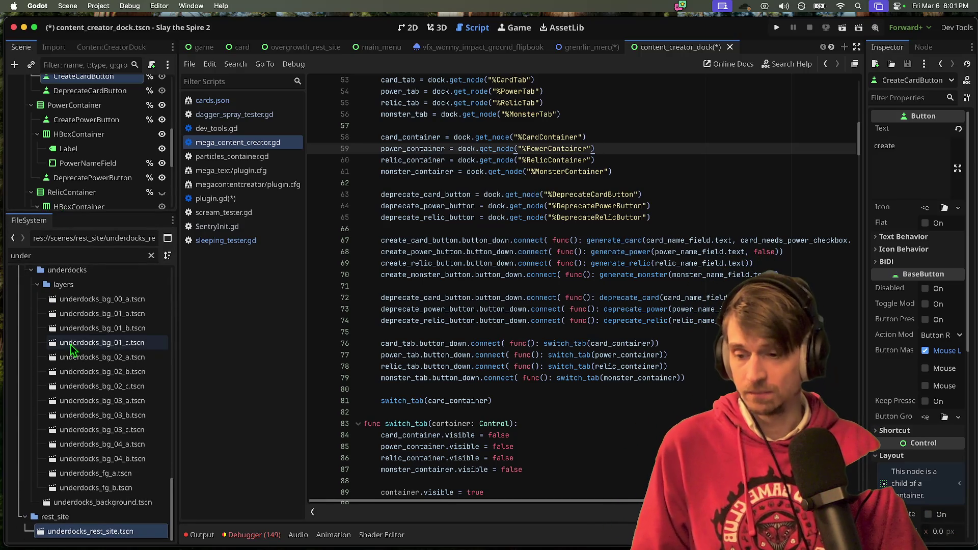
scroll(80, 397, "up", 15)
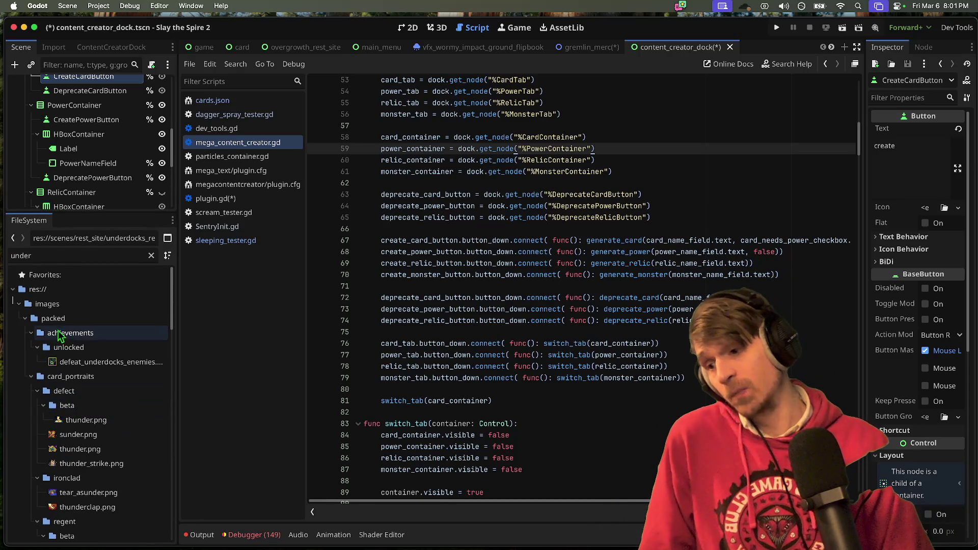
double_click(61, 322)
left_click(76, 335)
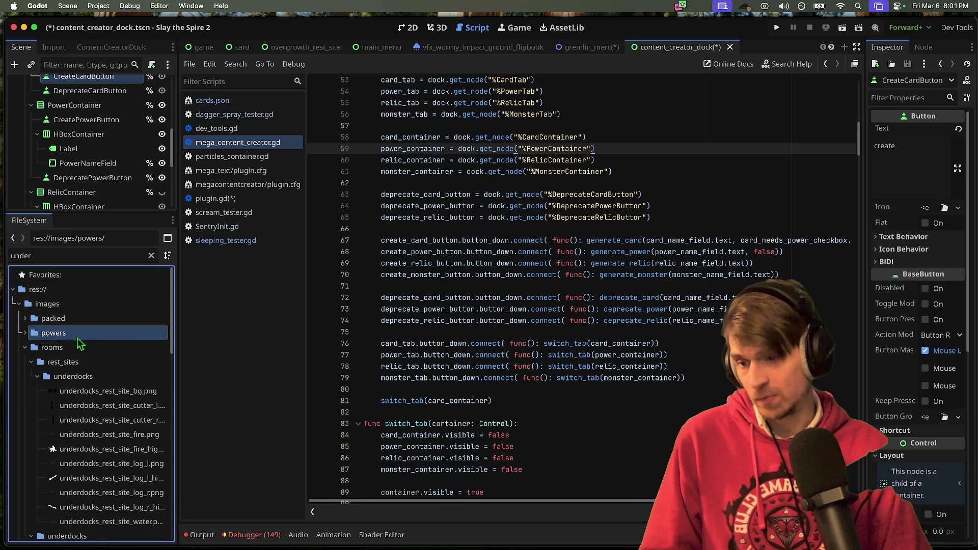
double_click(77, 345)
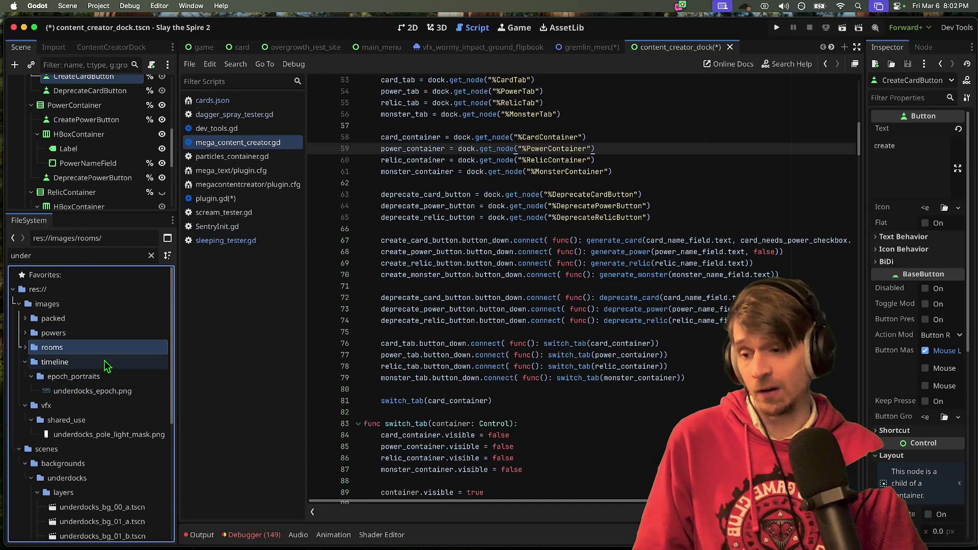
double_click(104, 364)
double_click(97, 377)
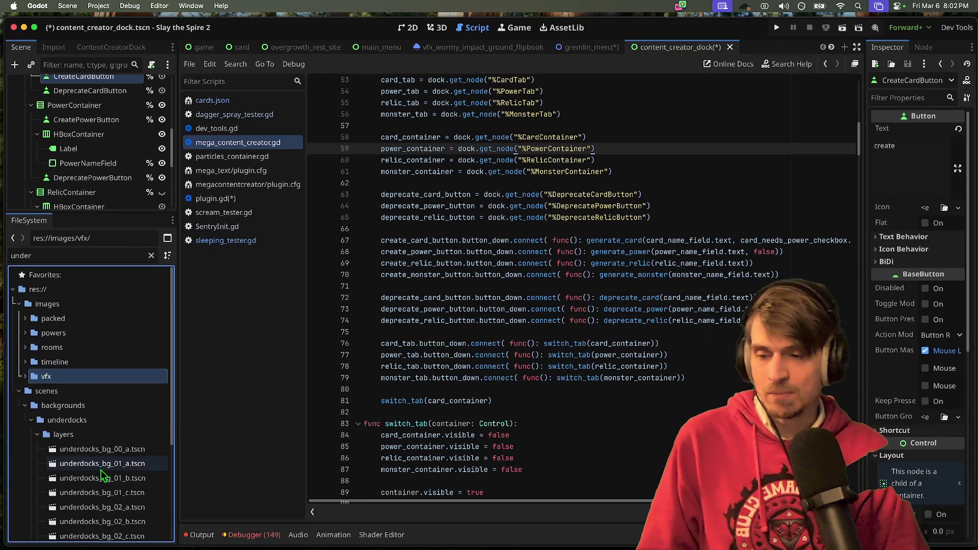
scroll(109, 375, "down", 2)
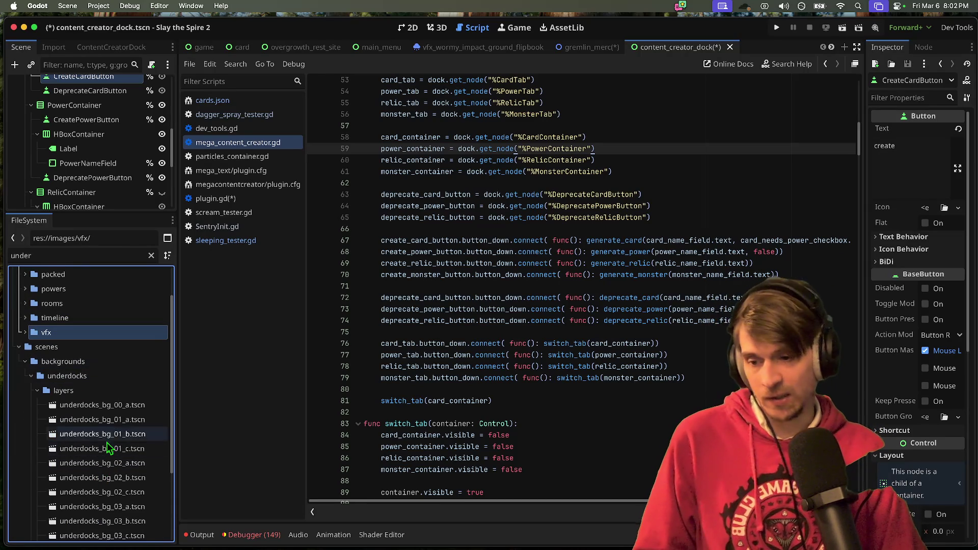
scroll(108, 408, "down", 1)
double_click(110, 368)
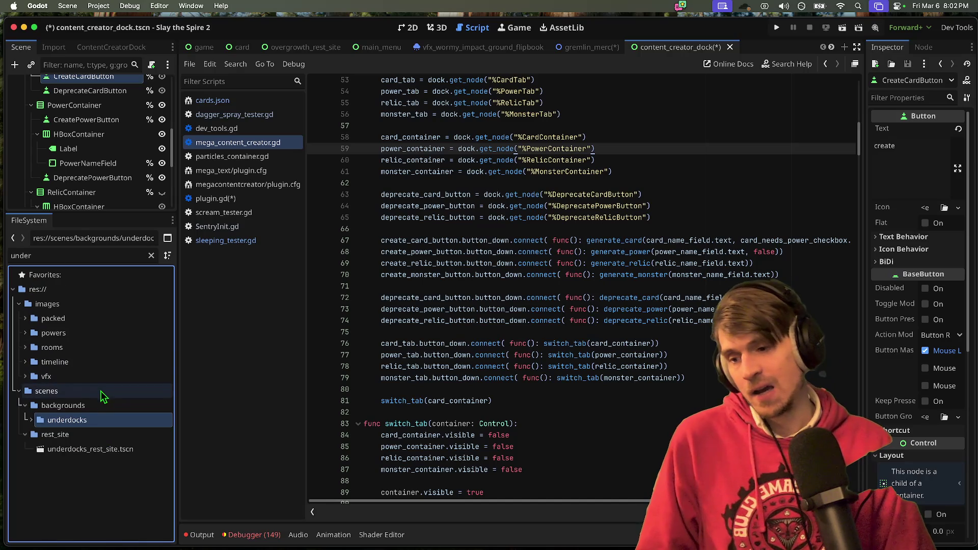
double_click(99, 406)
Clear the 'under' file filter and collapse the scenes and SlayTheSpire2.app folders
left_click(106, 254)
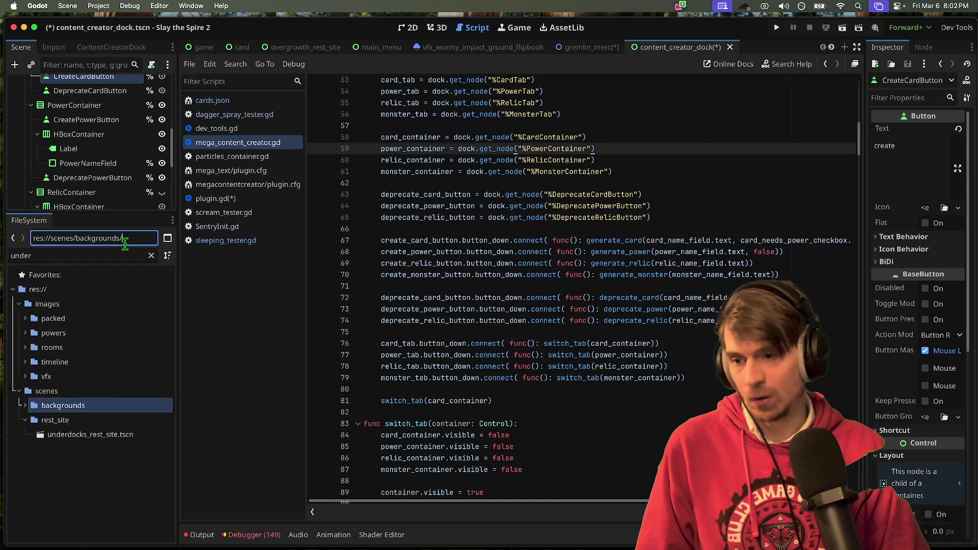
key("BackSpace")
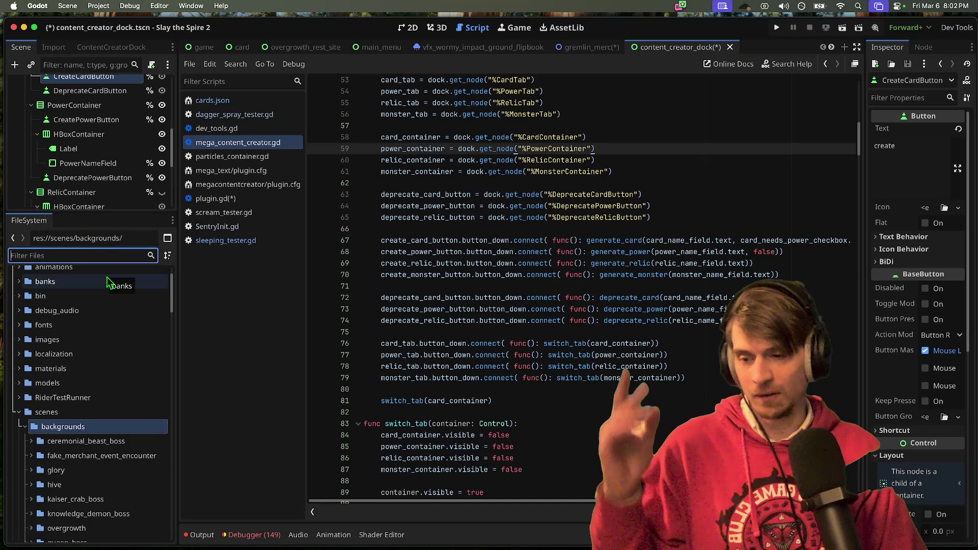
left_click(32, 435)
key("Left")
key("Left")
key("Left")
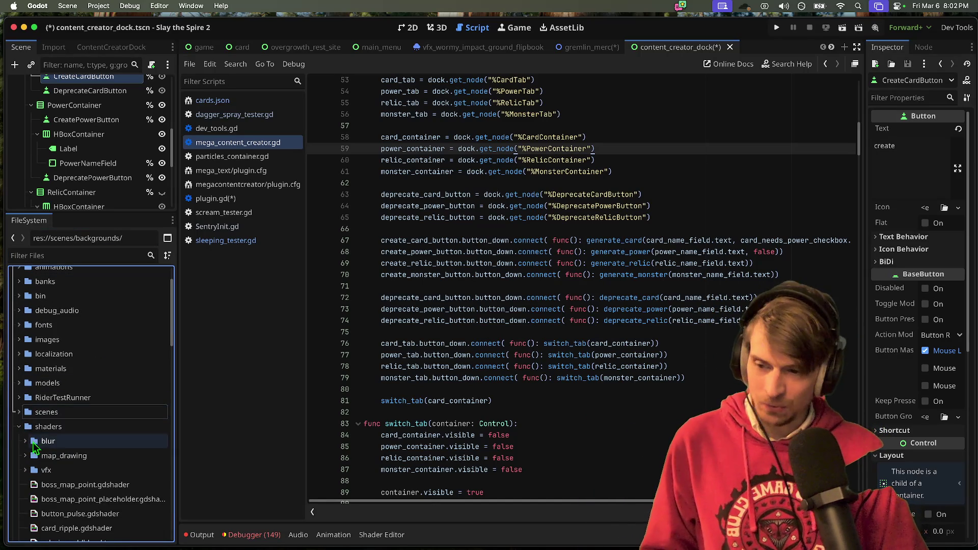
double_click(27, 430)
double_click(29, 439)
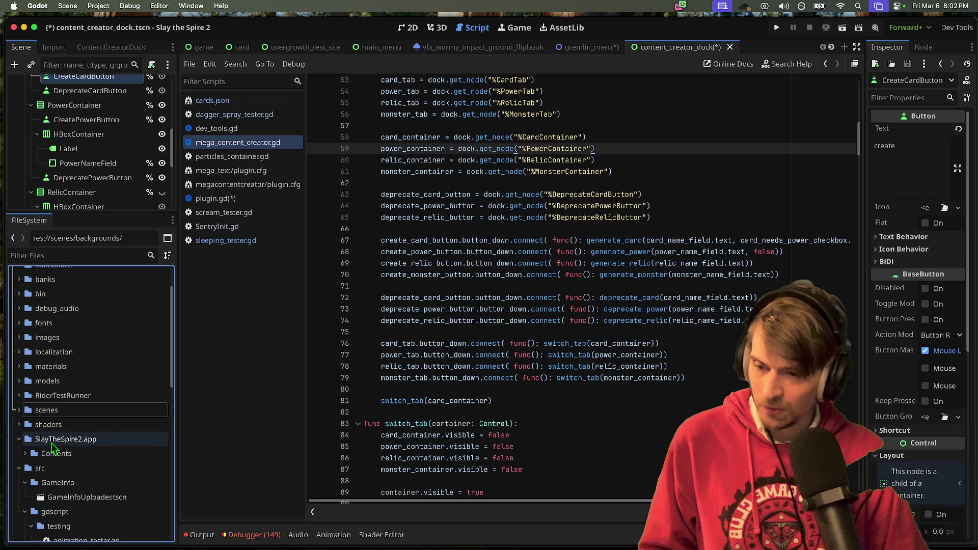
left_click(20, 441)
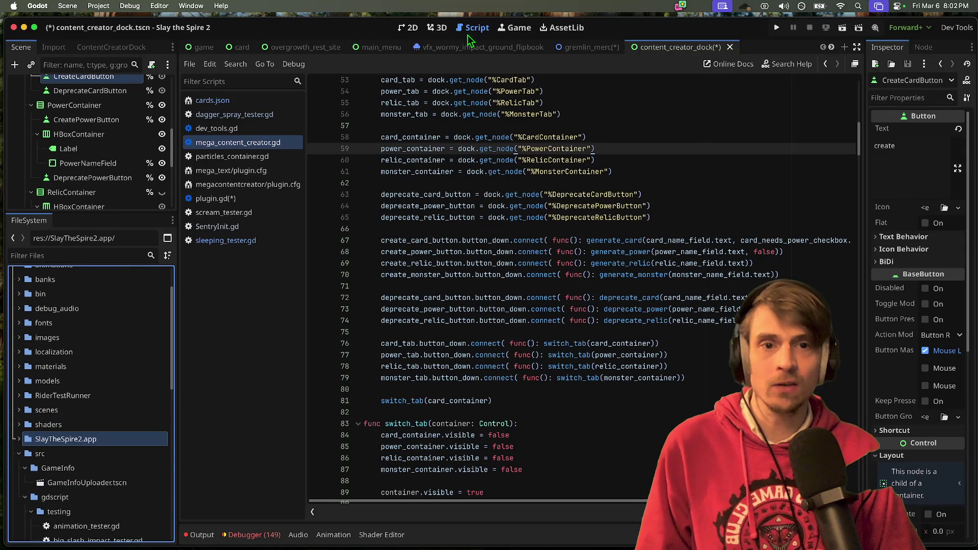
Return to gremlin_merc, deselect IntentPos, filter files by 'enemy', then clear the filter
left_click(591, 47)
left_click(99, 196)
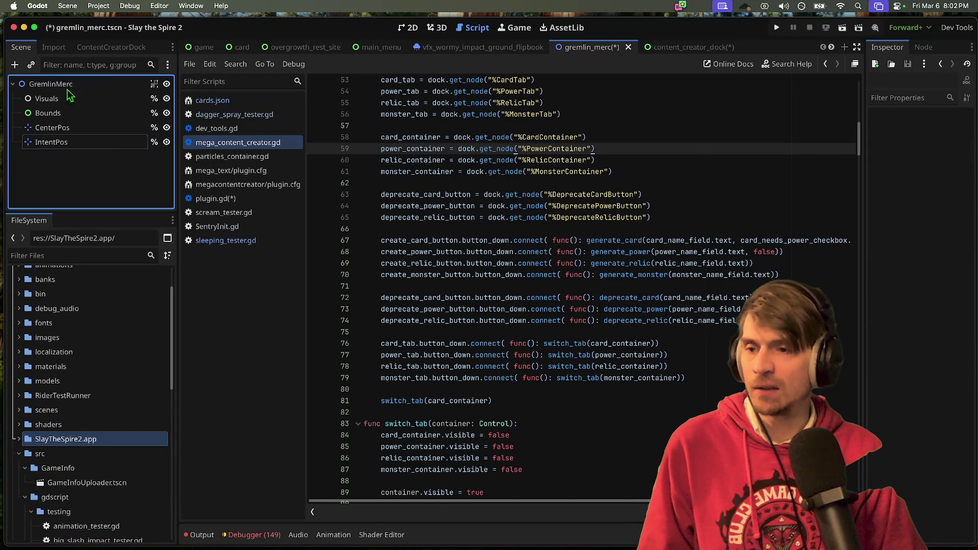
left_click(65, 255)
type("enemy")
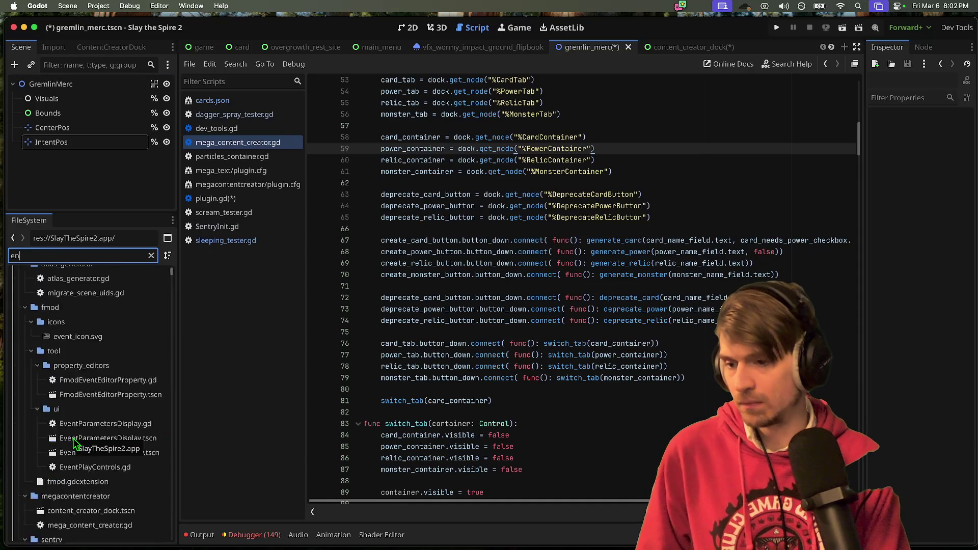
key("super+a")
key("BackSpace")
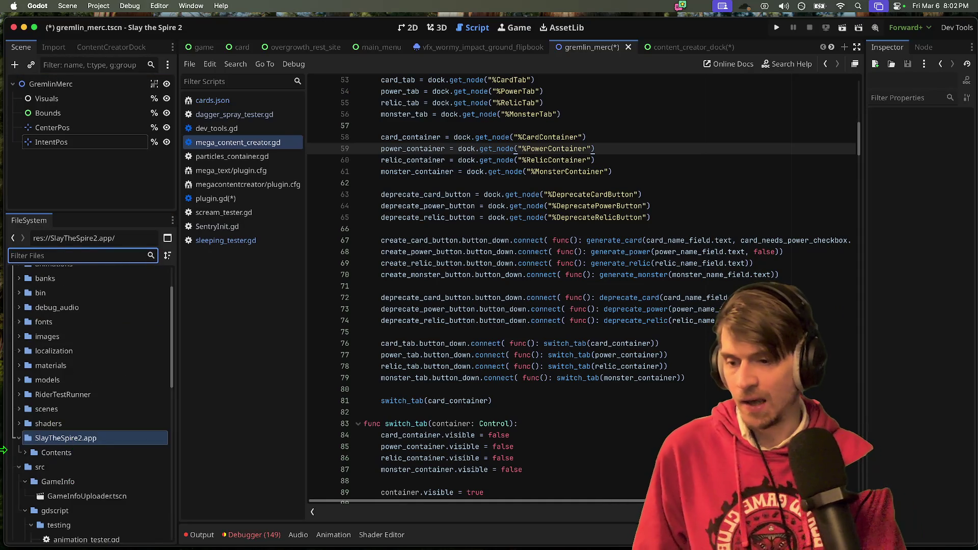
type("e")
key("BackSpace")
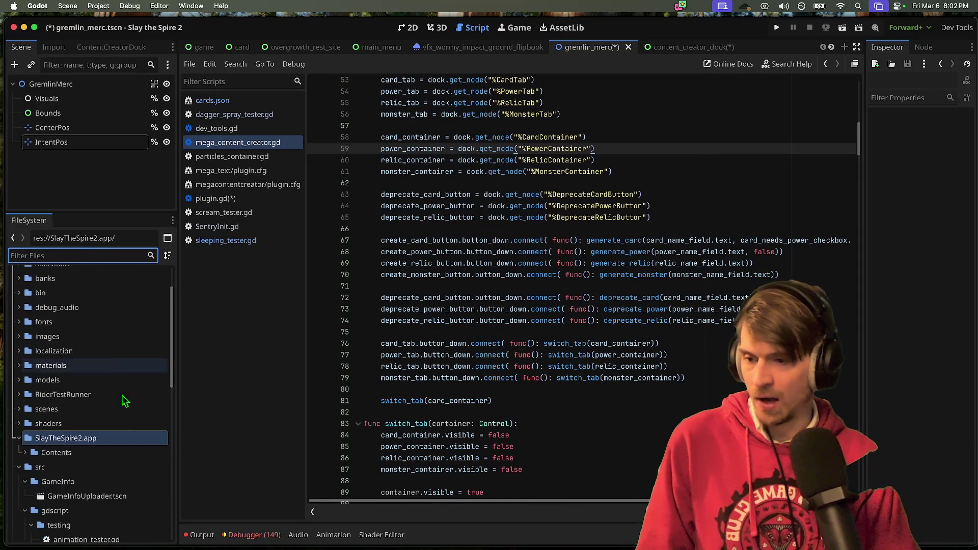
Collapse src, expand scenes, collapse its backgrounds folder, and open combat/creature.tscn
scroll(99, 461, "up", 5)
scroll(90, 334, "down", 2)
left_click(90, 328)
key("Left")
key("Down")
key("Left")
left_click(66, 462)
scroll(76, 423, "up", 1)
double_click(77, 397)
scroll(78, 402, "down", 4)
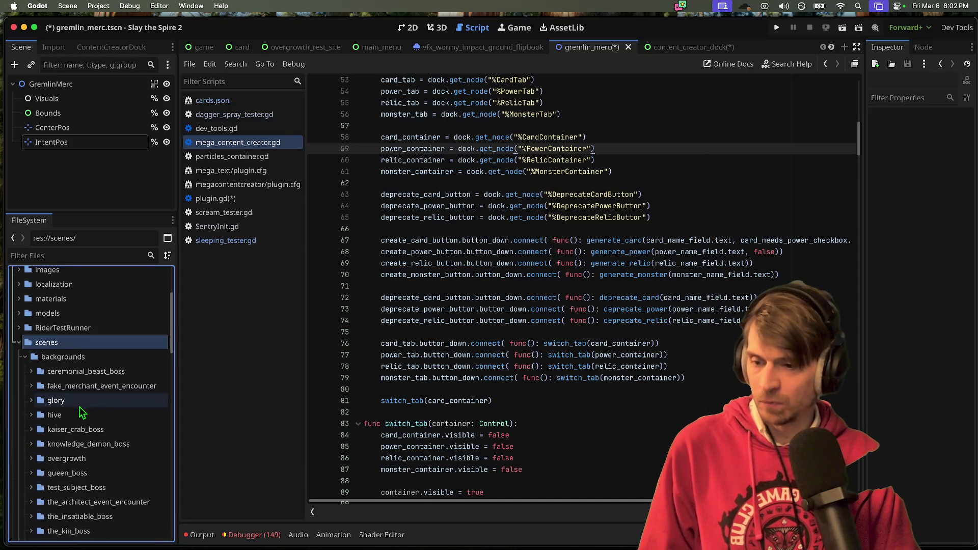
double_click(92, 316)
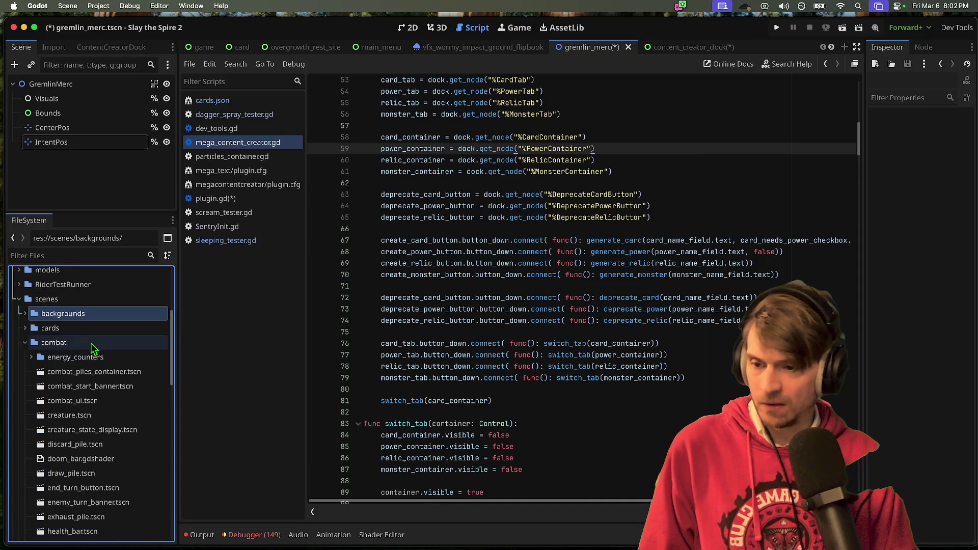
left_click(93, 419)
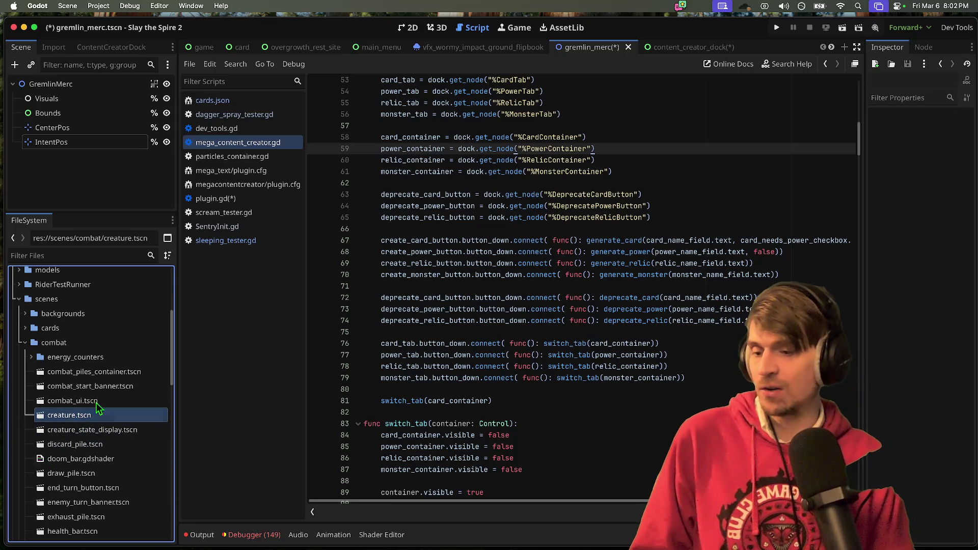
double_click(68, 421)
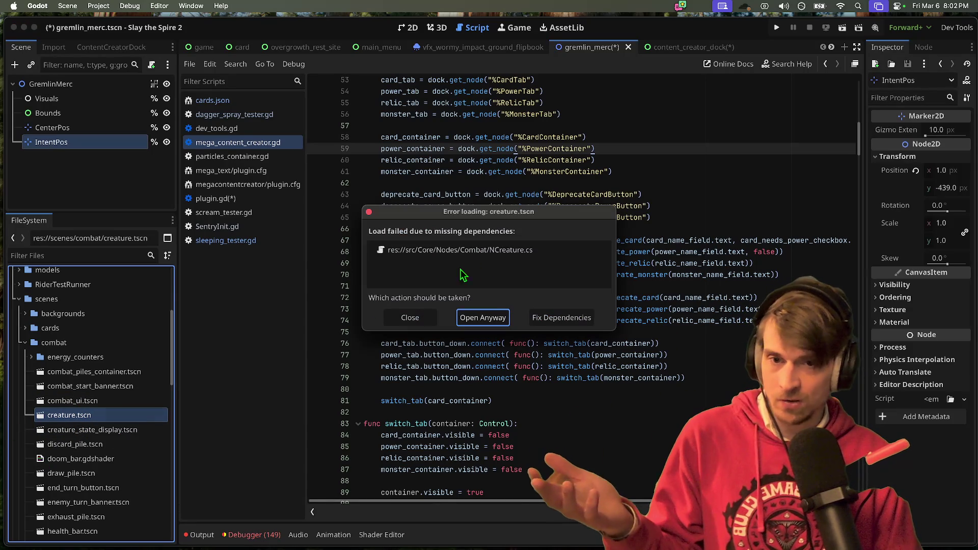
Load creature.tscn despite missing dependencies and view it zoomed in the 2D editor
left_click(497, 319)
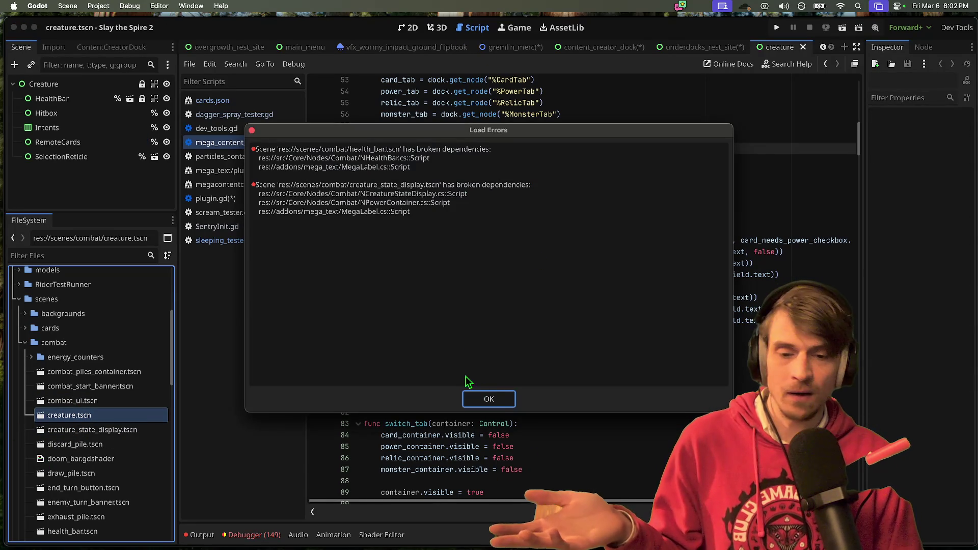
key("Return")
left_click(409, 27)
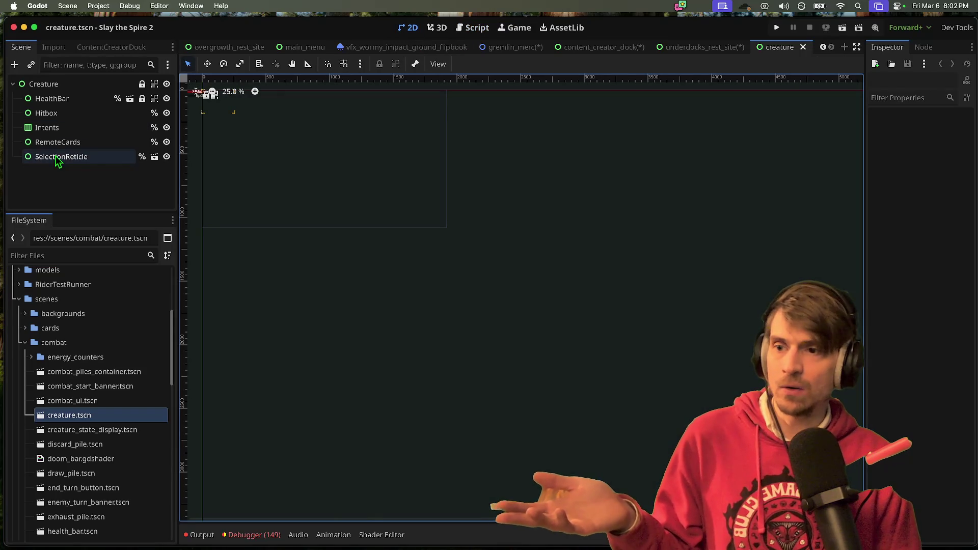
left_click_drag(177, 182, 197, 184)
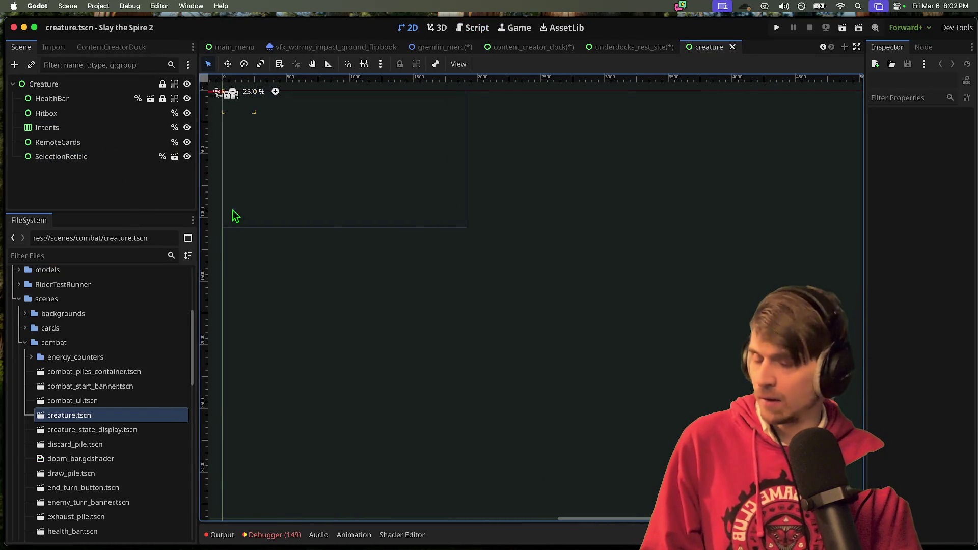
scroll(396, 170, "up", 3)
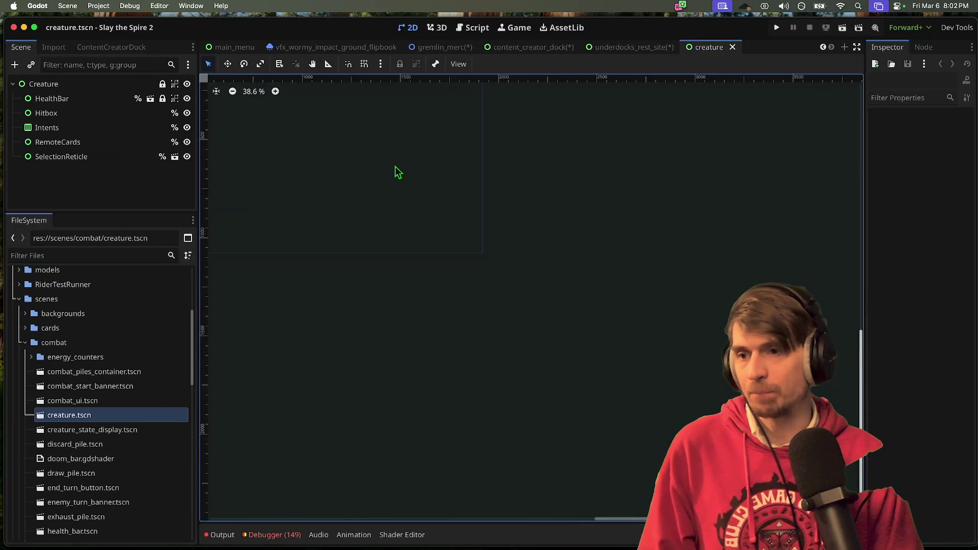
scroll(312, 224, "up", 3)
scroll(312, 224, "up", 5)
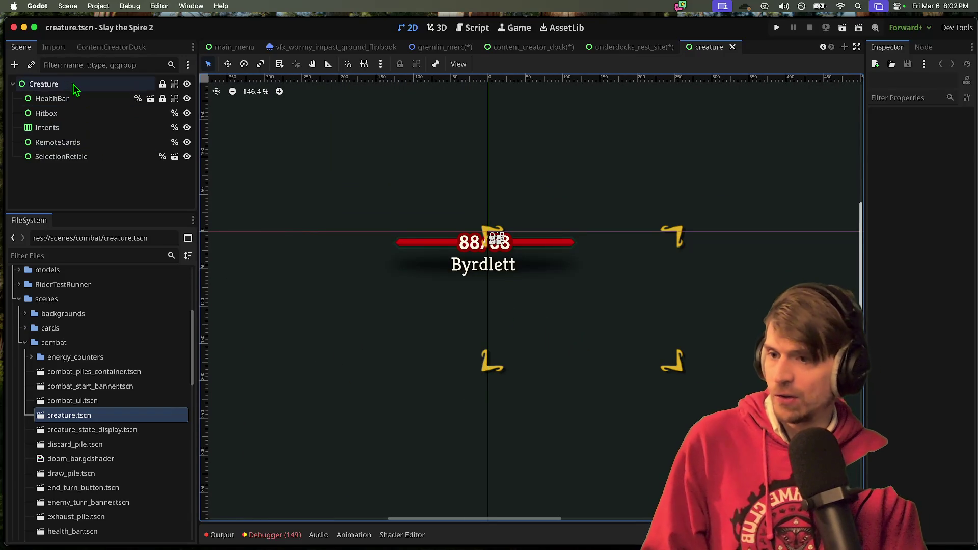
Inspect the Hitbox, RemoteCards, SelectionReticle and HealthBar nodes, then open discard_pile.tscn
left_click(68, 113)
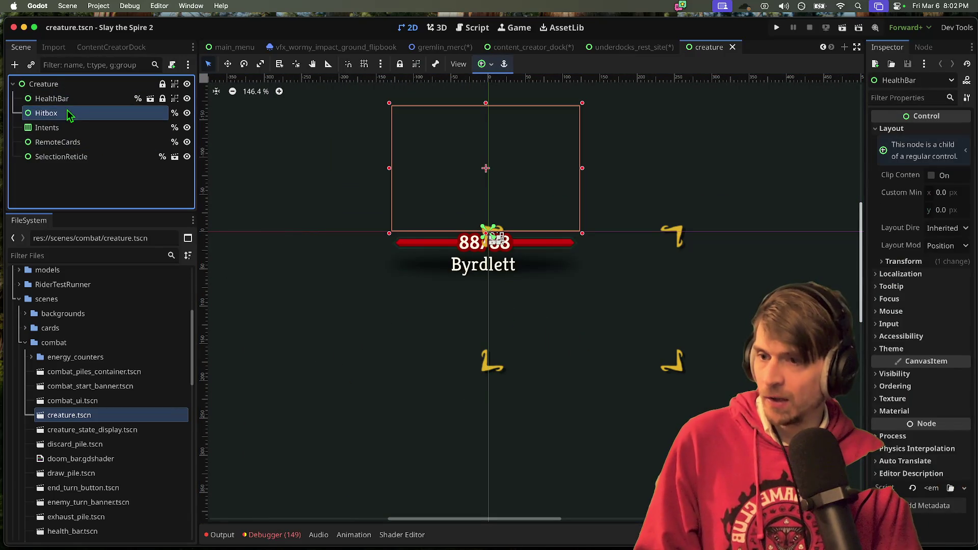
left_click(72, 143)
left_click(84, 159)
left_click(663, 185)
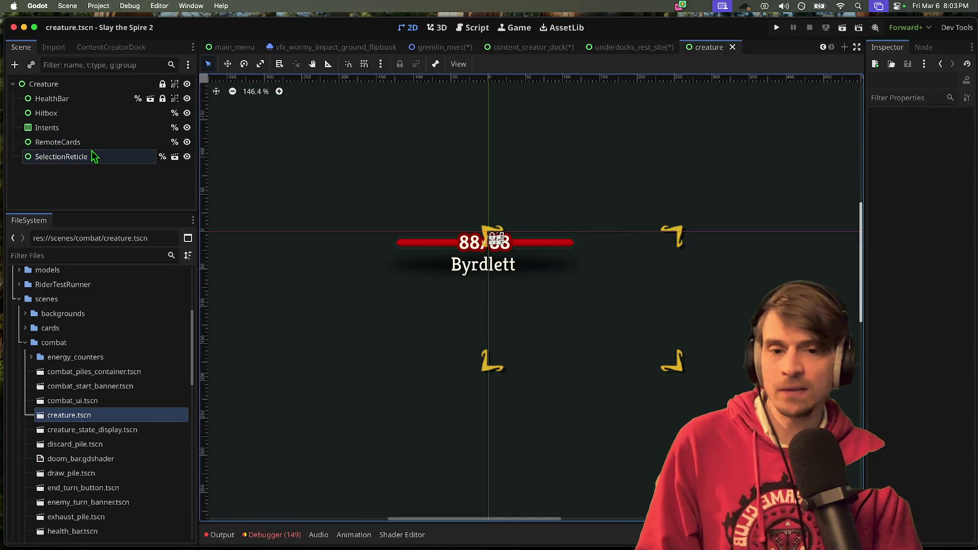
left_click(100, 98)
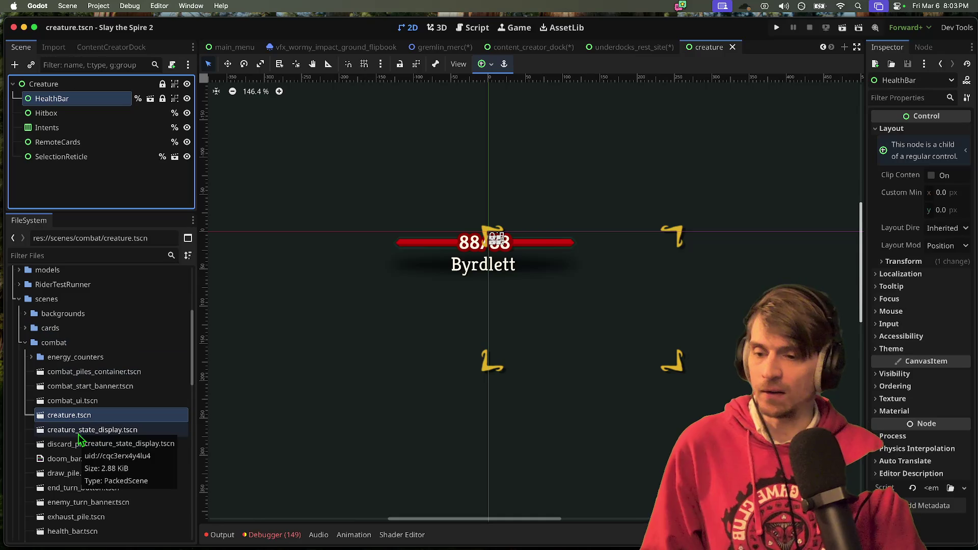
double_click(119, 450)
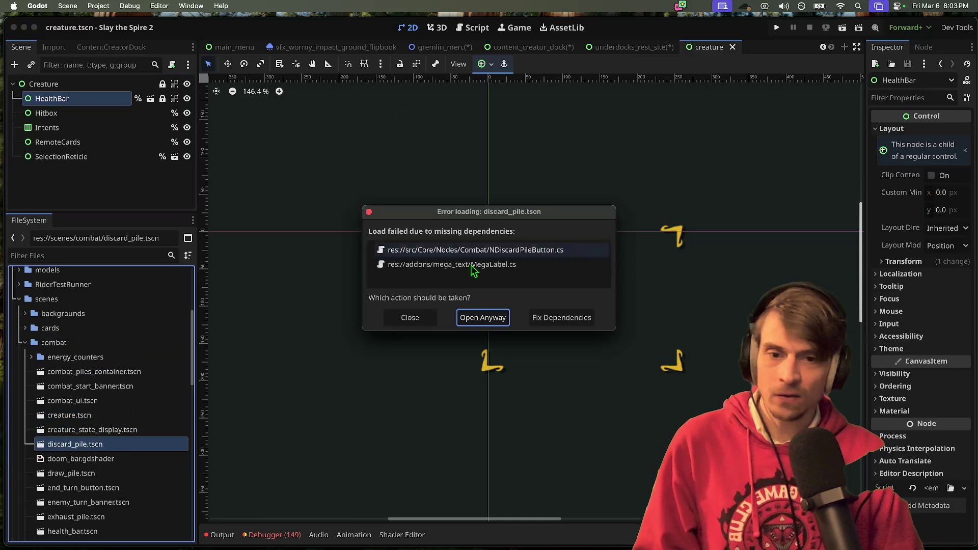
Load discard_pile.tscn despite its missing scripts and frame it in the viewport
left_click(477, 321)
key("f")
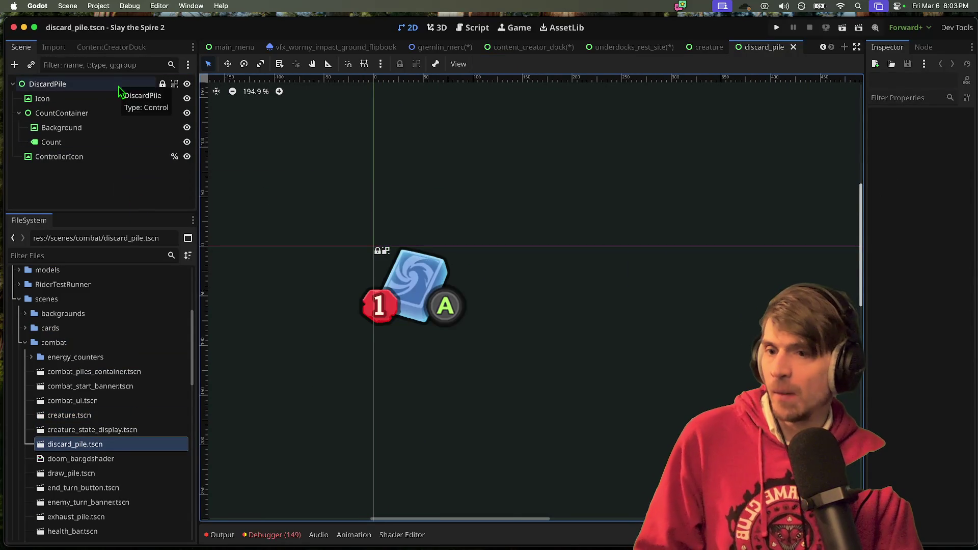
scroll(83, 356, "down", 3)
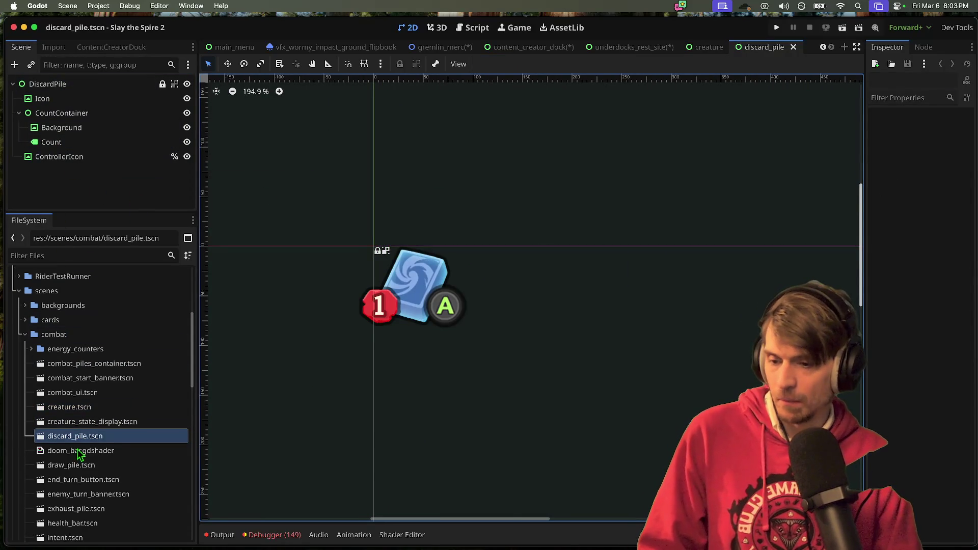
scroll(76, 468, "down", 2)
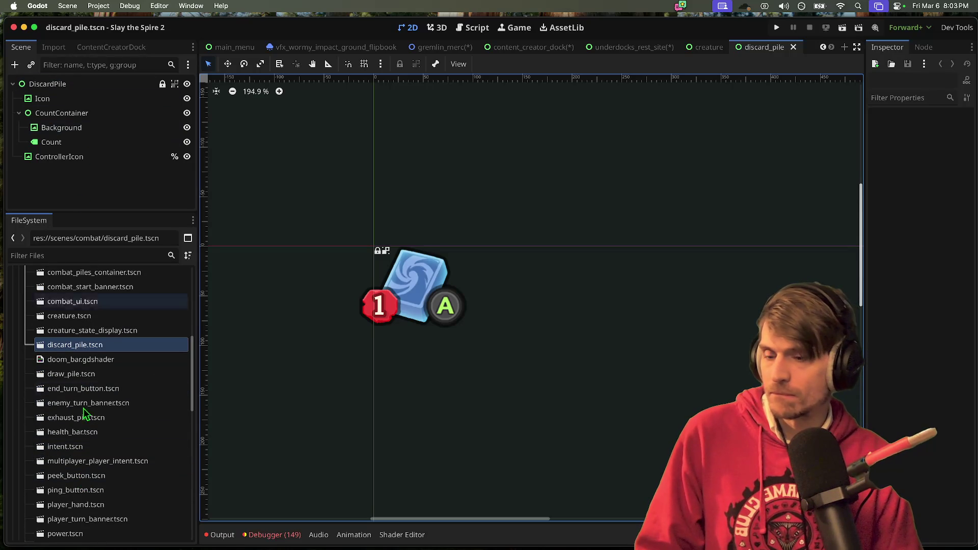
scroll(87, 464, "down", 2)
scroll(90, 466, "down", 5)
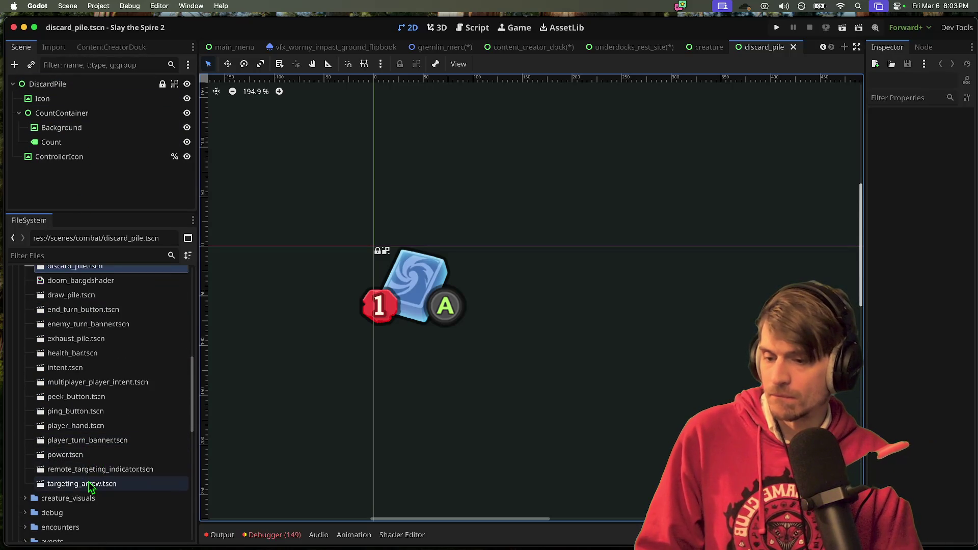
scroll(91, 479, "down", 5)
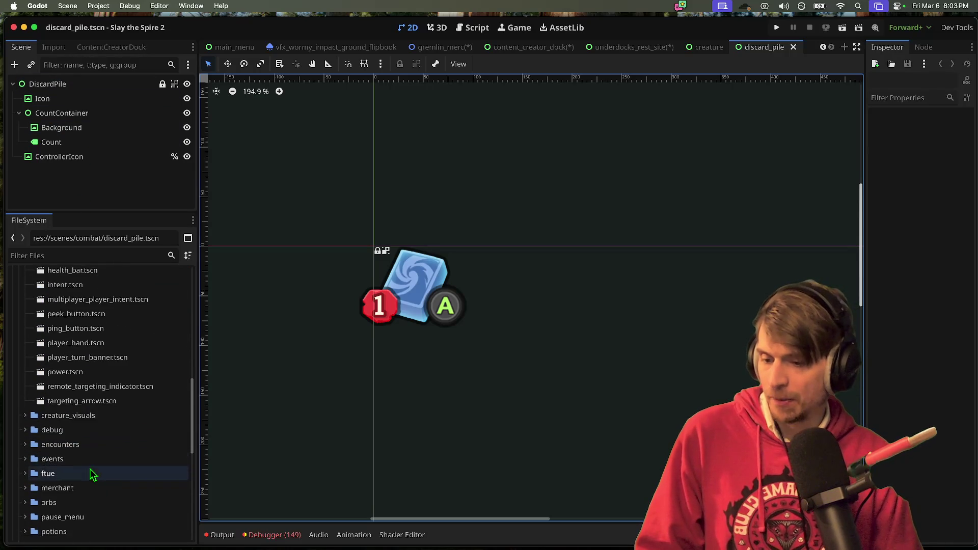
scroll(81, 507, "down", 5)
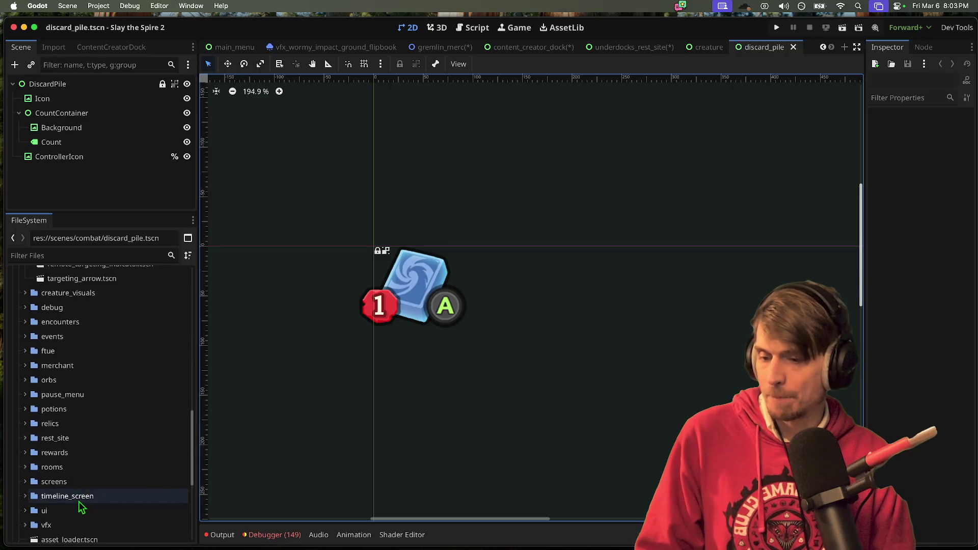
Open rooms/map_room.tscn from the FileSystem, loading it anyway despite missing scripts
left_click(86, 428)
double_click(87, 431)
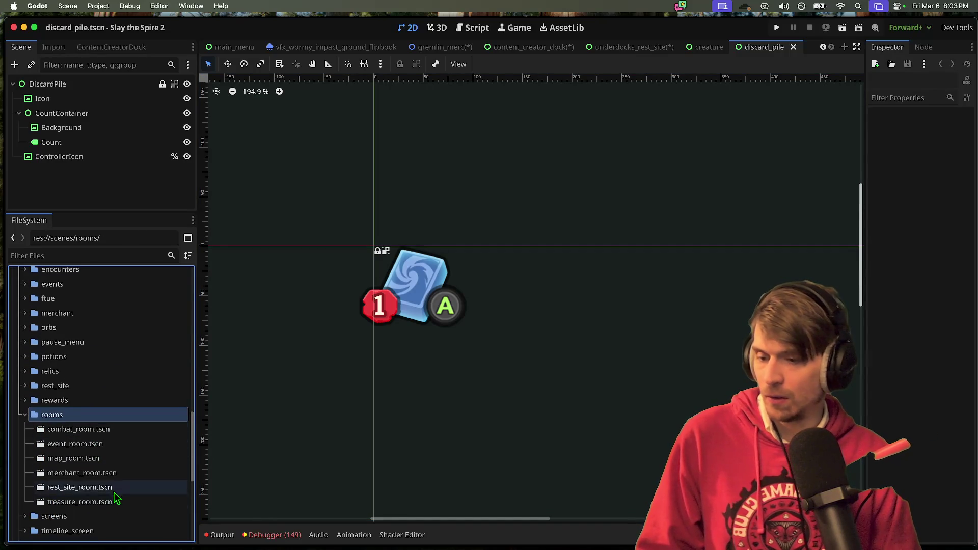
double_click(131, 459)
left_click(486, 312)
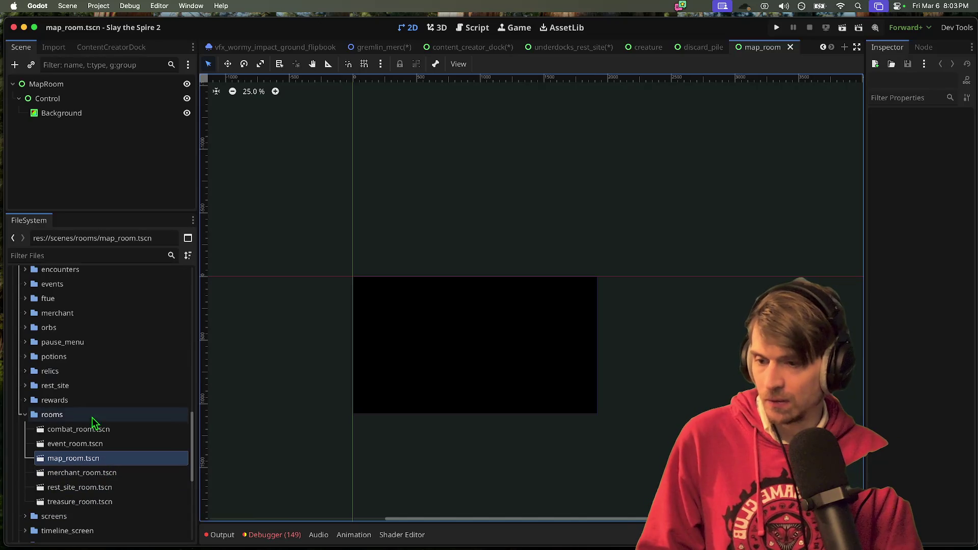
Expand the screens folder and collapse the bestiary and card_selection folders
scroll(109, 505, "down", 2)
left_click(116, 488)
double_click(117, 487)
scroll(120, 489, "down", 8)
scroll(120, 494, "up", 4)
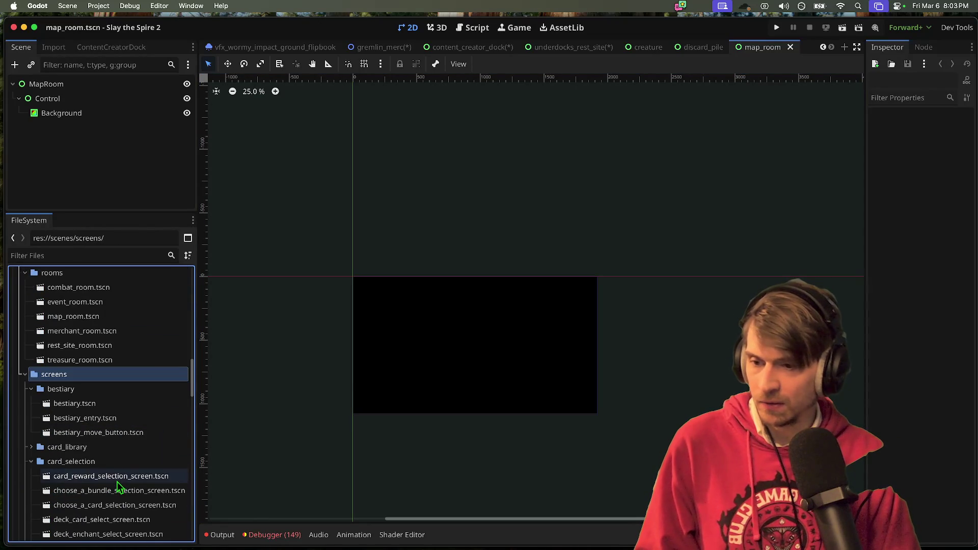
double_click(112, 390)
left_click(112, 418)
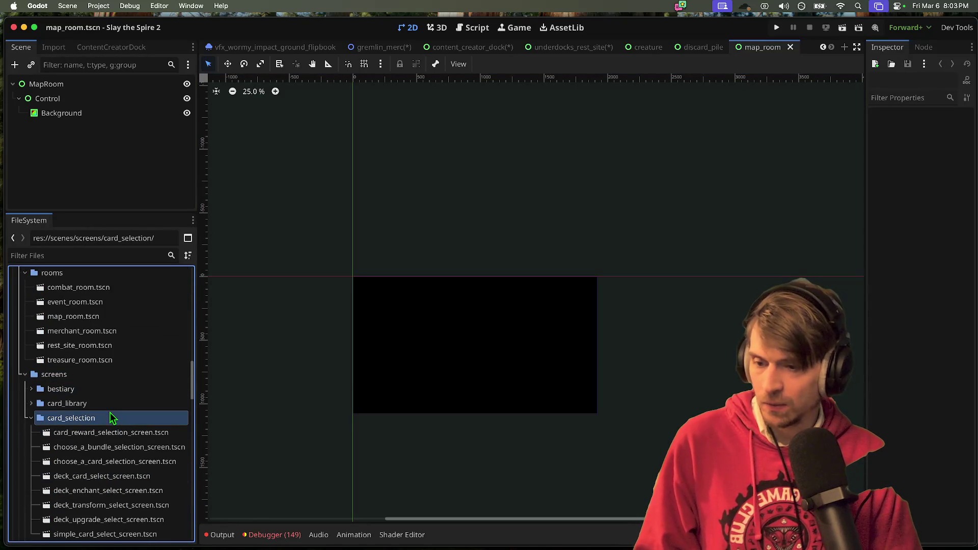
double_click(112, 417)
Open screens/map/map_screen.tscn anyway, centre its layout and enlarge the scene tree to show the Legend
scroll(105, 452, "down", 1)
double_click(104, 459)
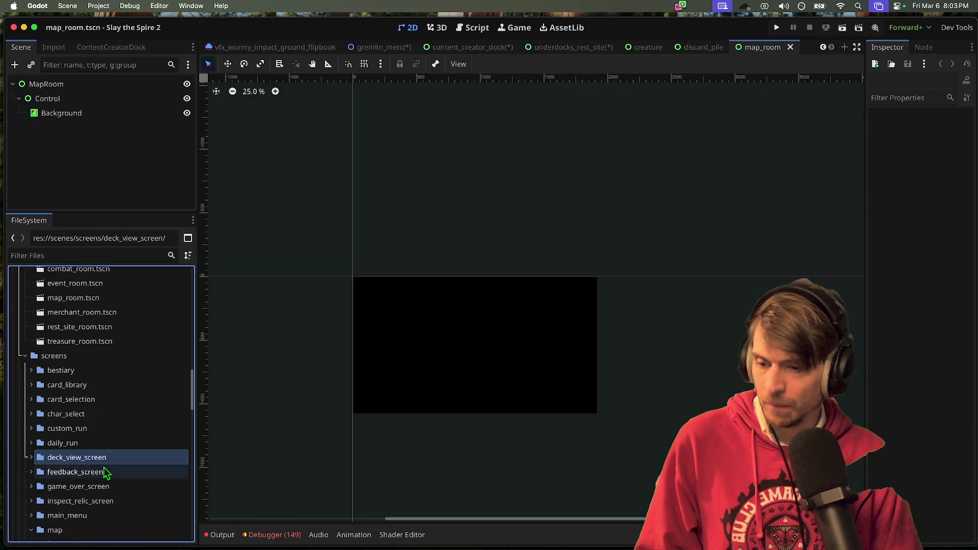
scroll(105, 471, "down", 4)
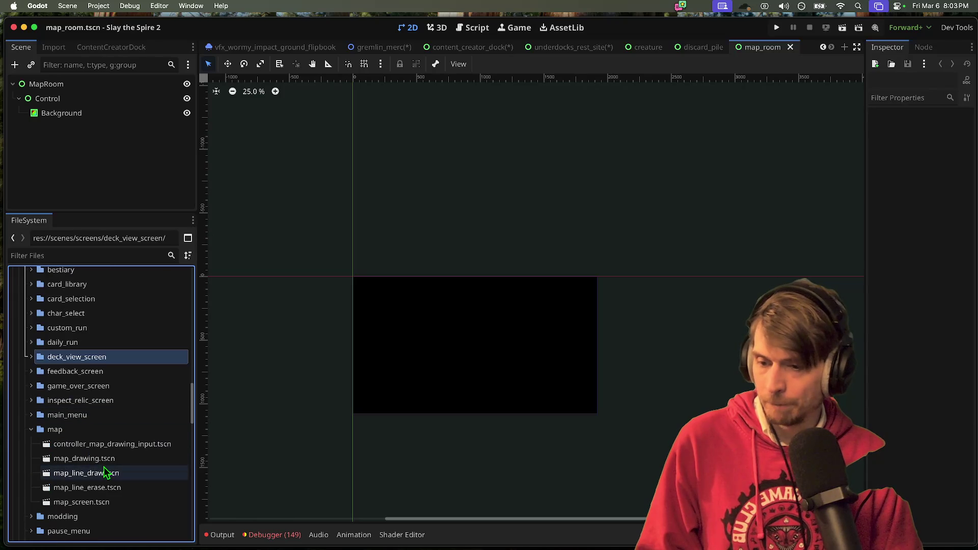
double_click(118, 503)
left_click(483, 319)
mouse_move(371, 163)
left_mouse_down()
mouse_move(481, 251)
mouse_move(500, 240)
mouse_move(526, 252)
left_mouse_up()
scroll(463, 241, "up", 3)
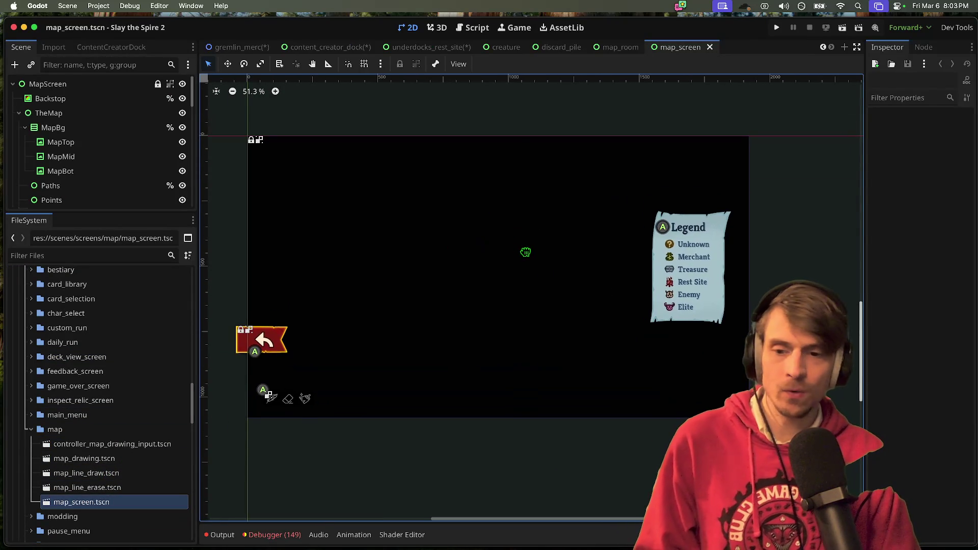
left_click_drag(135, 211, 113, 365)
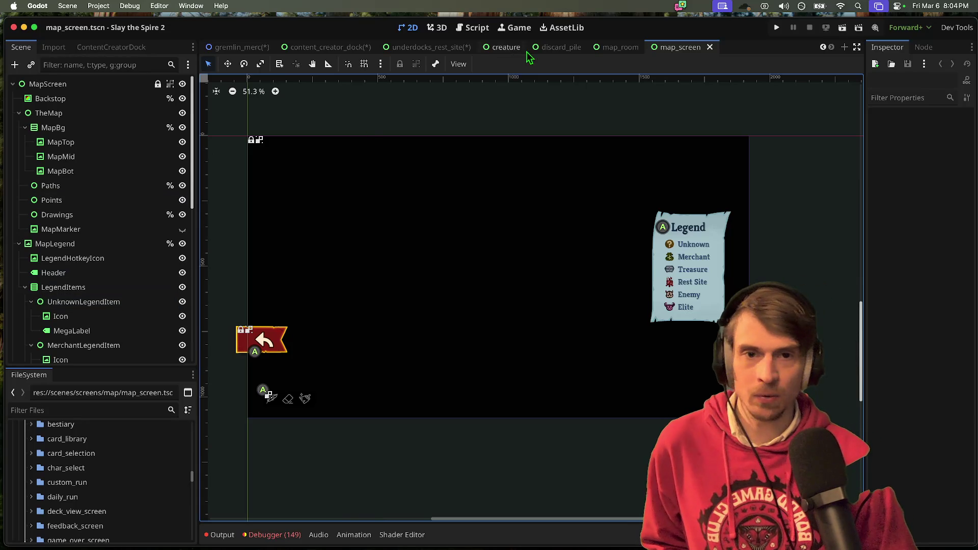
Open src/gdscript/testing/animation_tester.gd in the script editor
scroll(130, 458, "down", 10)
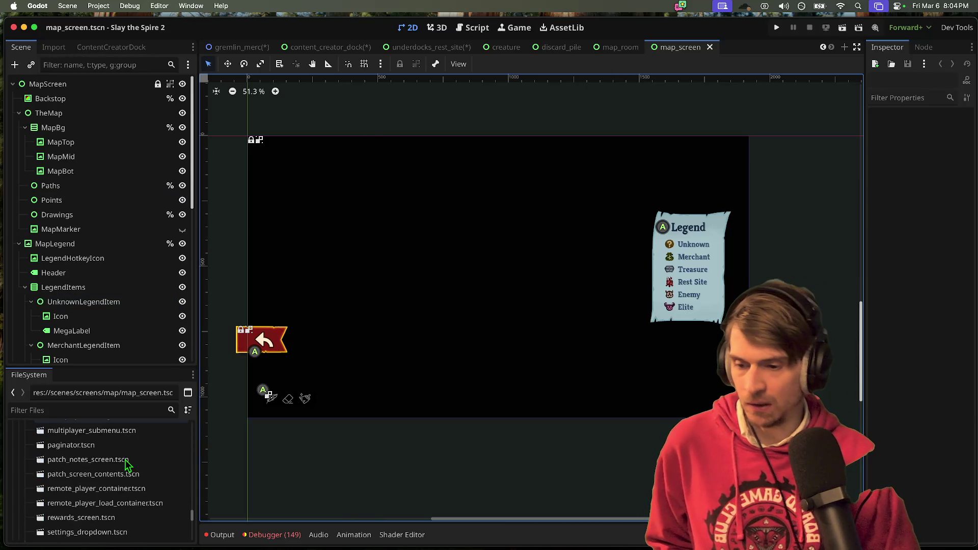
scroll(130, 484, "down", 10)
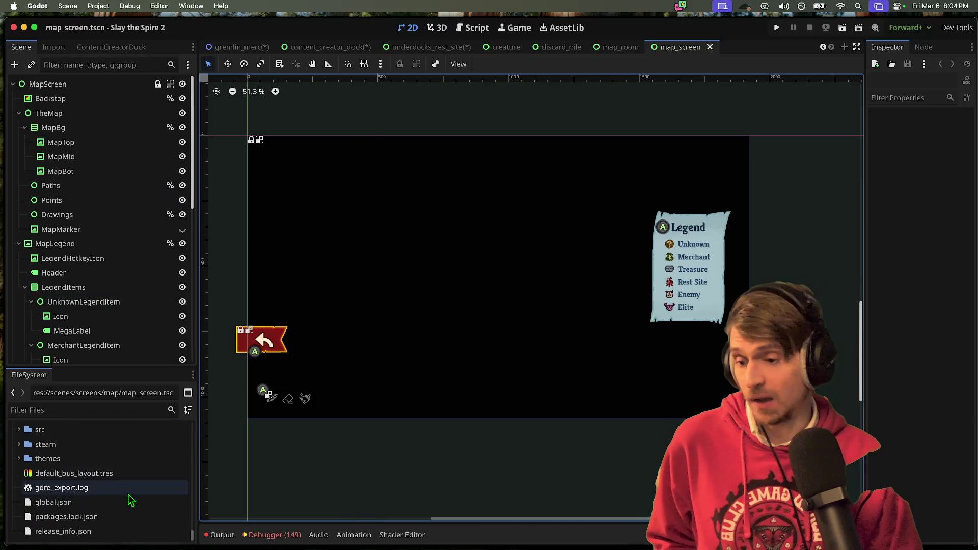
left_click_drag(141, 367, 153, 245)
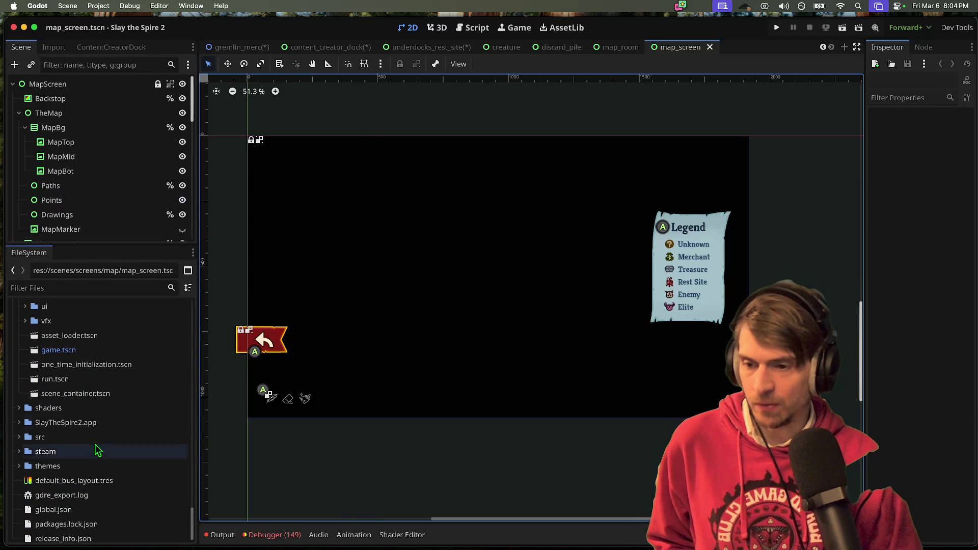
double_click(87, 438)
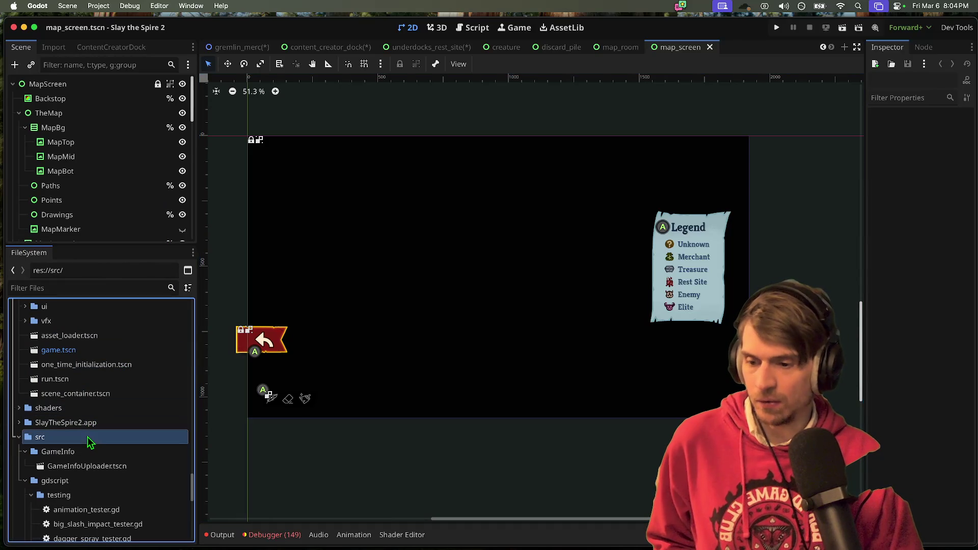
scroll(102, 489, "down", 2)
scroll(108, 497, "down", 4)
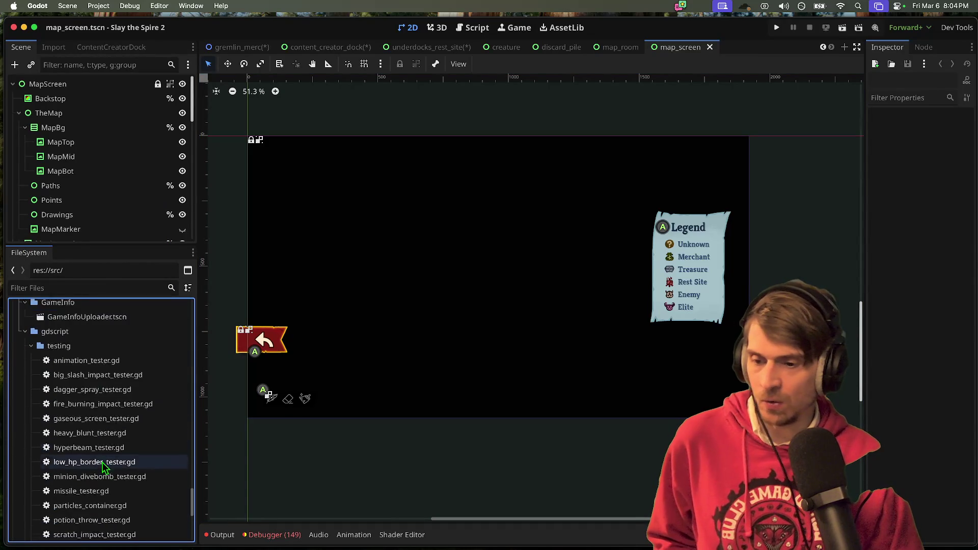
double_click(128, 355)
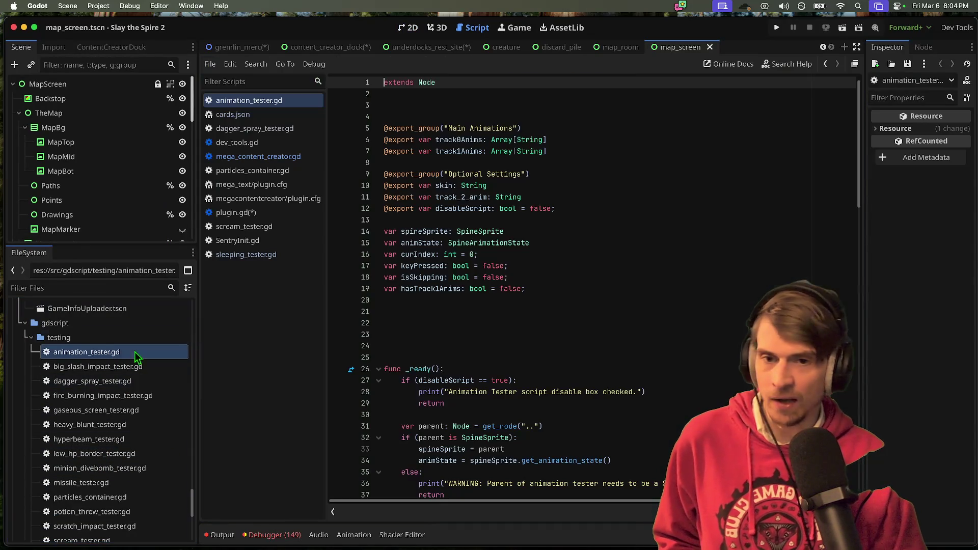
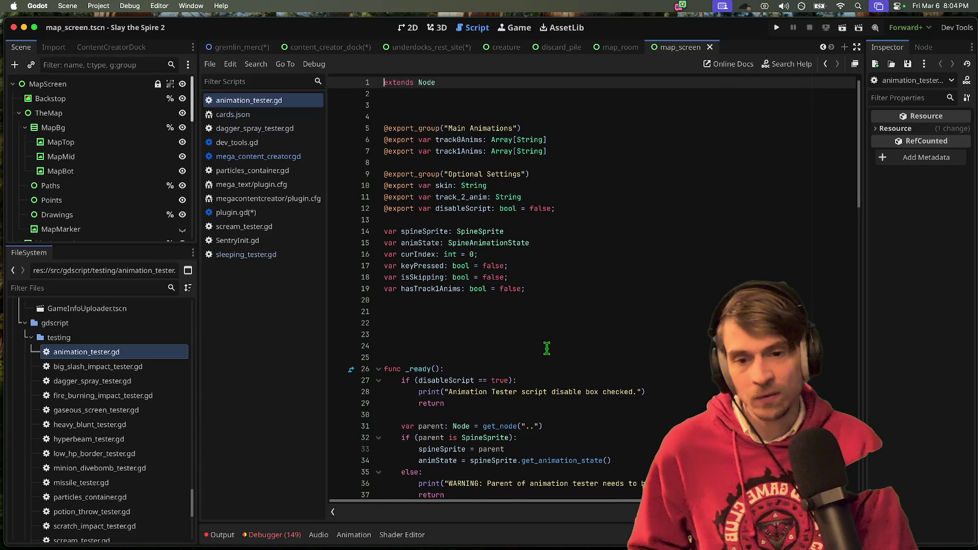
Delete the blank line above func _ready() and add new lines inside its body
triple_click(531, 327)
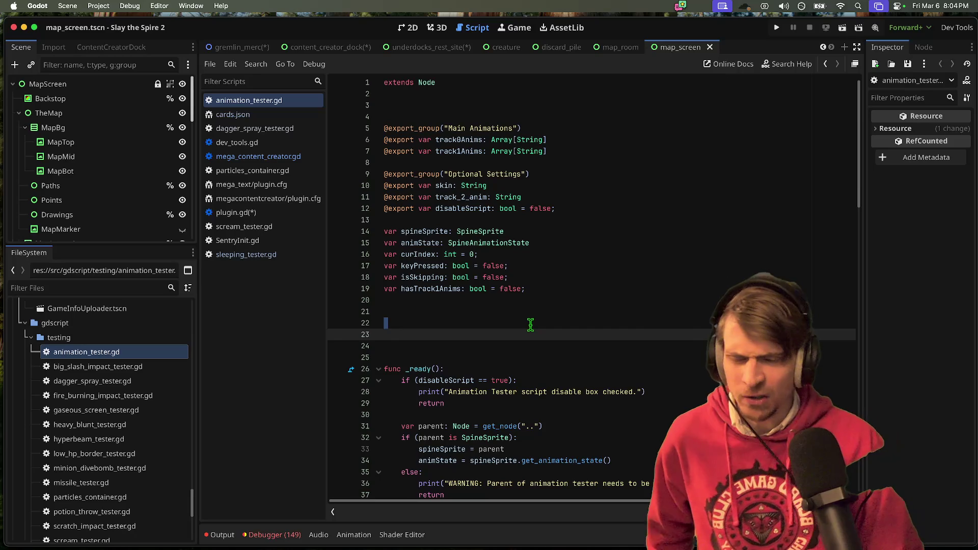
key("BackSpace")
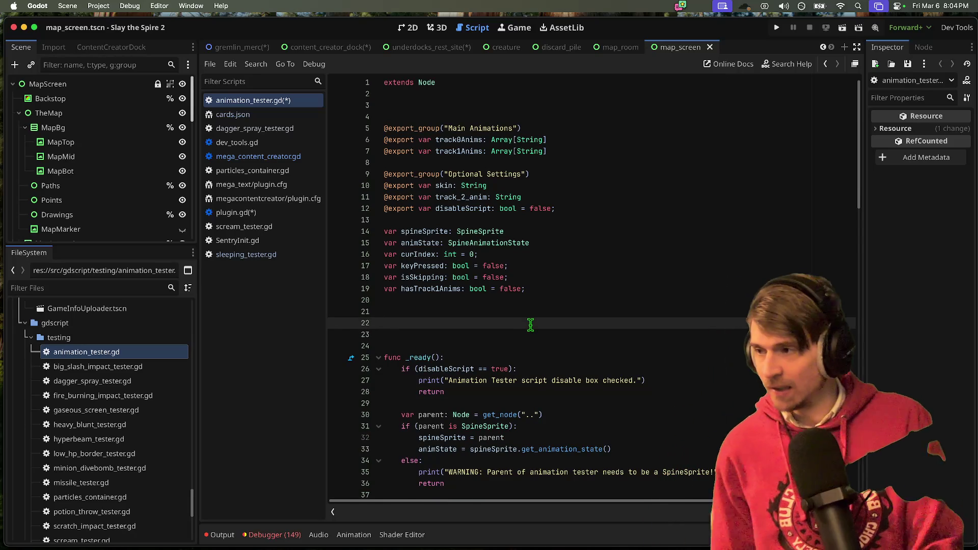
left_click(499, 206)
left_click(498, 351)
key("Down")
key("Return")
key("Return")
key("Up")
key("Up")
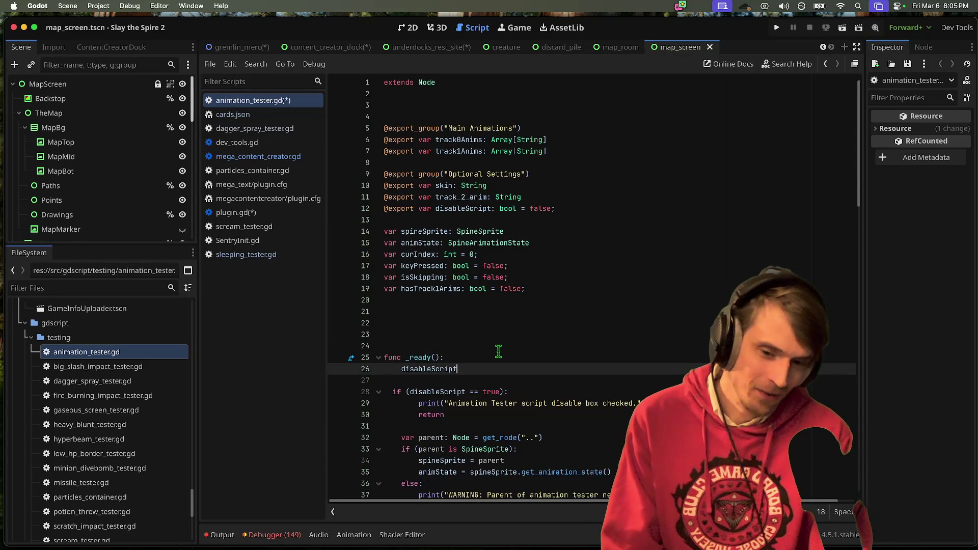
Undo the stray disableScript line and remove the blank lines around func _ready()
key("ctrl+z")
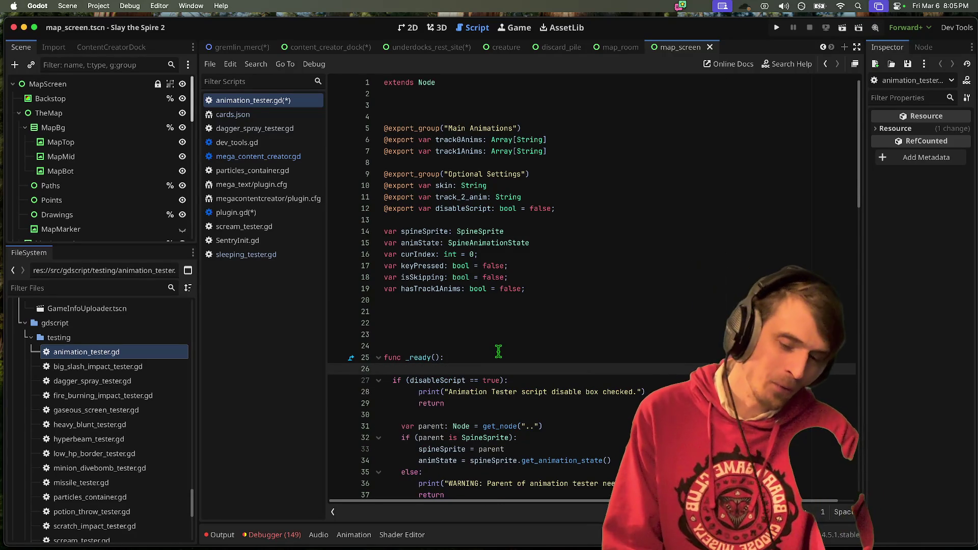
key("BackSpace")
key("Up")
key("BackSpace")
key("BackSpace")
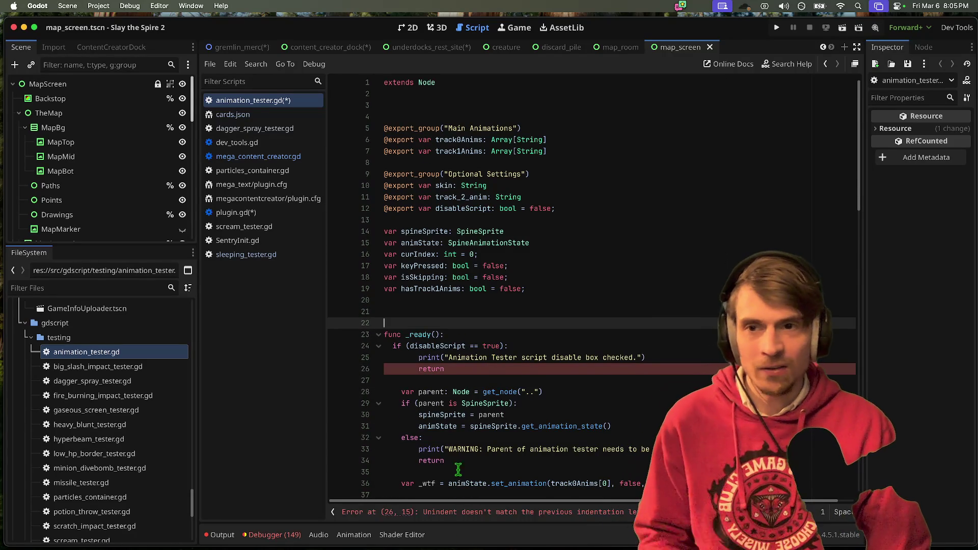
Delete the leftover empty line 21 so func _ready() follows the variable declarations
key("super+Tab")
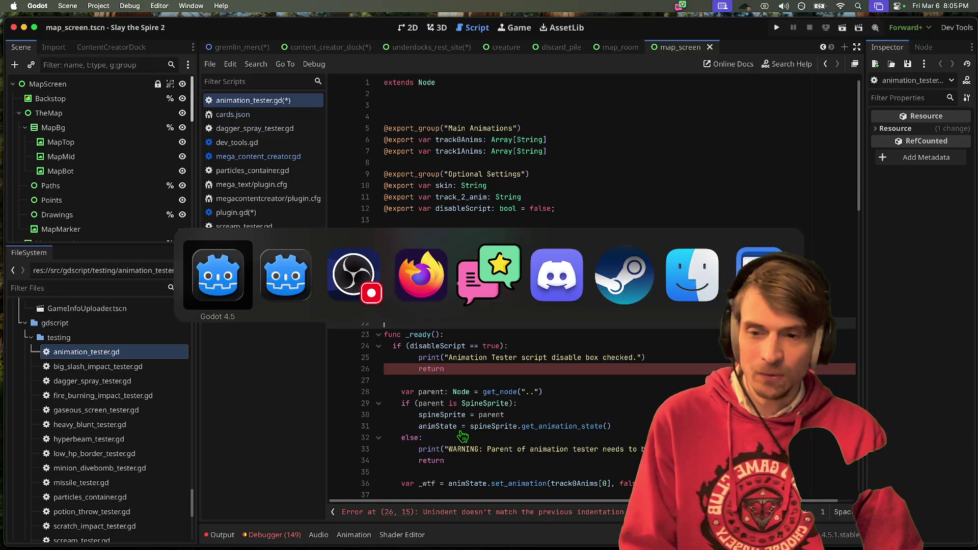
left_click(714, 255)
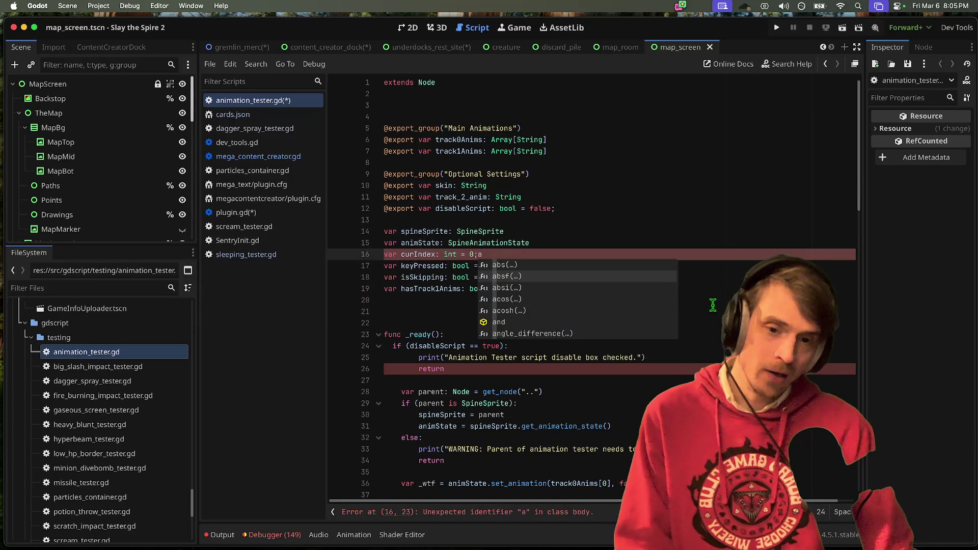
key("Down")
key("Down")
key("Down")
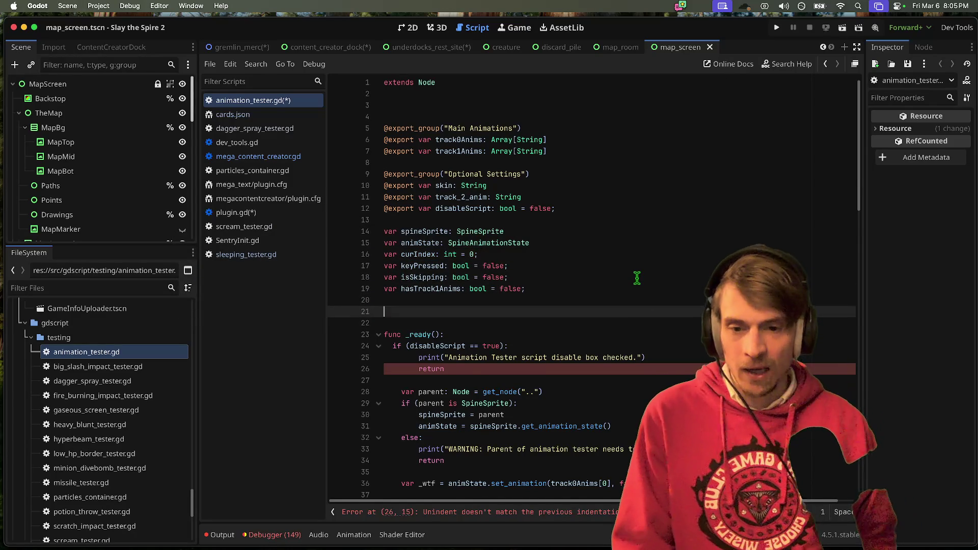
key("Delete")
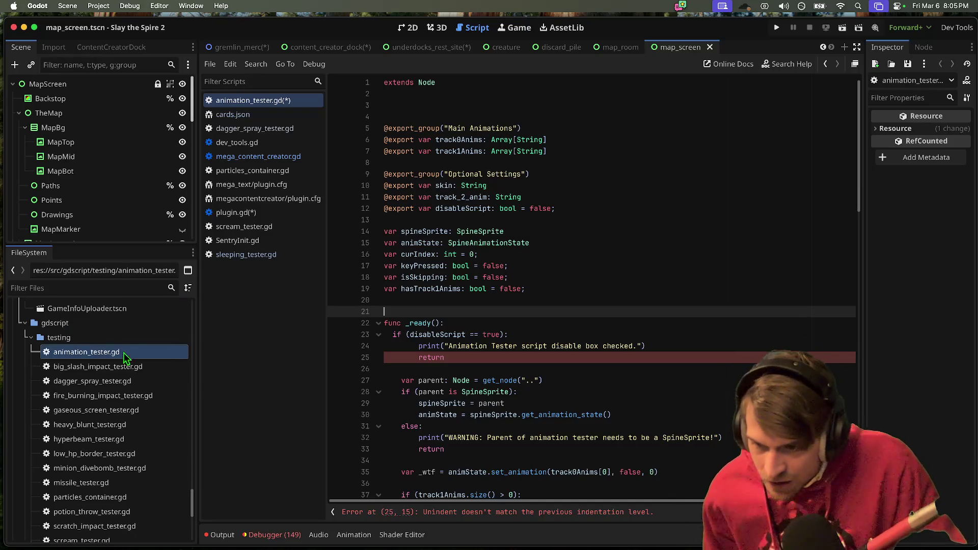
Expand scenes/combat/energy_counters and open necrobinder_energy_counter.tscn, accepting Open Anyway despite missing dependencies
scroll(121, 366, "up", 15)
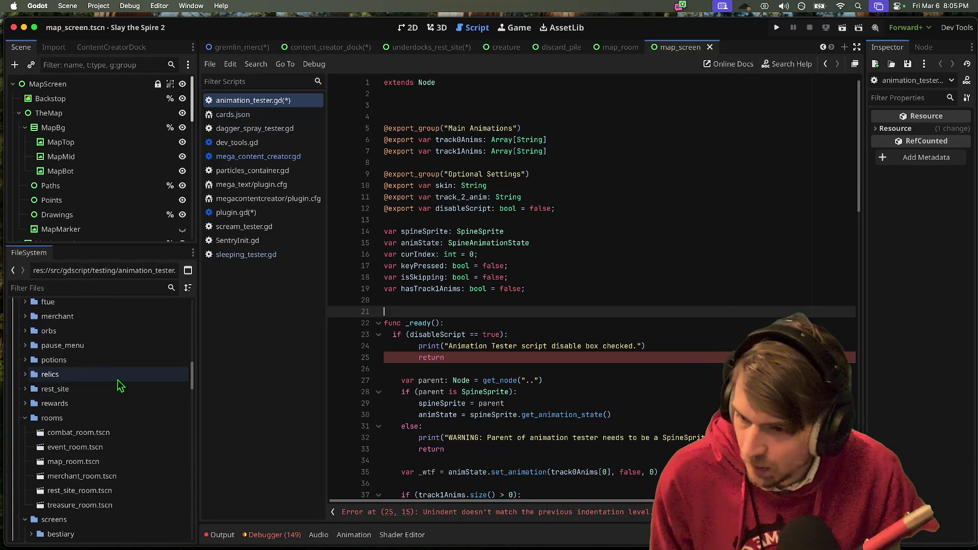
scroll(117, 382, "up", 10)
scroll(118, 389, "down", 1)
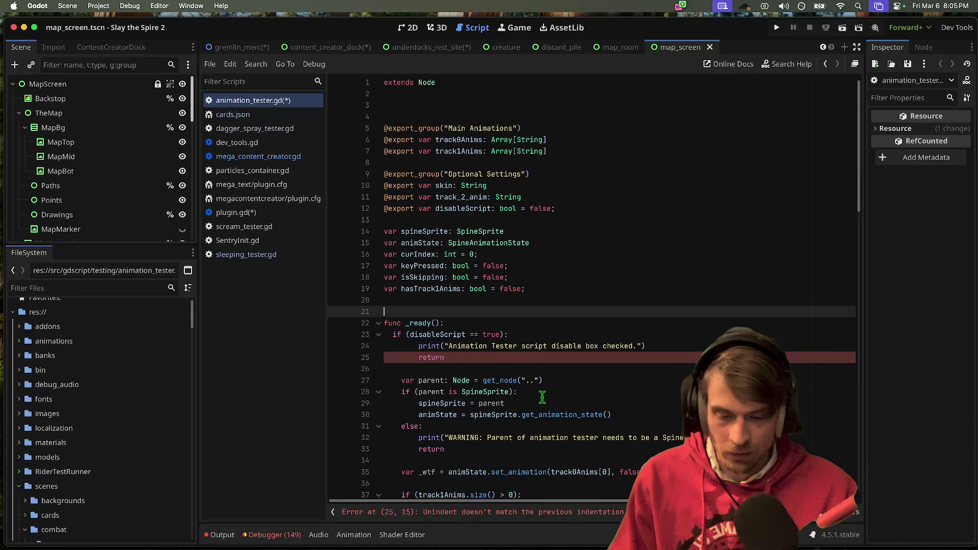
scroll(673, 258, "down", 2)
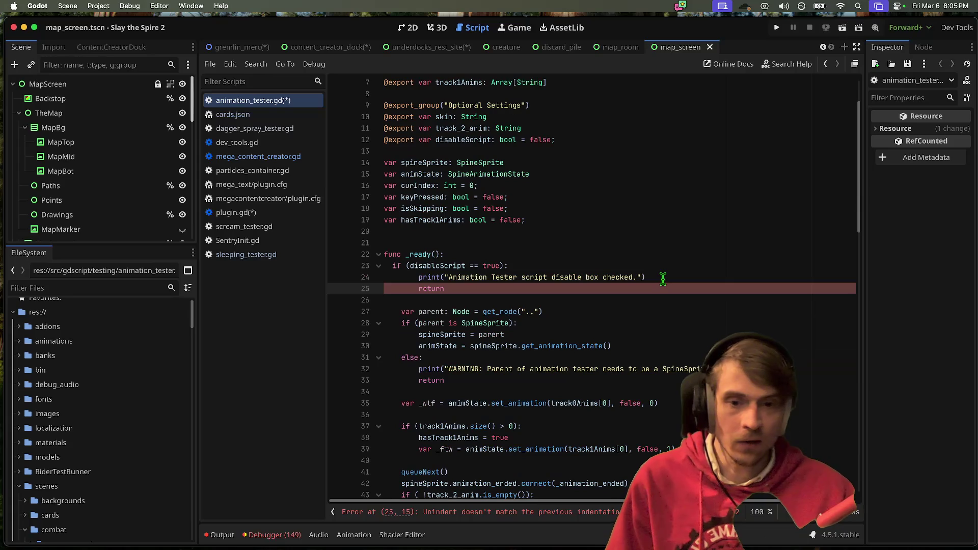
left_click(663, 279)
scroll(131, 423, "down", 5)
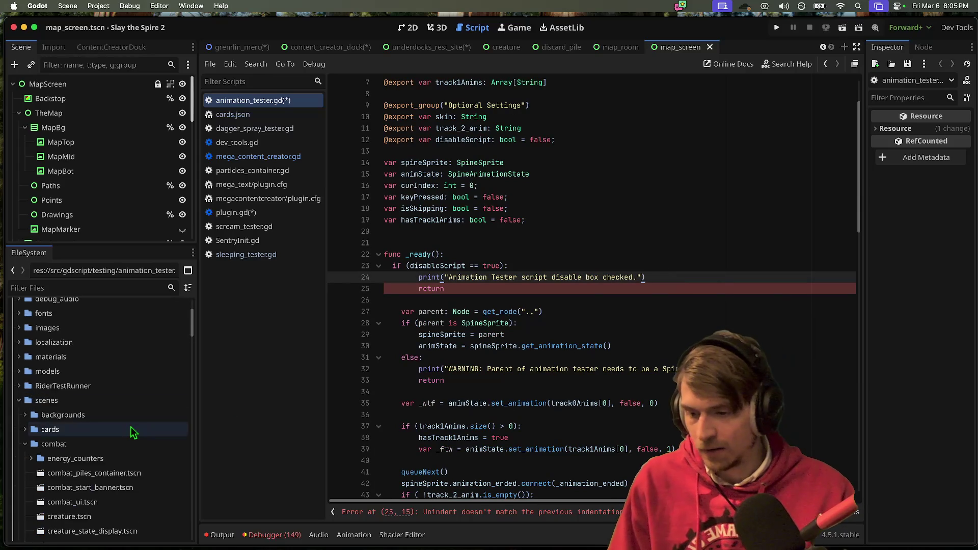
scroll(112, 427, "down", 2)
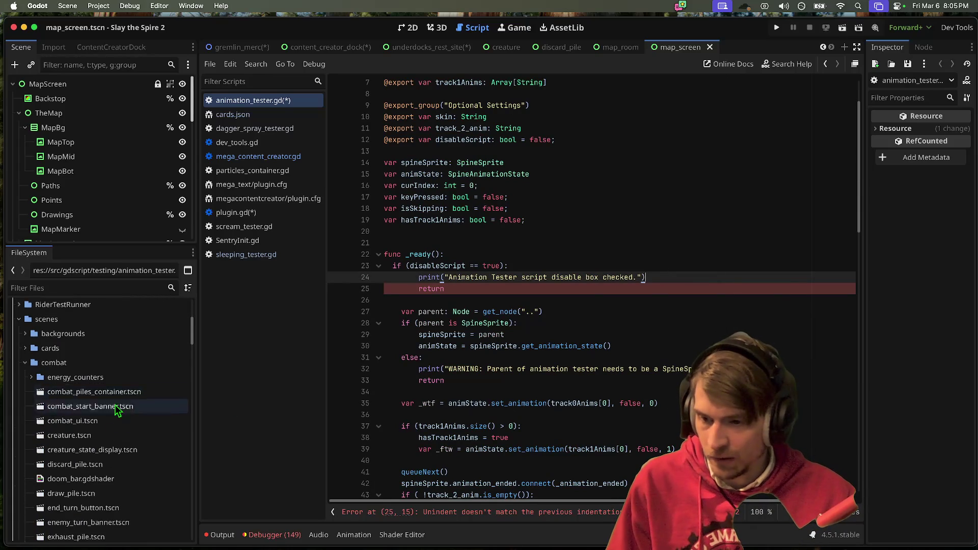
double_click(124, 377)
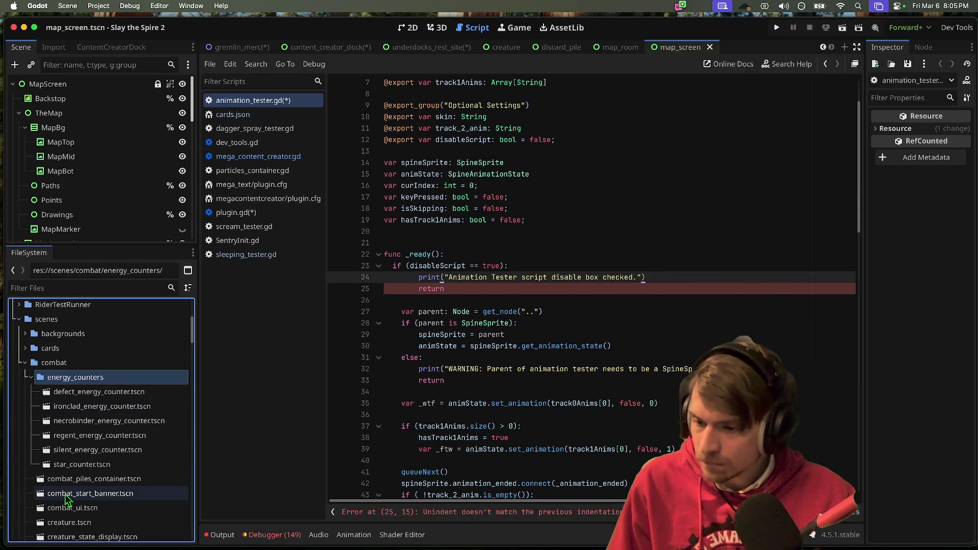
double_click(109, 421)
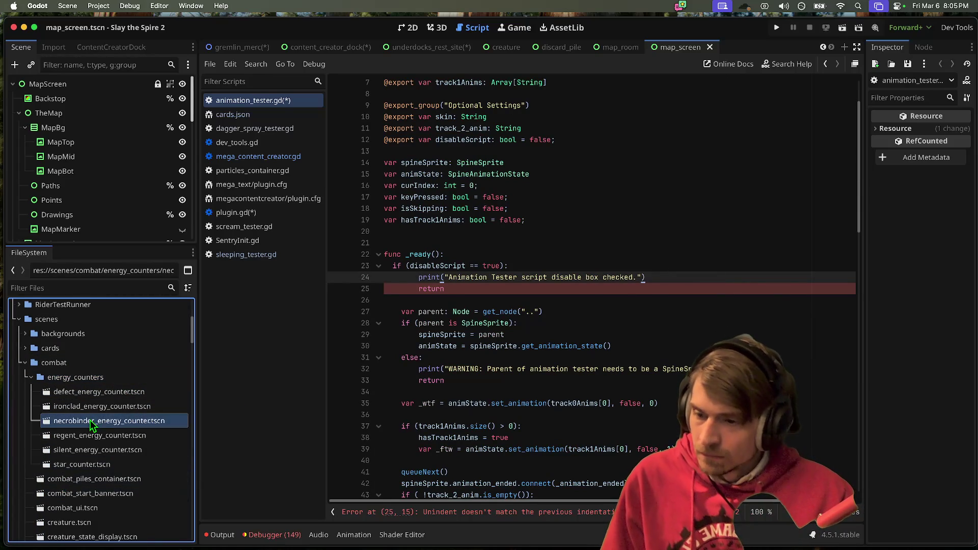
left_click(490, 314)
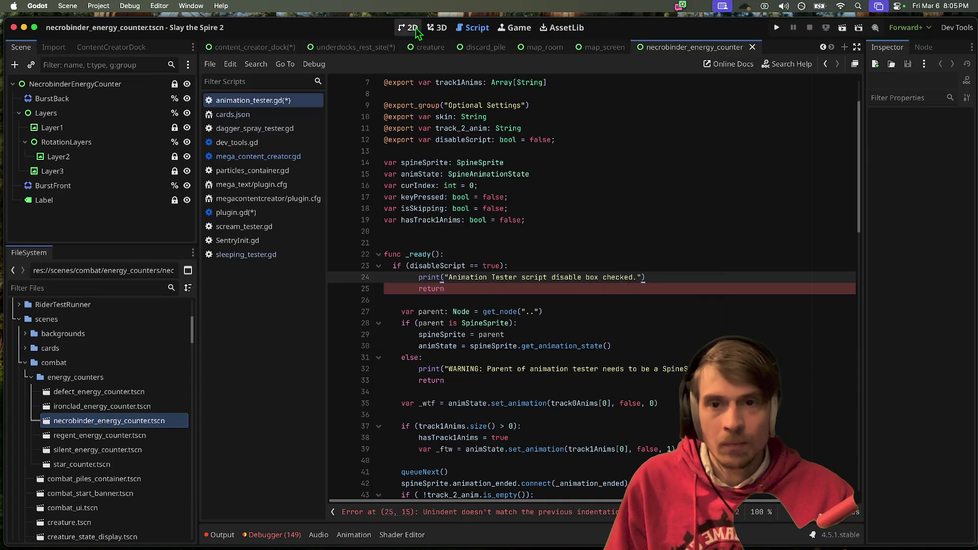
Select and expand the scenes/creature_visuals folder in the FileSystem dock
scroll(351, 227, "up", 5)
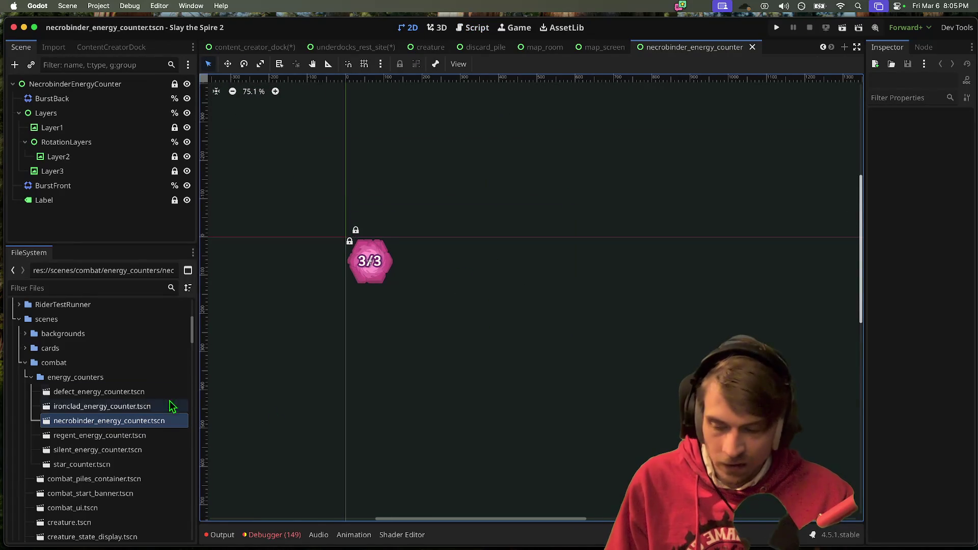
scroll(66, 500, "down", 5)
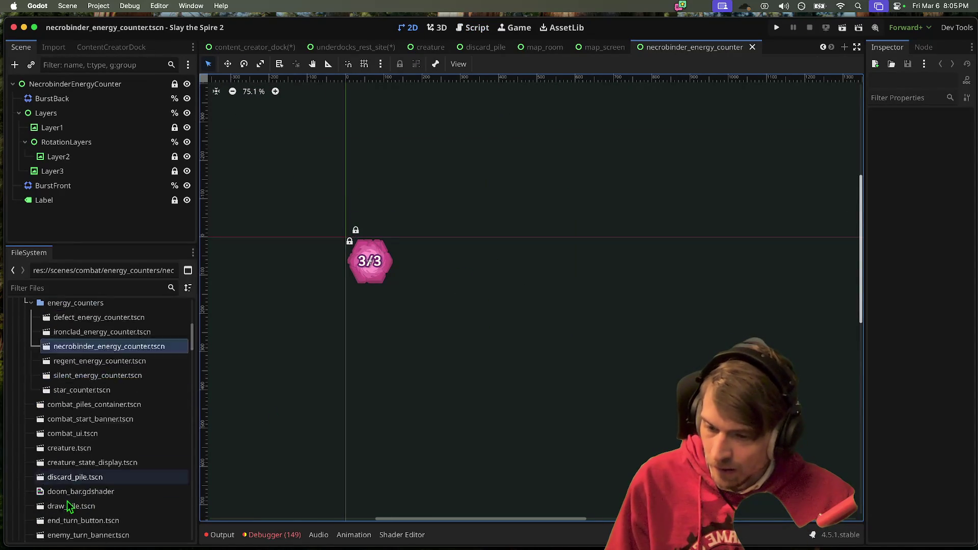
scroll(79, 518, "down", 6)
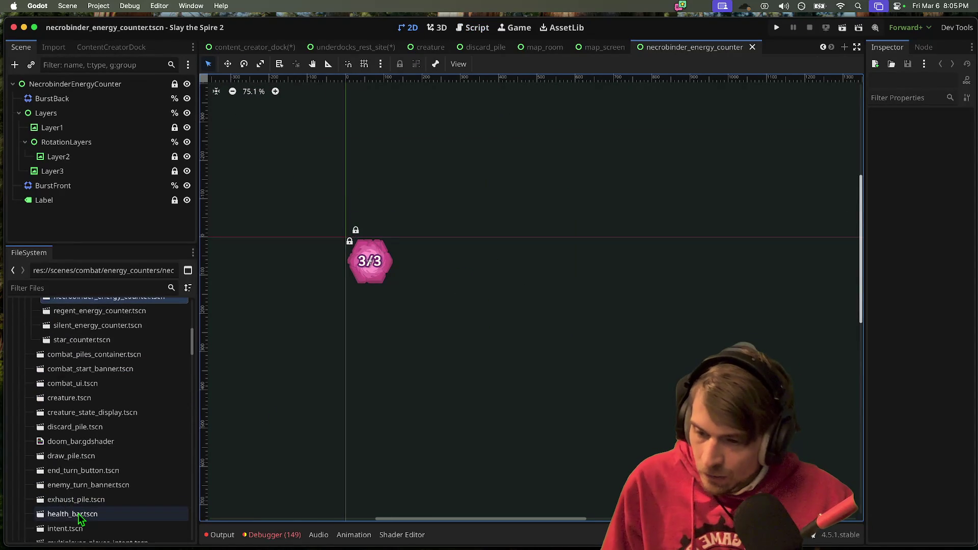
scroll(79, 519, "down", 2)
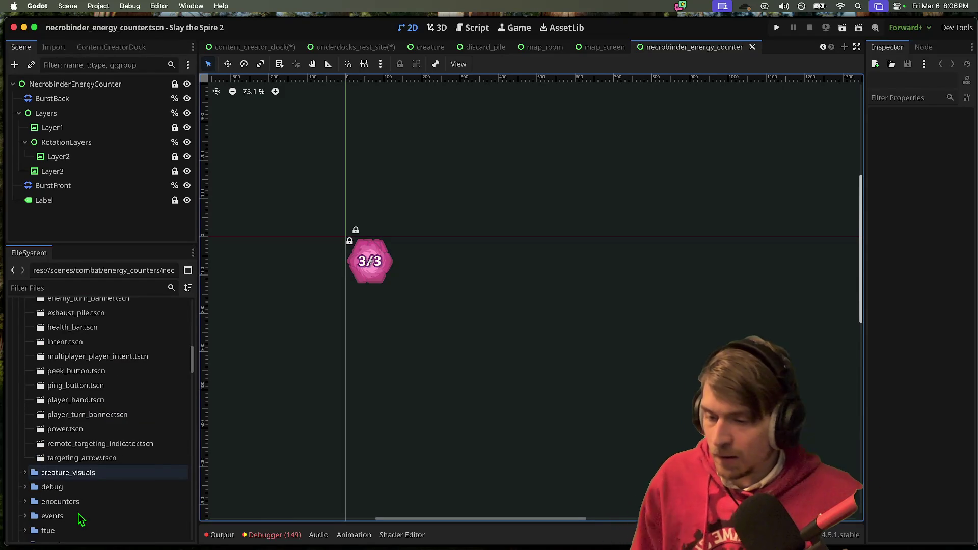
left_click(82, 458)
left_click(93, 473)
double_click(93, 472)
Collapse the combat folder and open fogmog.tscn from creature_visuals
scroll(132, 443, "up", 10)
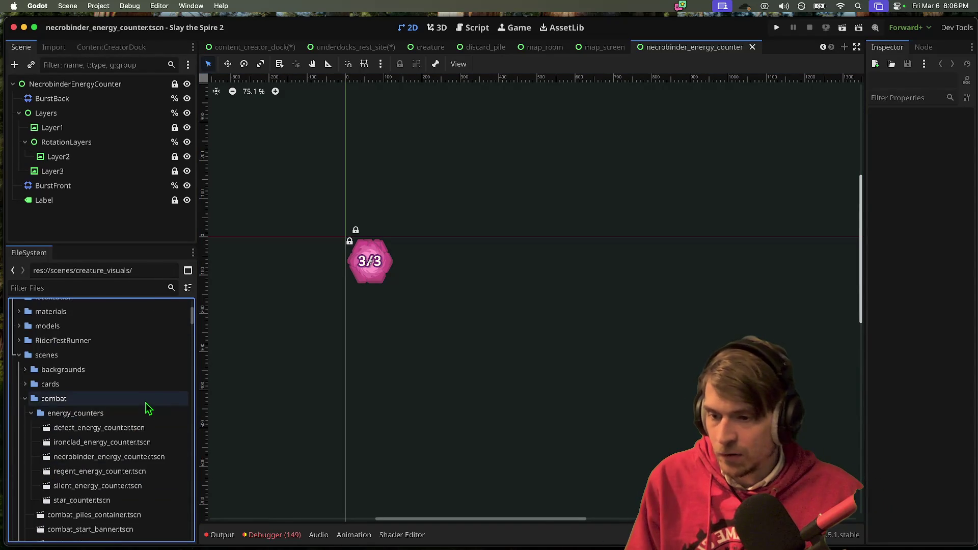
double_click(142, 399)
scroll(142, 407, "down", 2)
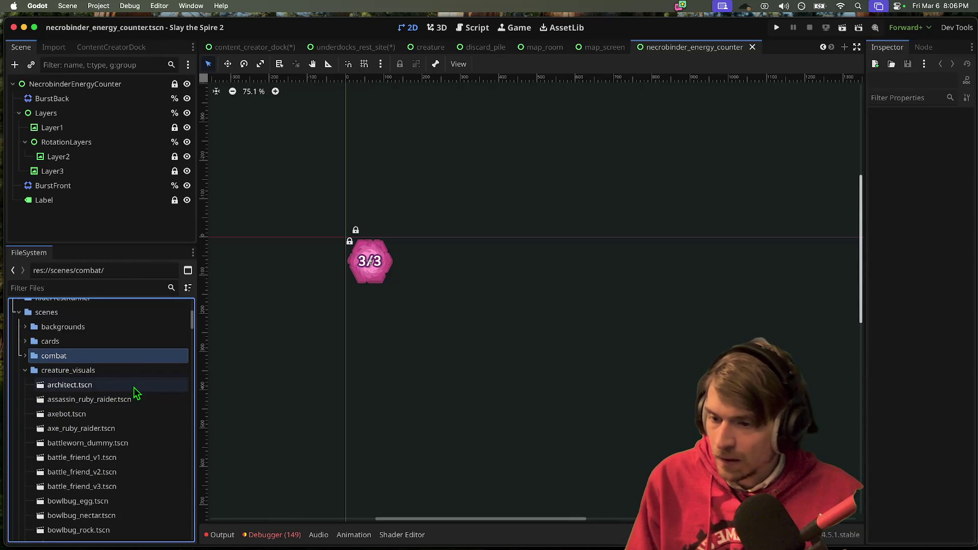
scroll(125, 469, "down", 5)
scroll(123, 466, "down", 8)
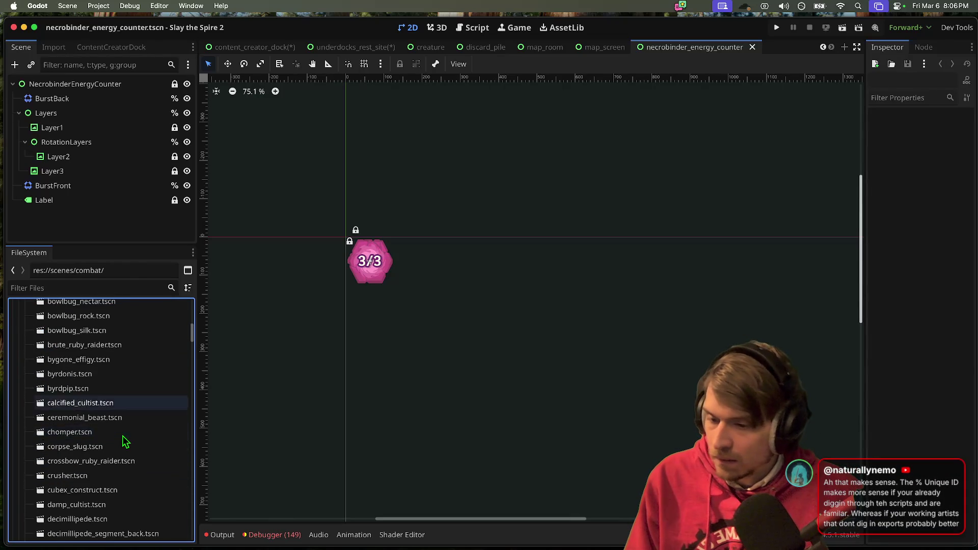
scroll(108, 469, "down", 4)
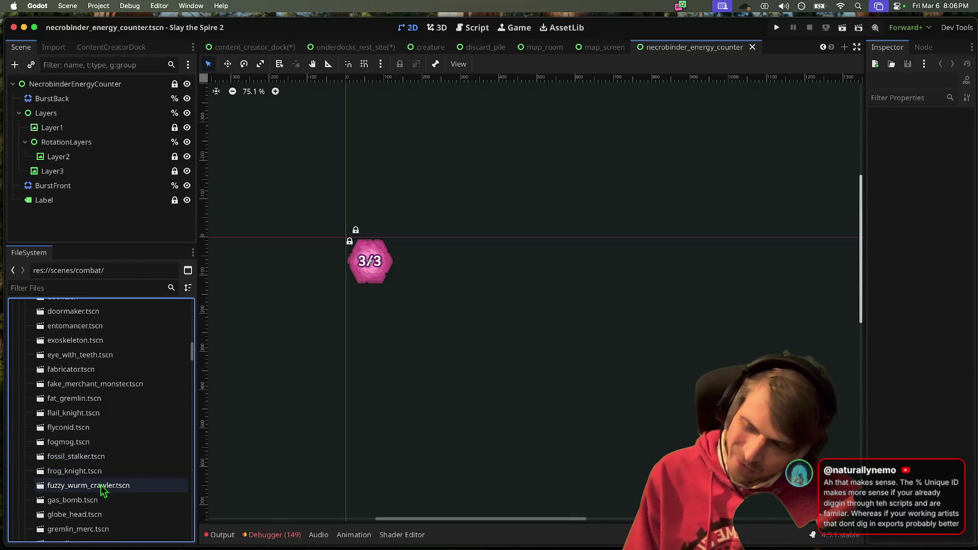
double_click(108, 447)
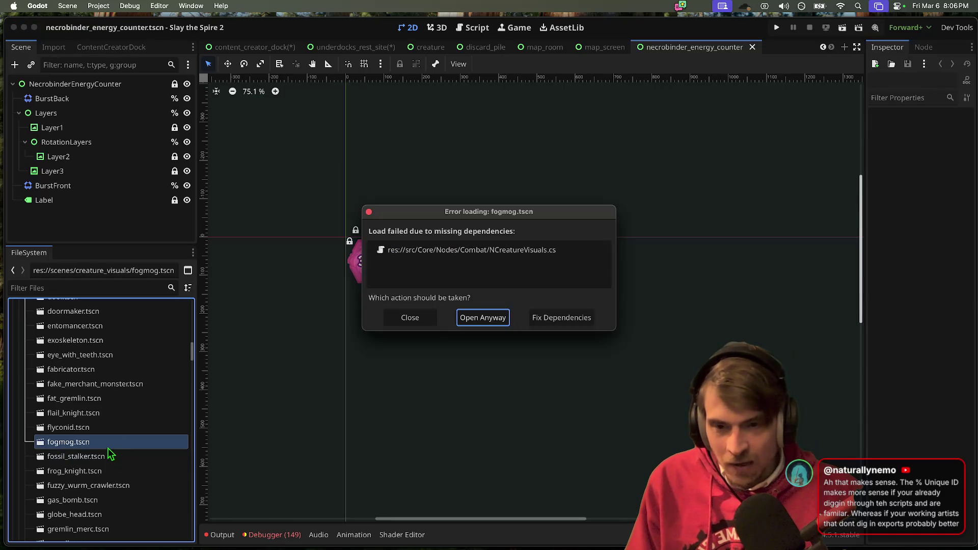
Open fogmog.tscn anyway, pan to the creature, and select the Fogmog root and Visuals nodes
left_click(484, 314)
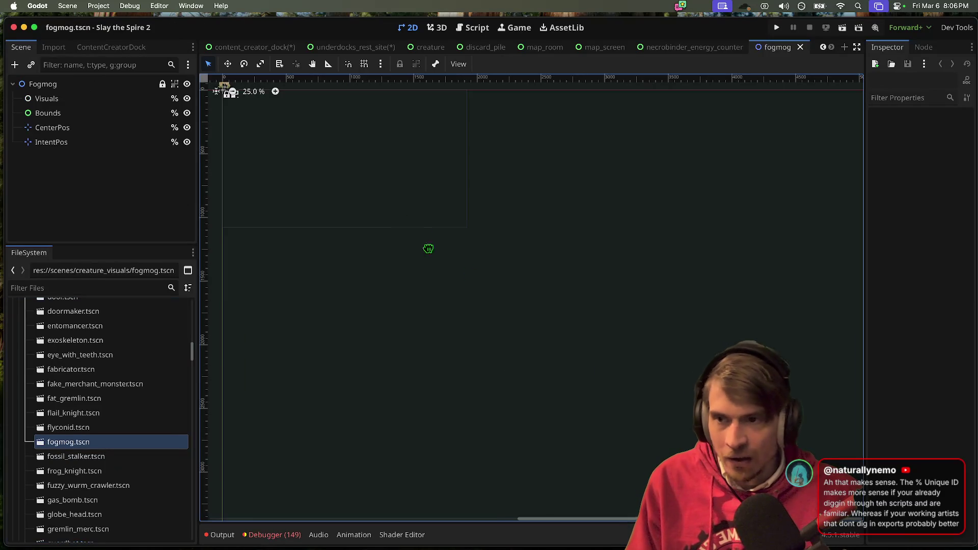
left_click_drag(312, 243, 413, 338)
scroll(364, 256, "up", 7)
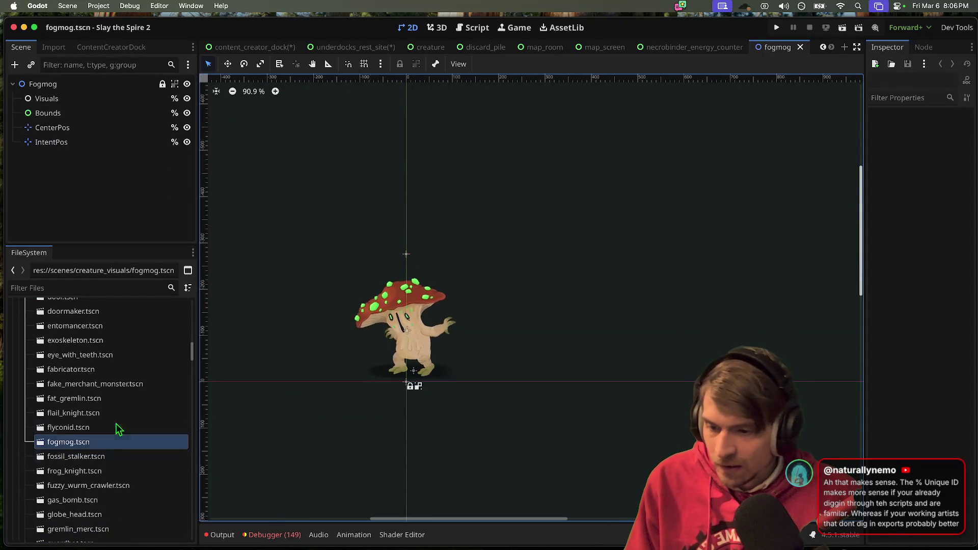
mouse_move(116, 465)
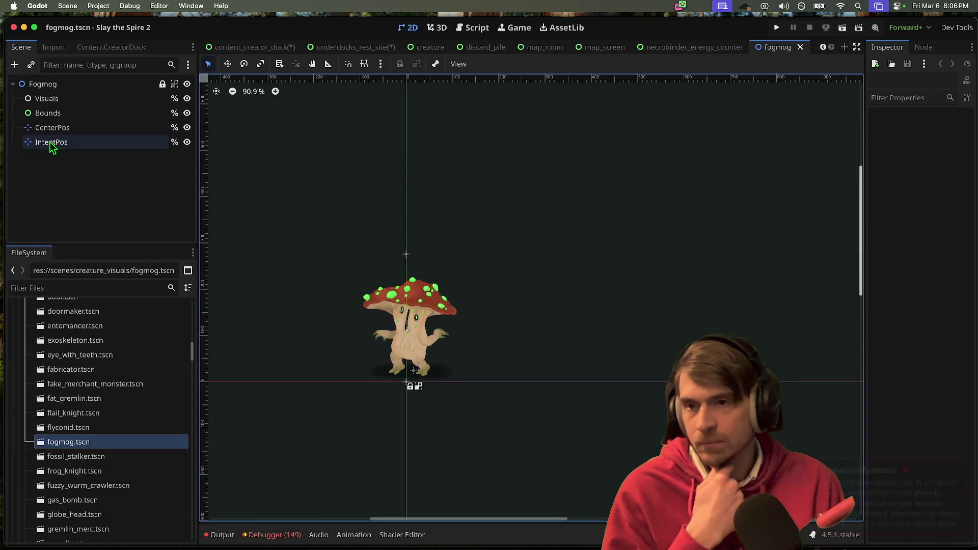
left_click(70, 84)
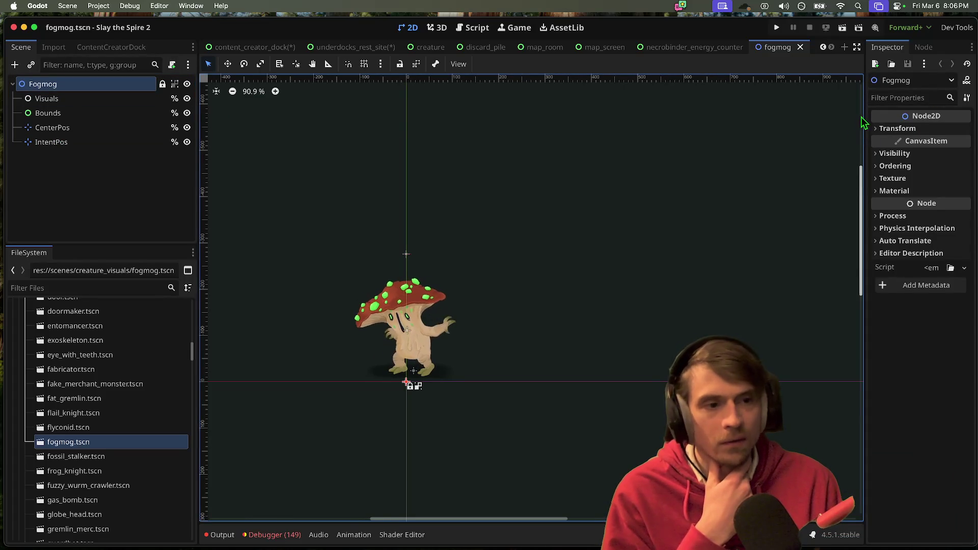
left_click(47, 98)
Widen the Inspector, expand Skeleton Data Res > Atlas Res > Textures, and choose Quick Load for Atlas Res
mouse_move(864, 112)
left_mouse_down()
mouse_move(661, 107)
mouse_move(695, 100)
left_mouse_up()
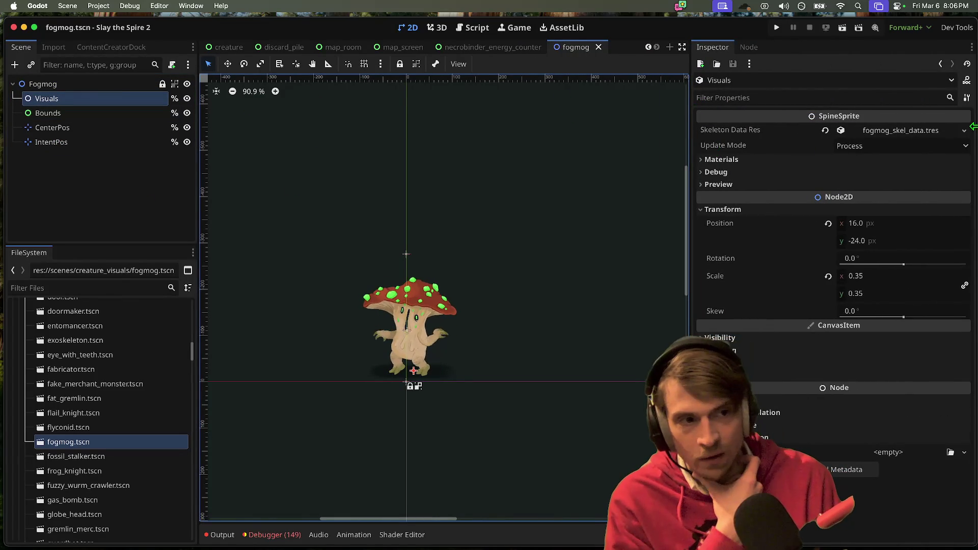
left_click(895, 133)
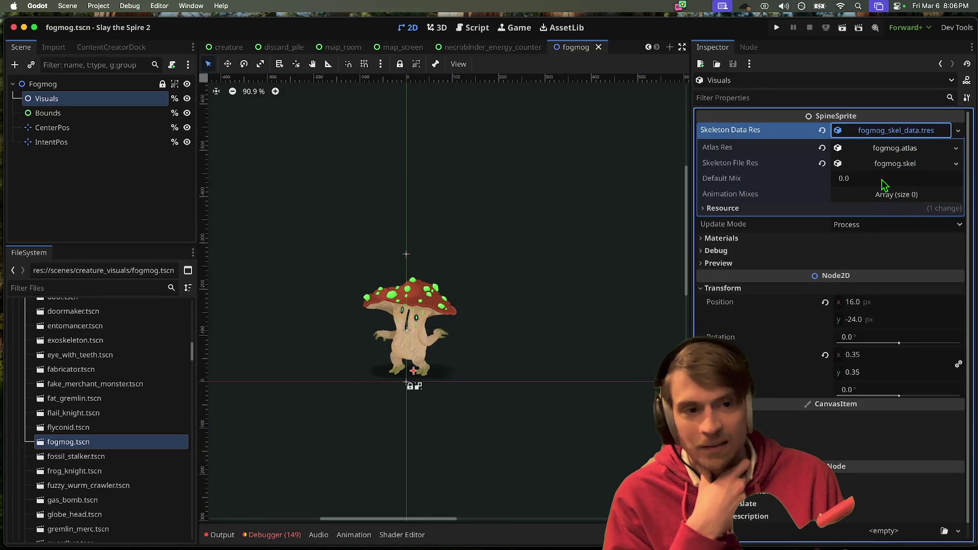
left_click(895, 148)
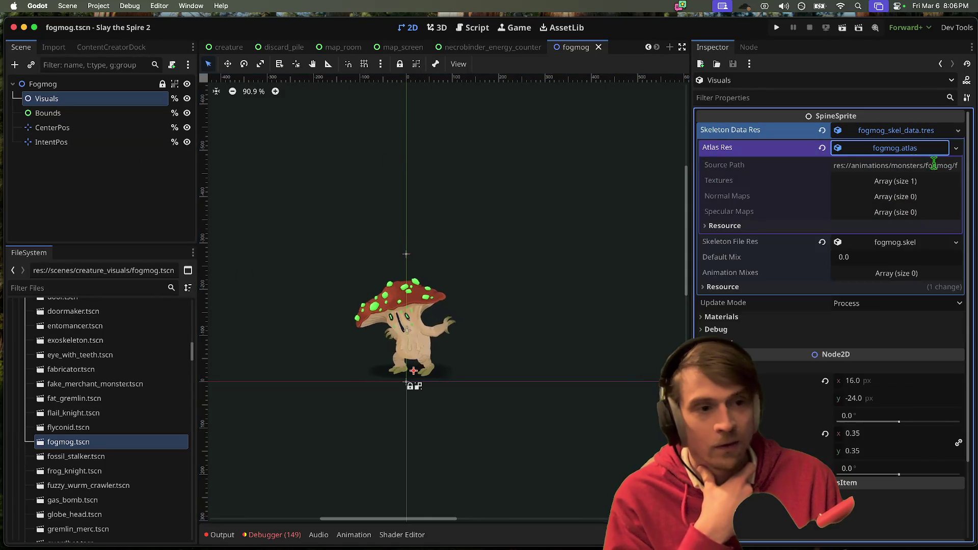
left_click(895, 181)
left_click(887, 211)
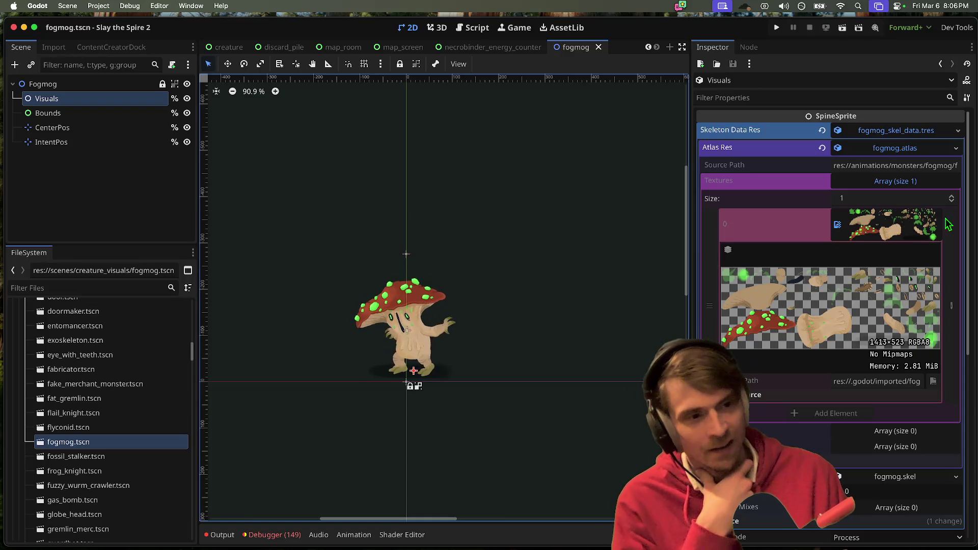
left_click(912, 181)
left_click(956, 147)
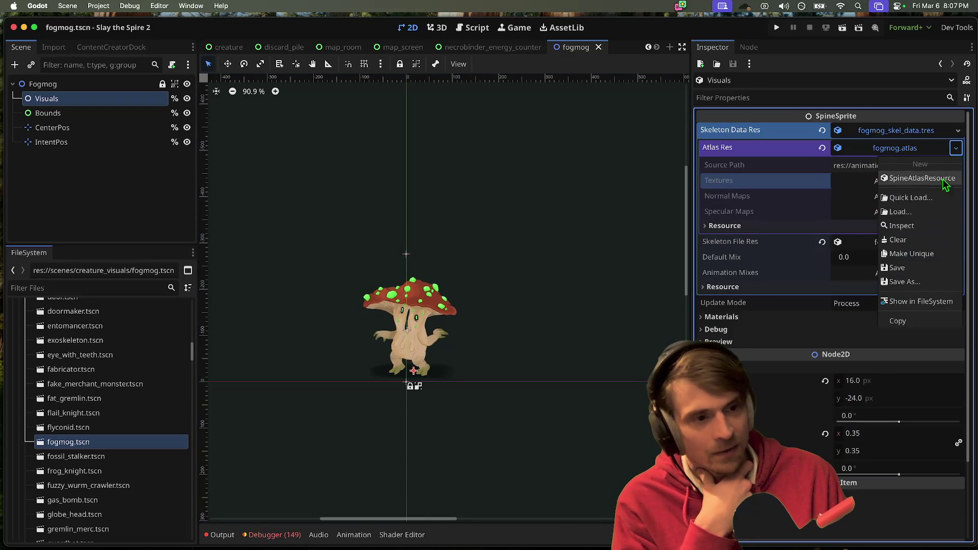
left_click(911, 198)
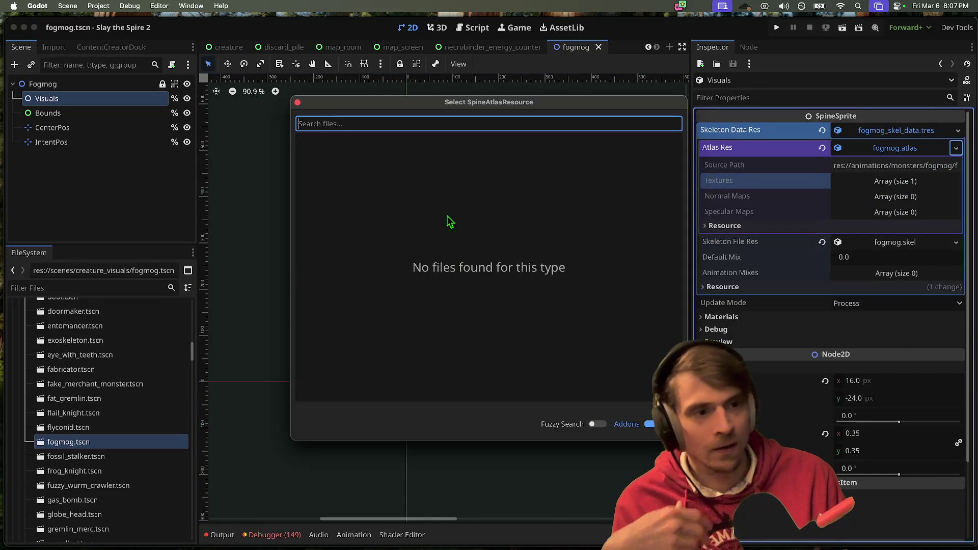
Close Quick Load, inspect the fogmog atlas source path, and toggle the skeleton file details
key("Escape")
left_click_drag(918, 163, 975, 167)
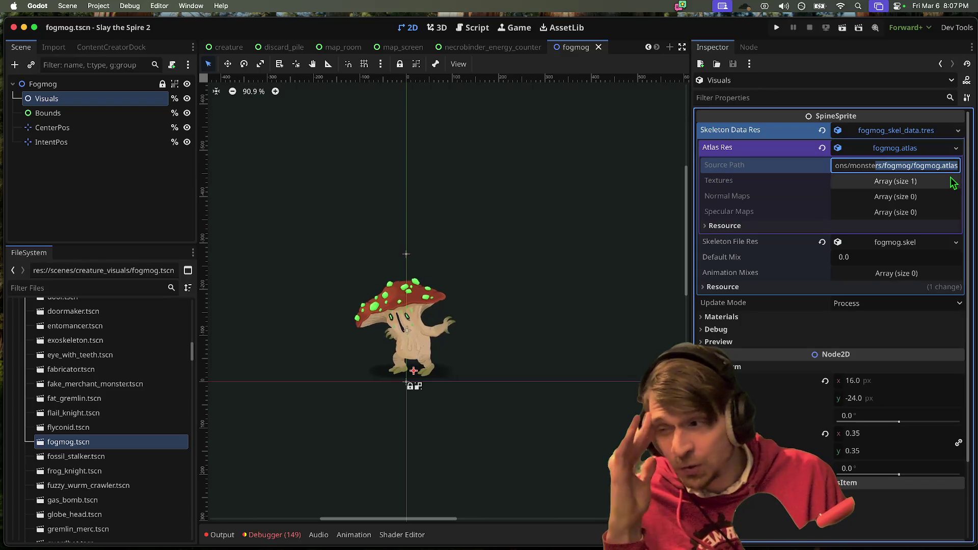
left_click_drag(916, 164, 941, 166)
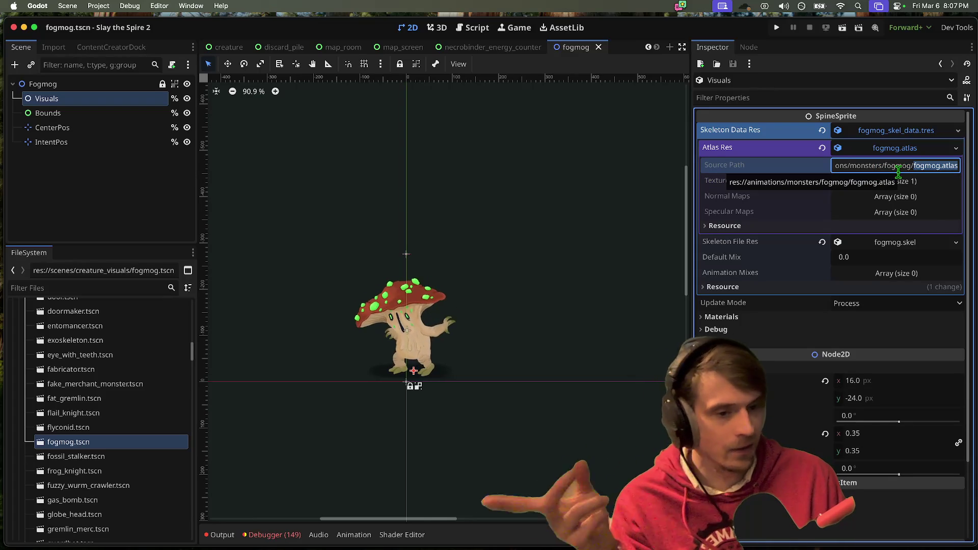
left_click(943, 246)
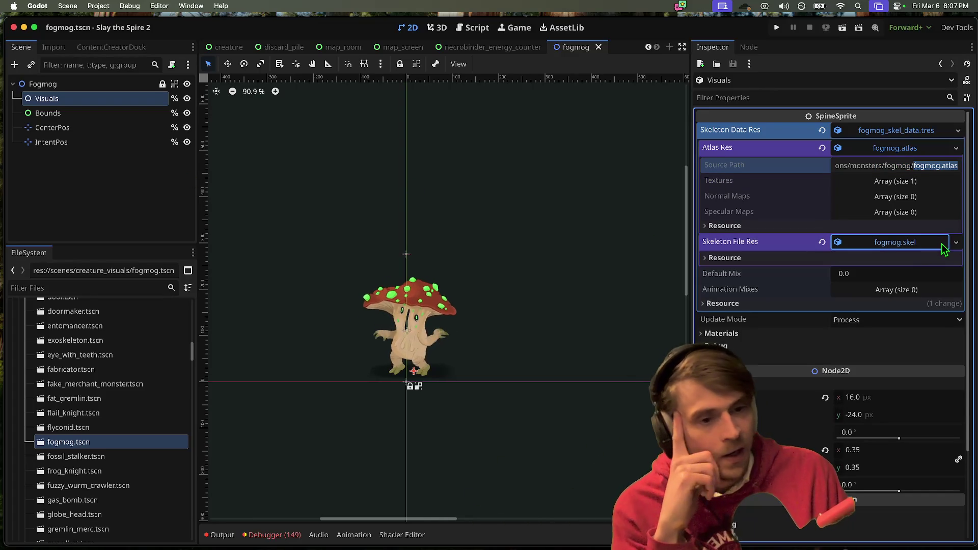
left_click(924, 258)
left_click(913, 259)
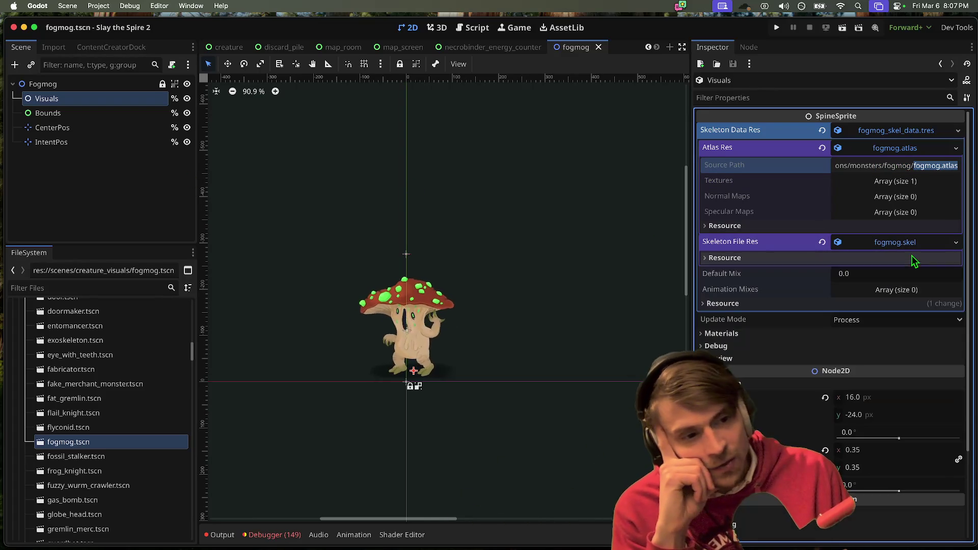
Reopen the Atlas Res options, search for an atlas resource, then cancel
left_click(950, 149)
left_click(955, 151)
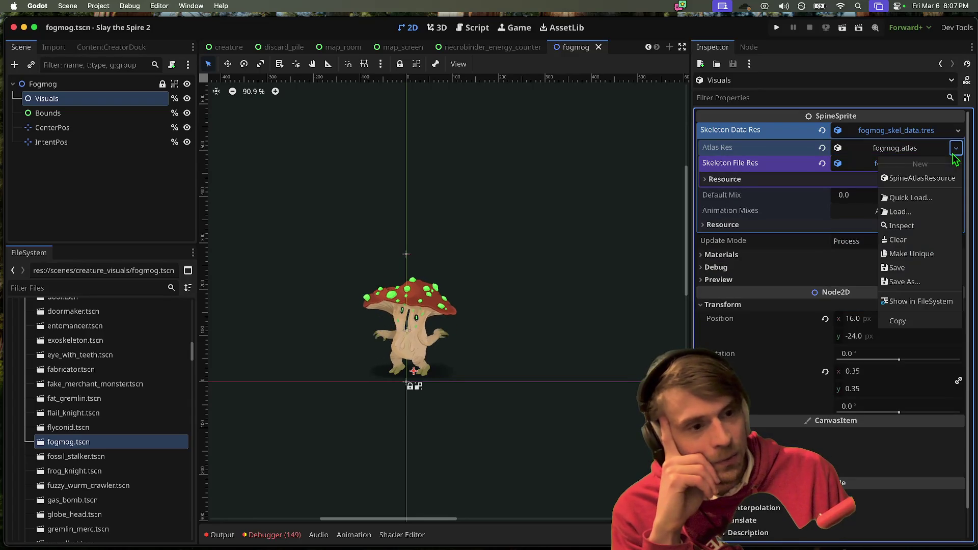
left_click(932, 199)
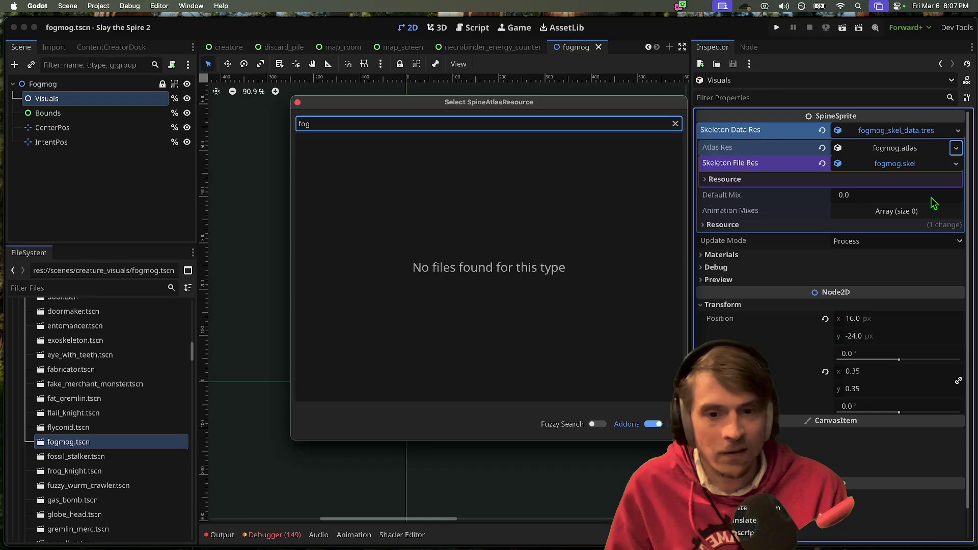
key("Escape")
Try saving fogmog.atlas, dismiss the warning, then undo a New SpineAtlasResource replacement
left_click(956, 148)
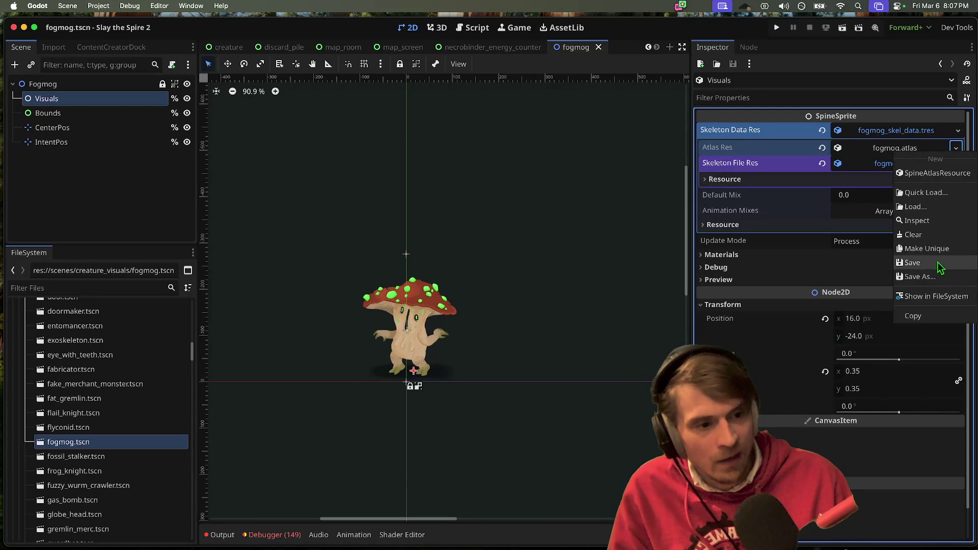
left_click(939, 277)
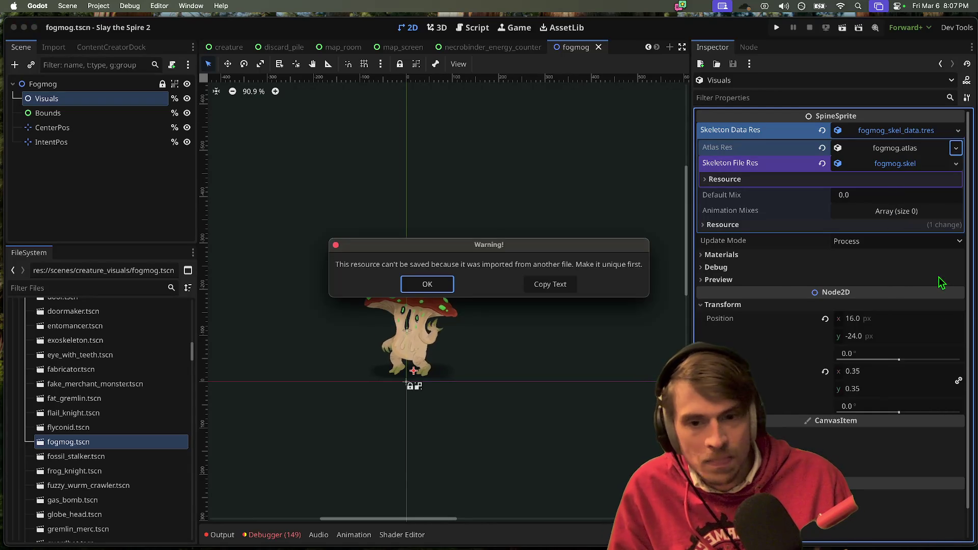
left_click(419, 286)
left_click(956, 147)
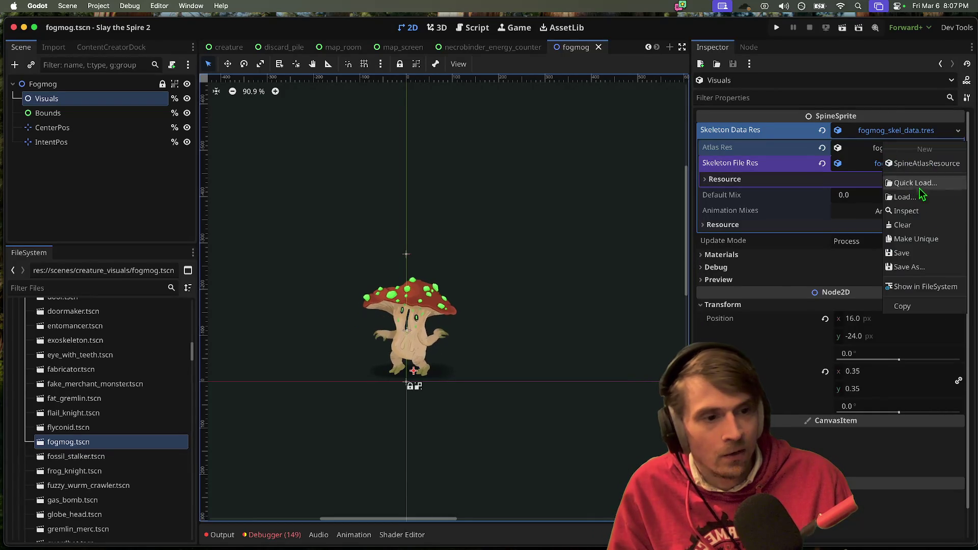
left_click(916, 239)
key("super+z")
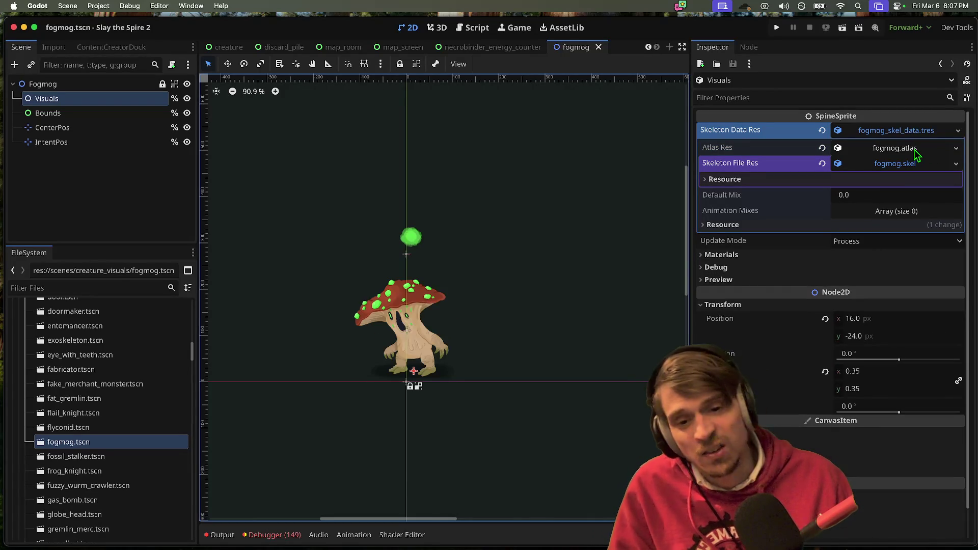
right_click(906, 130)
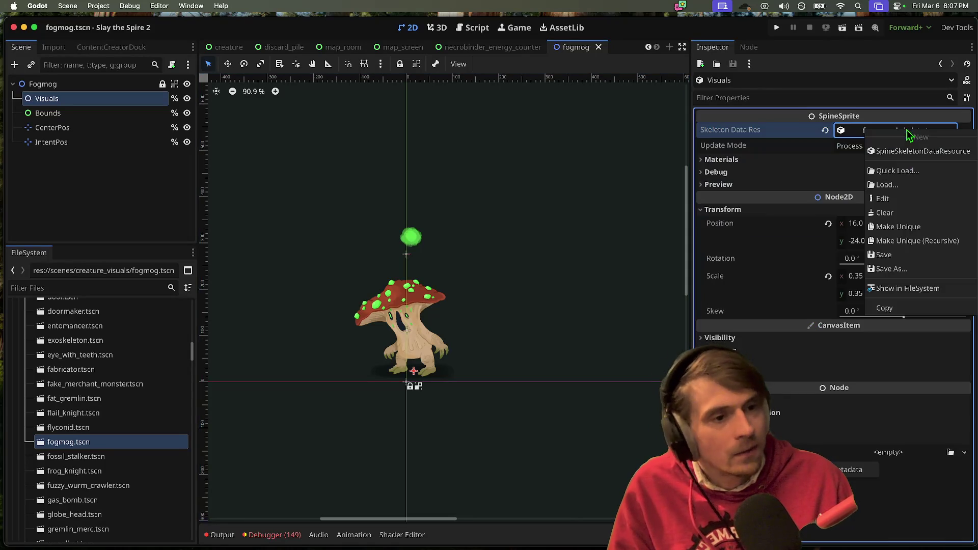
left_click(922, 240)
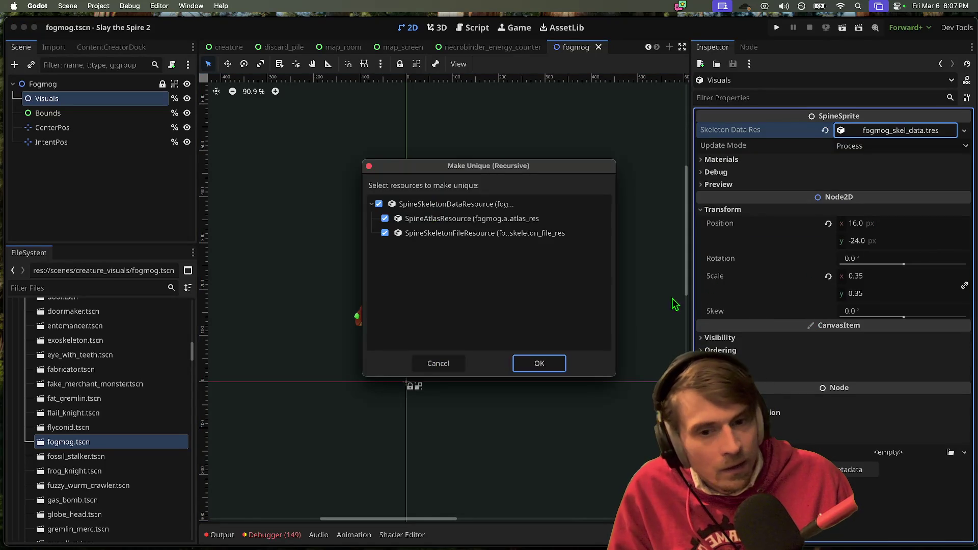
left_click(531, 368)
key("super+z")
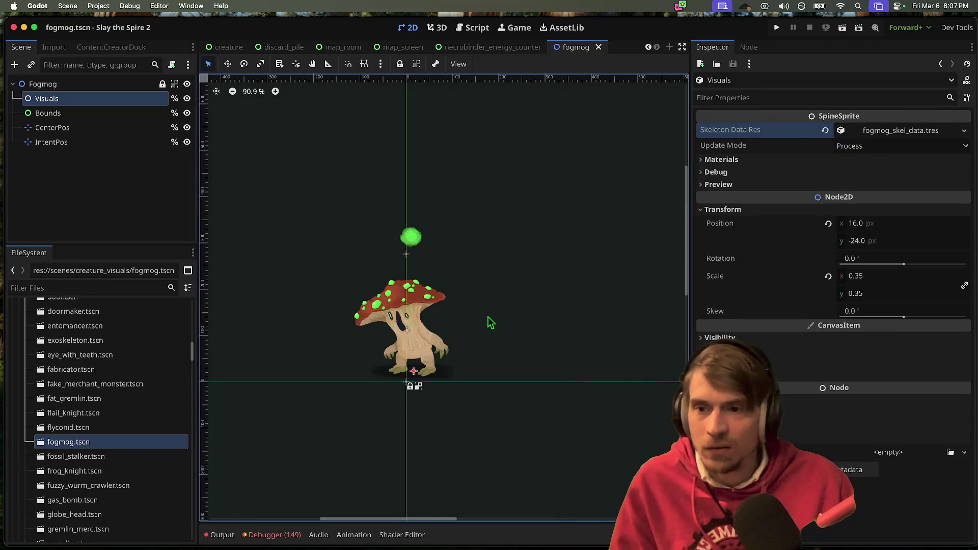
scroll(489, 316, "left", 1)
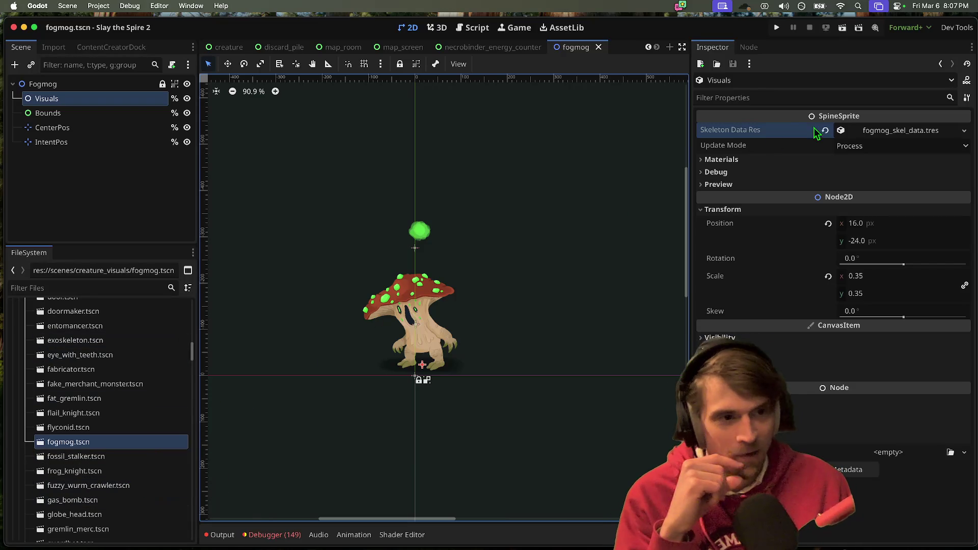
left_click(893, 131)
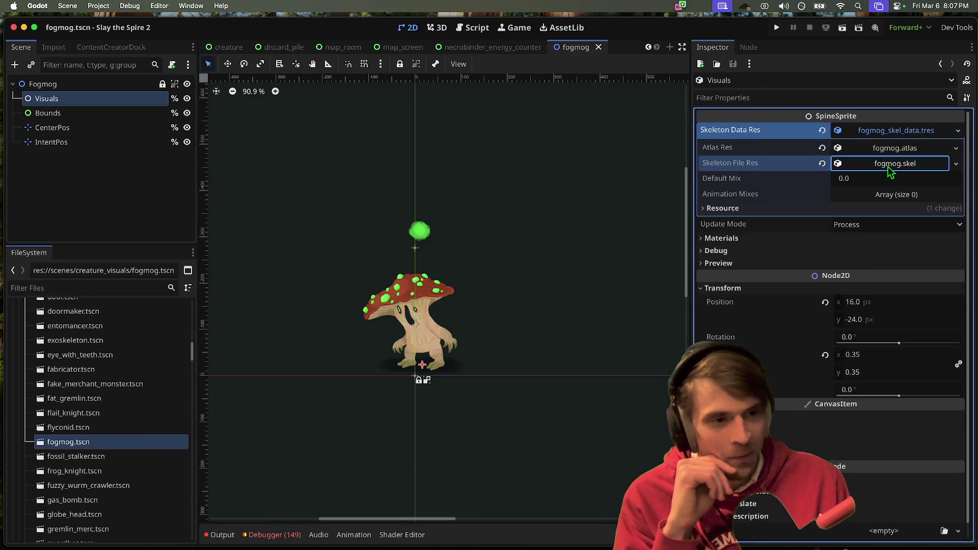
Expand Animation Mixes, the skeleton file and atlas resources, and inspect the atlas source path
left_click(896, 196)
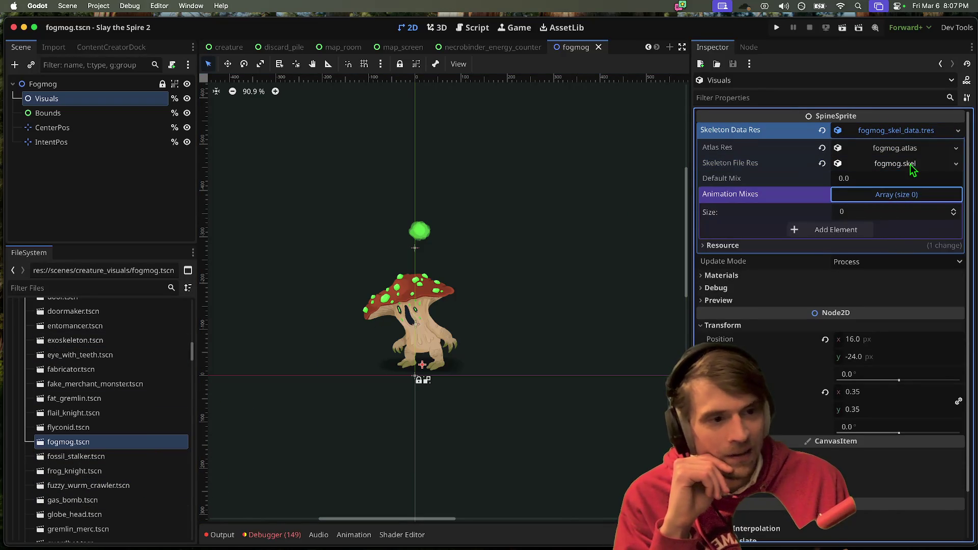
left_click(912, 166)
left_click(920, 151)
left_click(876, 259)
left_click(874, 261)
left_click(913, 199)
left_click(922, 166)
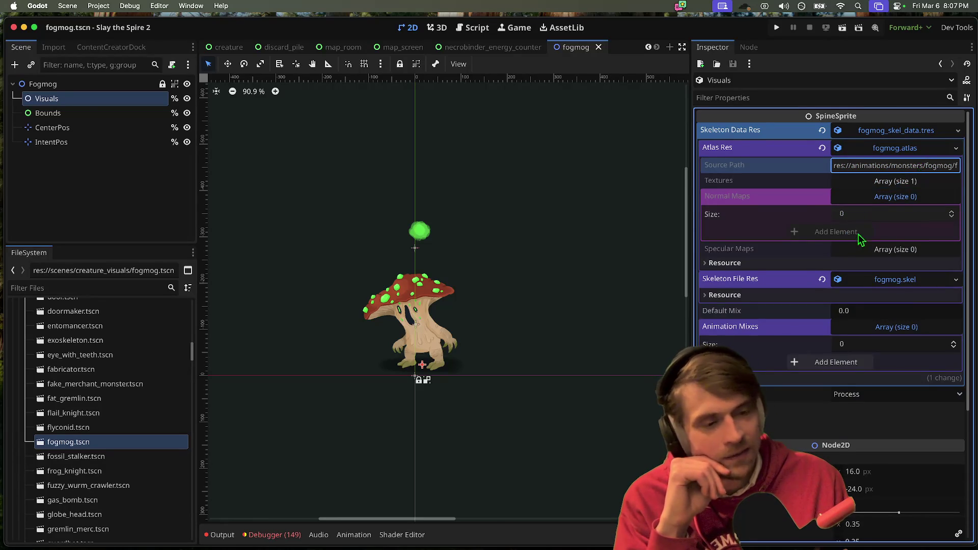
scroll(869, 214, "down", 5)
Keep Process as the update mode, toggle Debug, and expand the Preview section
left_click(837, 224)
left_click(846, 236)
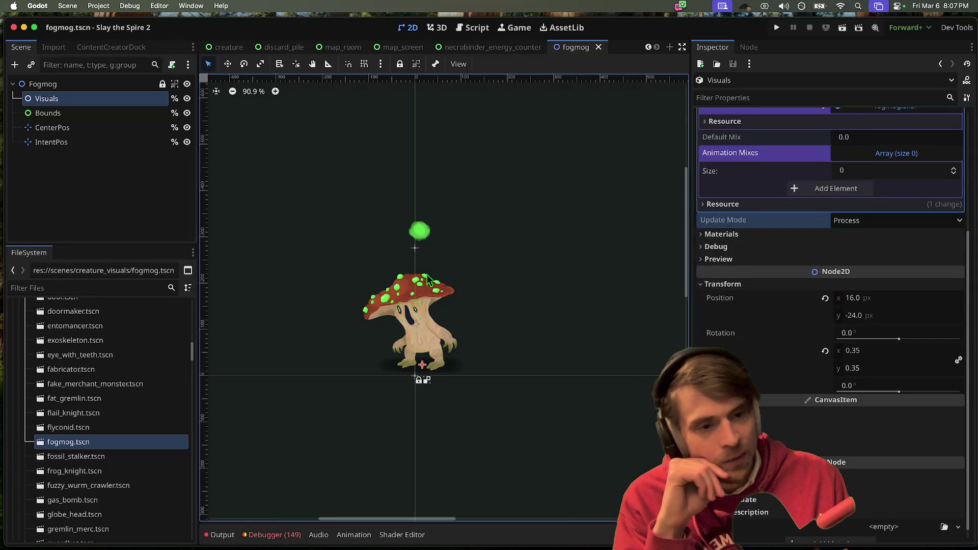
scroll(841, 316, "down", 1)
left_click(764, 235)
left_click(766, 235)
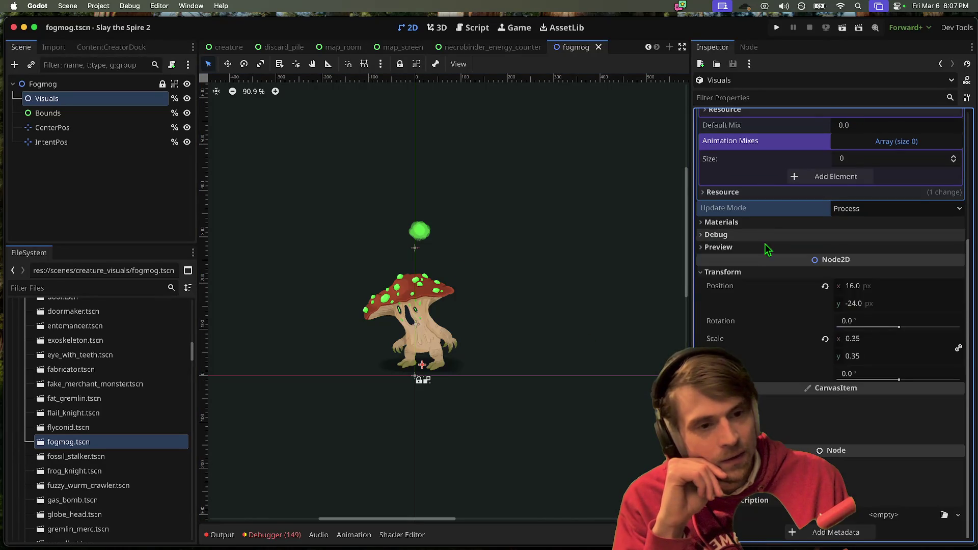
left_click(768, 248)
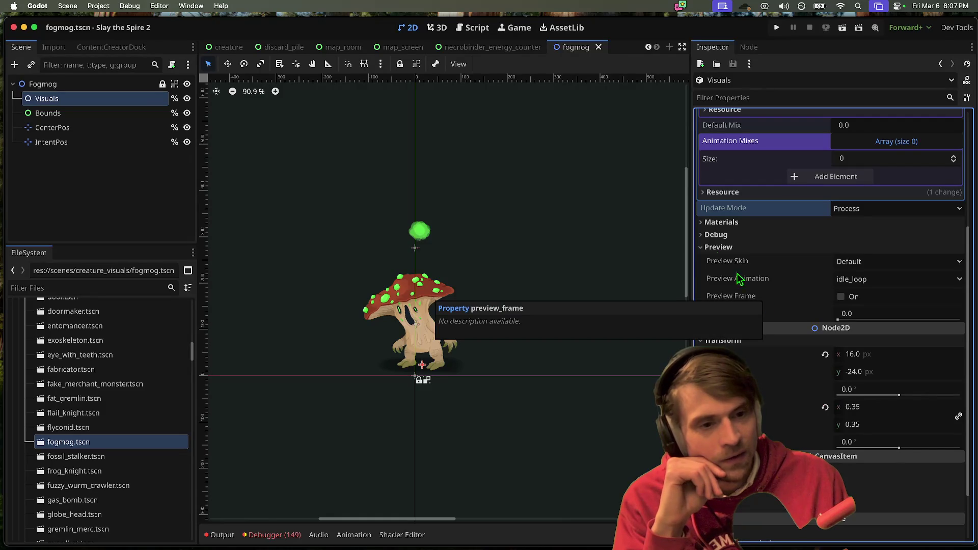
Collapse and re-expand Skeleton Data Res, then check the available preview skins
scroll(769, 251, "up", 5)
scroll(770, 249, "up", 1)
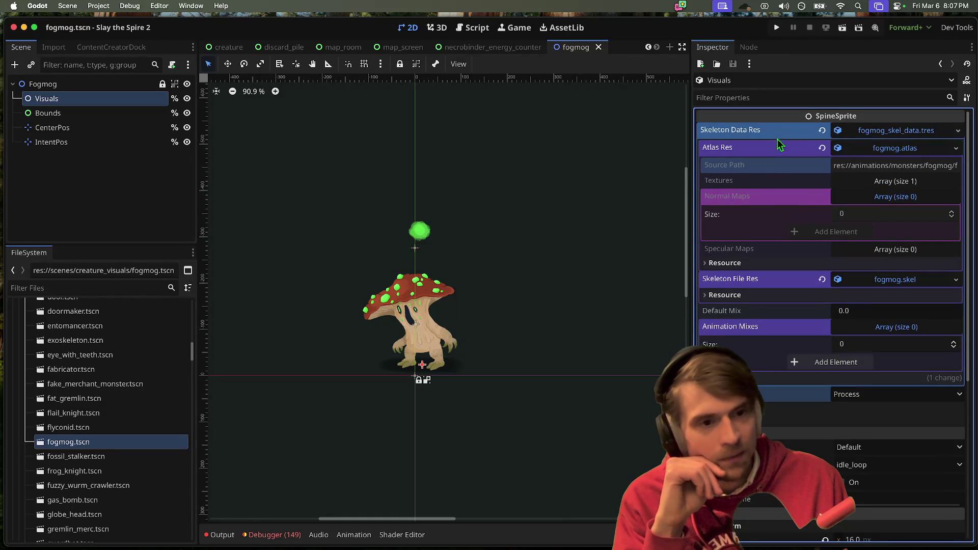
left_click(909, 135)
left_click(904, 134)
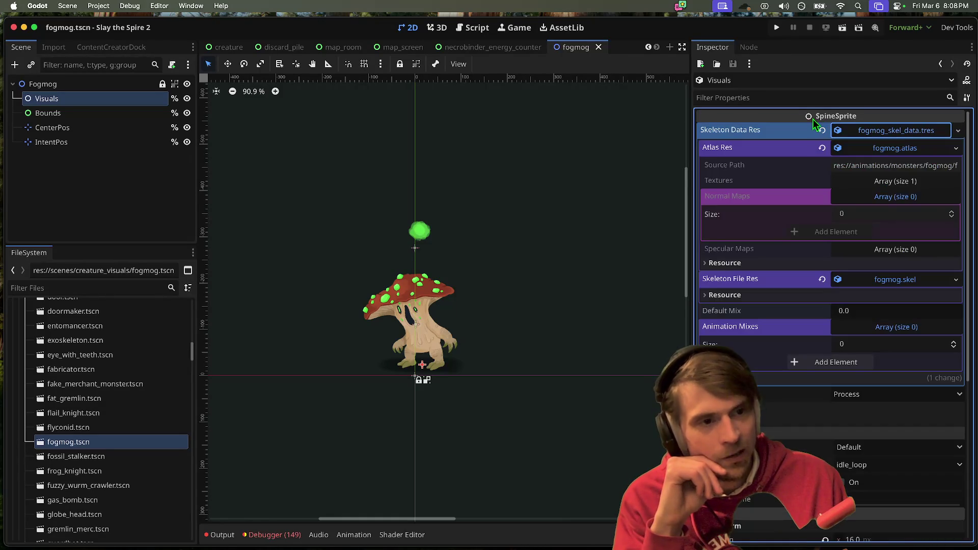
scroll(873, 262, "down", 5)
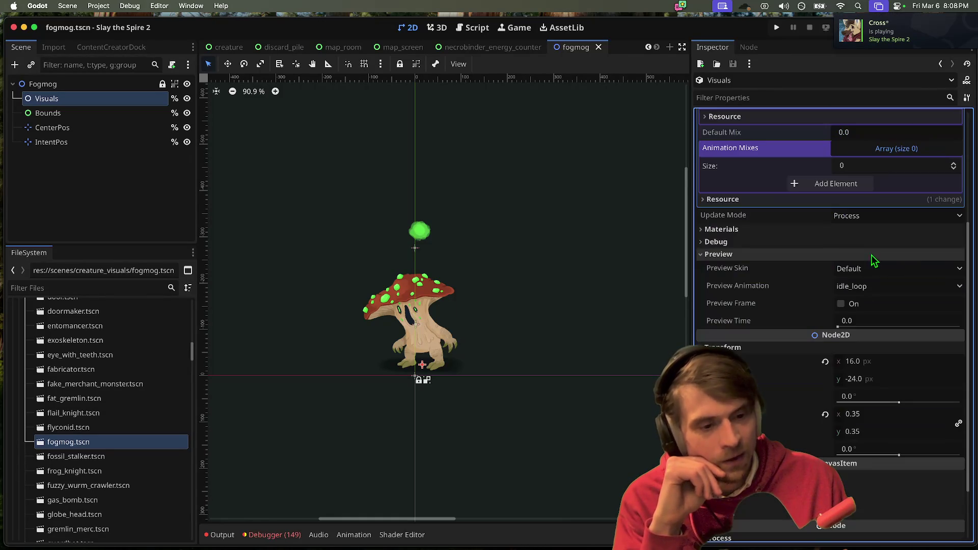
left_click(846, 269)
Enable Preview Frame on idle_loop, collapse Preview, show the Animation panel, and expand Materials
left_click(845, 280)
left_click(893, 306)
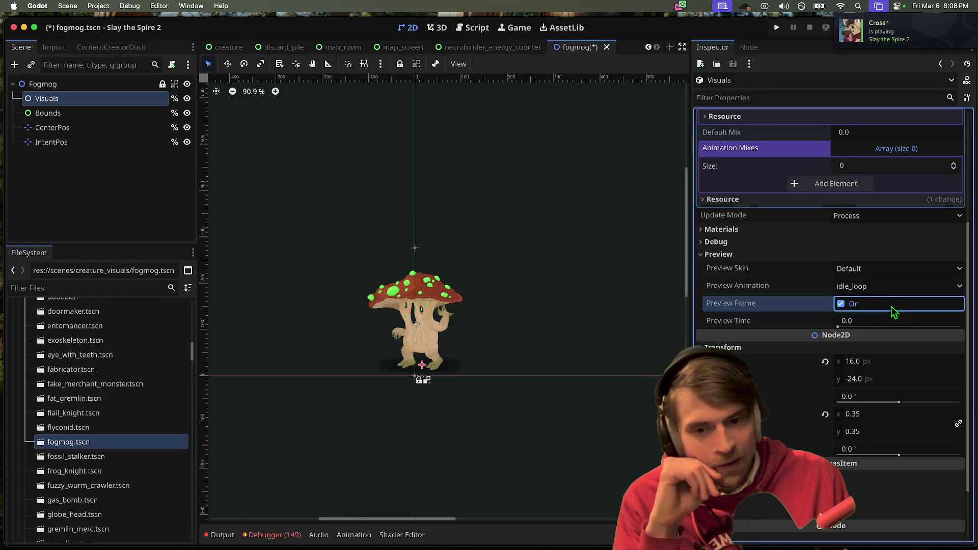
left_click(892, 308)
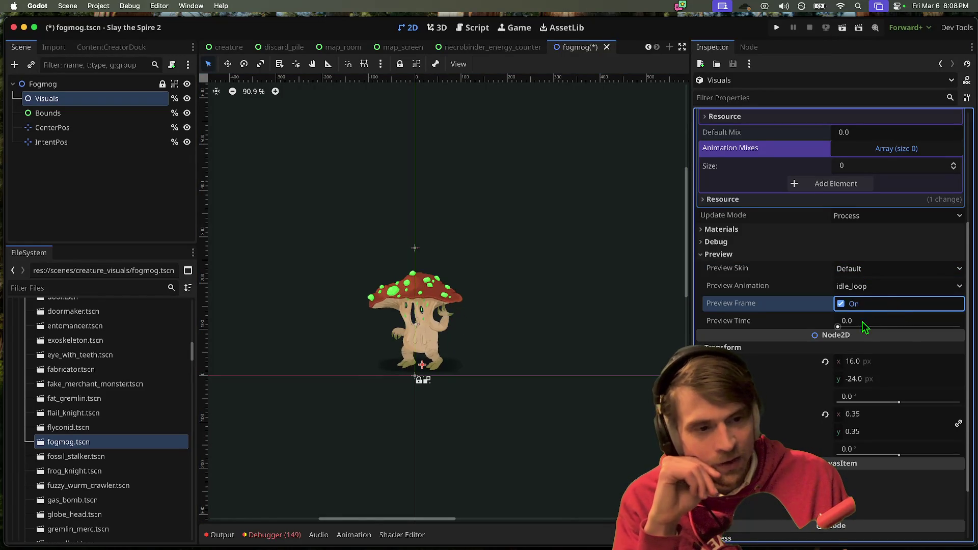
left_click(864, 288)
left_click(864, 288)
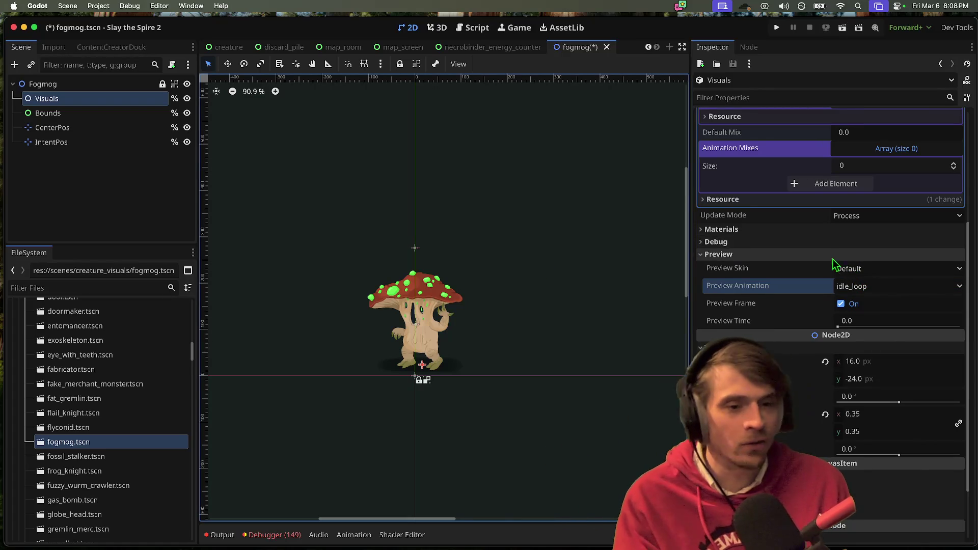
left_click(832, 255)
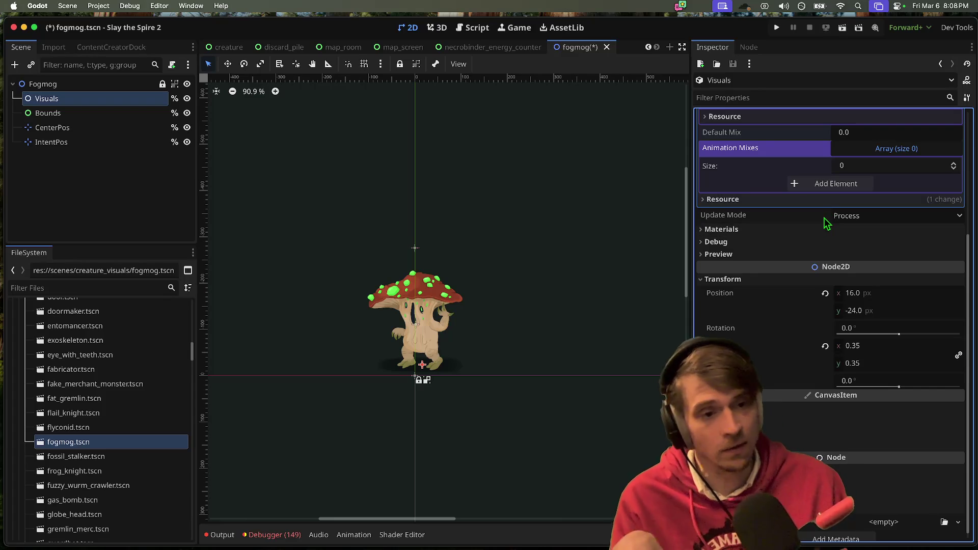
left_click(348, 535)
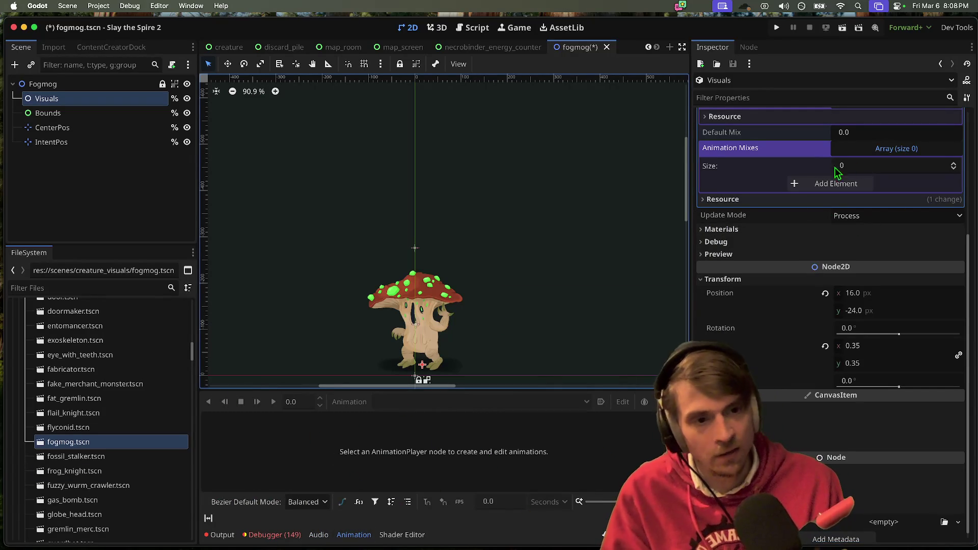
left_click(791, 231)
Expand Debug and check Bones to draw the fogmog skeleton
left_click(801, 309)
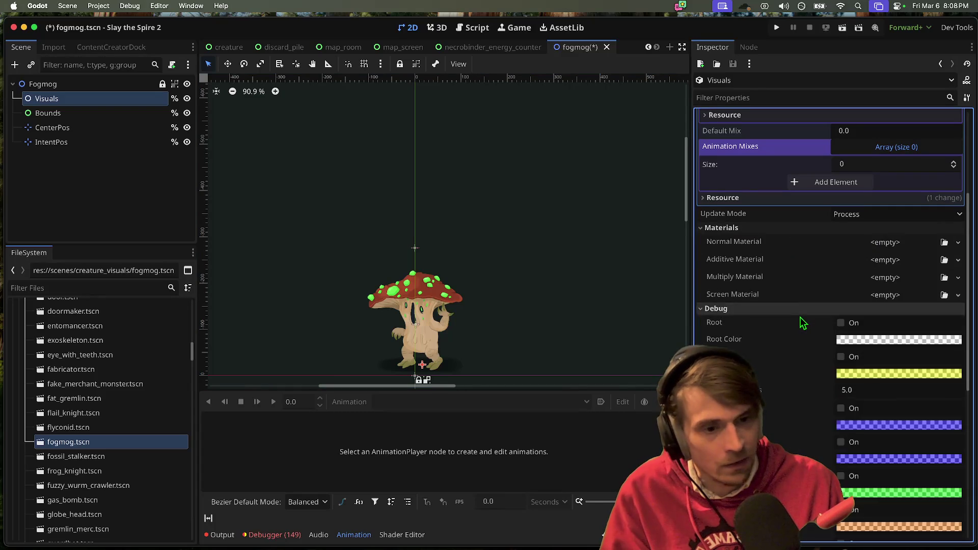
scroll(803, 322, "down", 3)
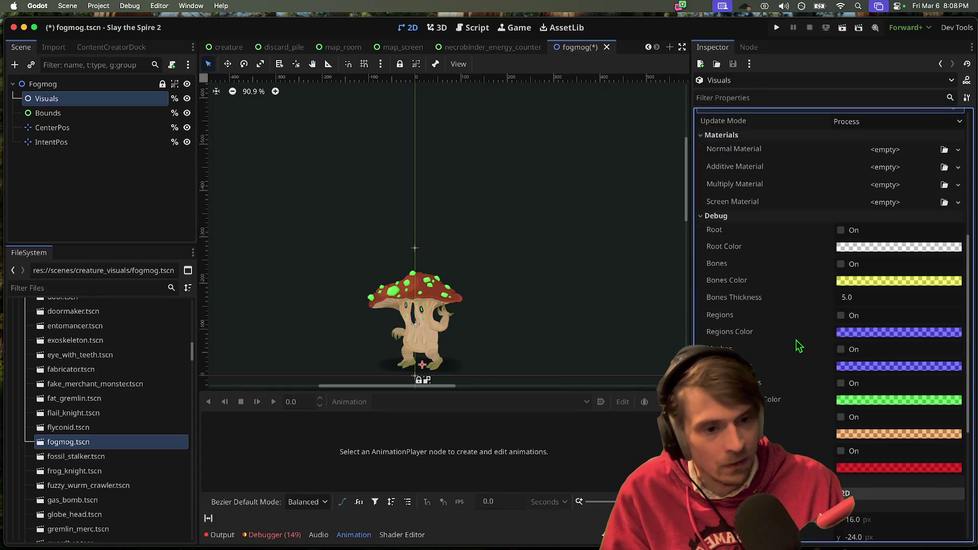
left_click(841, 265)
scroll(387, 262, "up", 5)
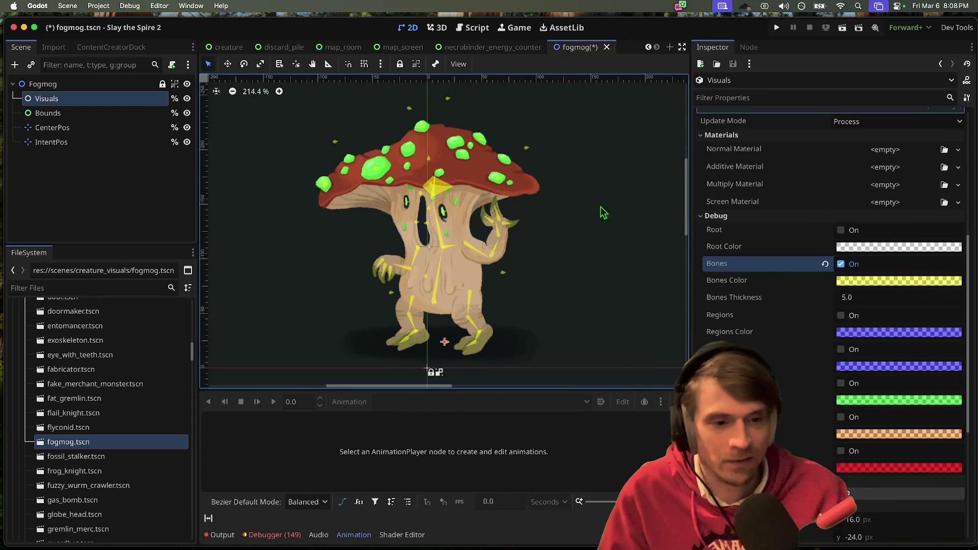
scroll(885, 536, "down", 3)
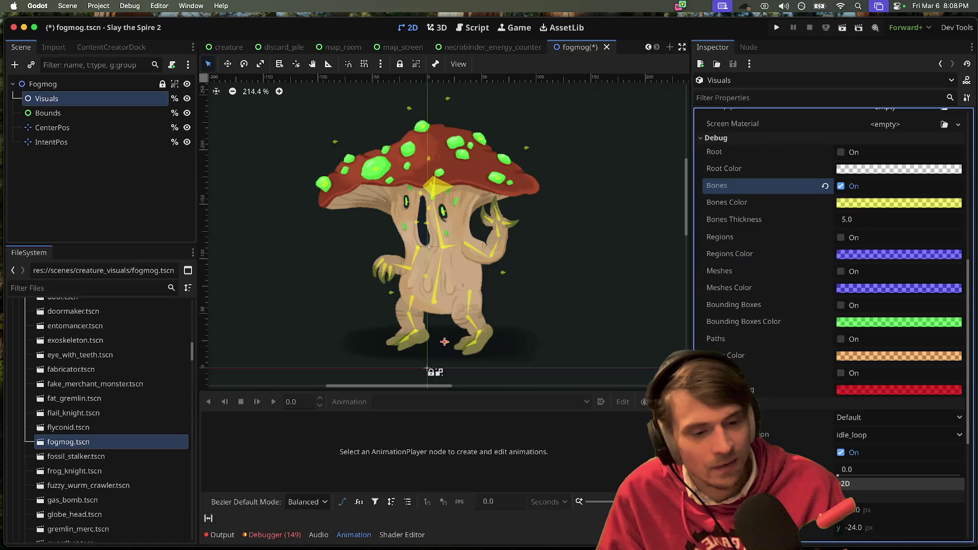
Set Preview Animation to hurt and uncheck Preview Frame so it plays continuously
left_click(881, 437)
left_click(889, 469)
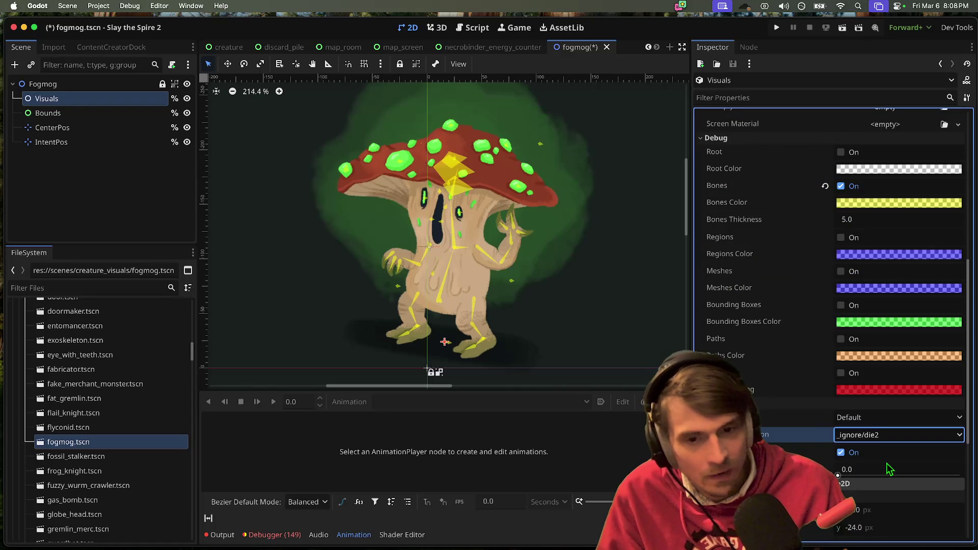
left_click(880, 436)
left_click(902, 377)
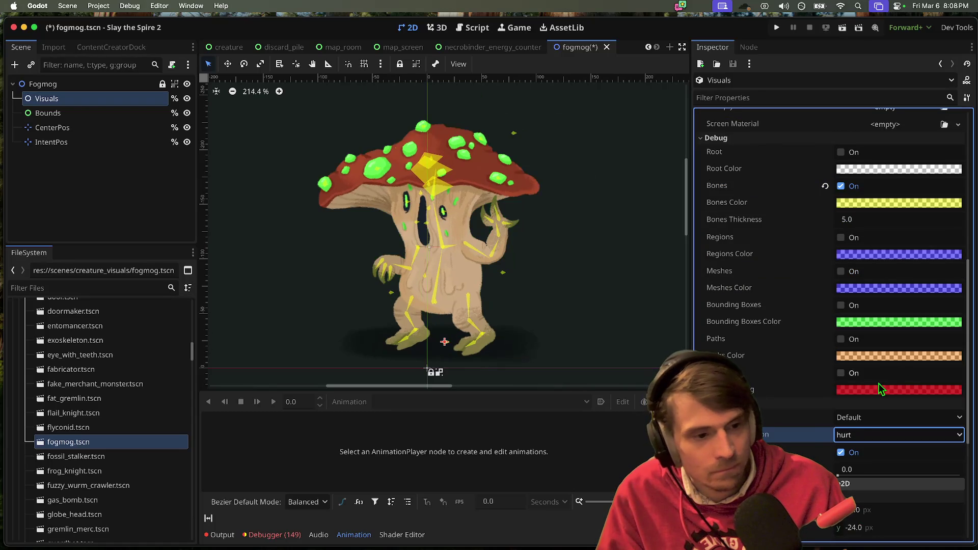
left_click(870, 453)
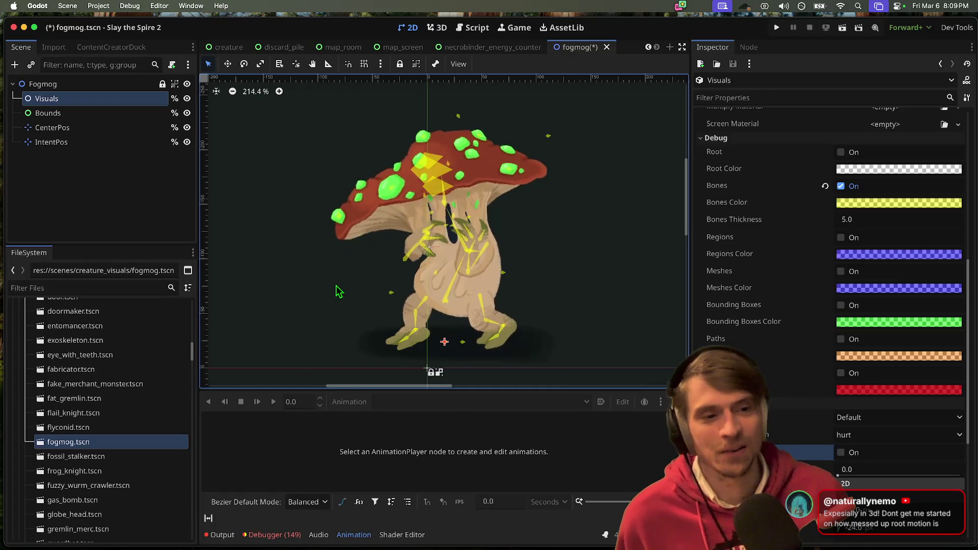
left_click(795, 187)
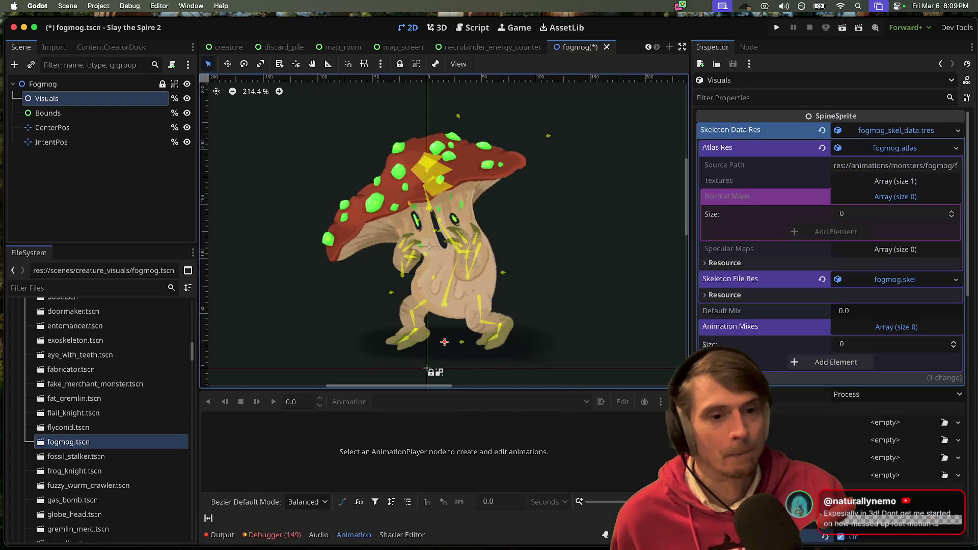
Check Debug > Root on the Visuals sprite alongside Bones
scroll(114, 467, "down", 1)
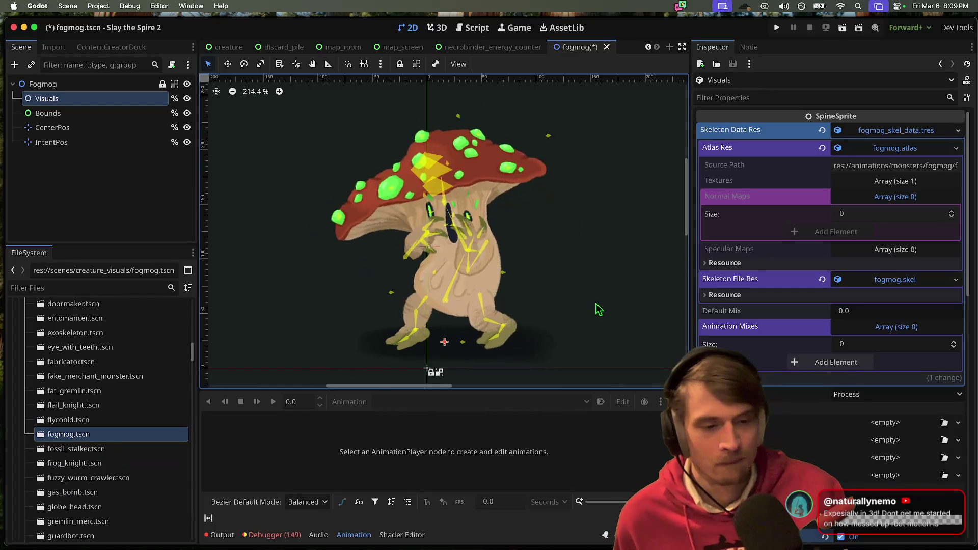
scroll(938, 444, "down", 5)
scroll(942, 451, "down", 10)
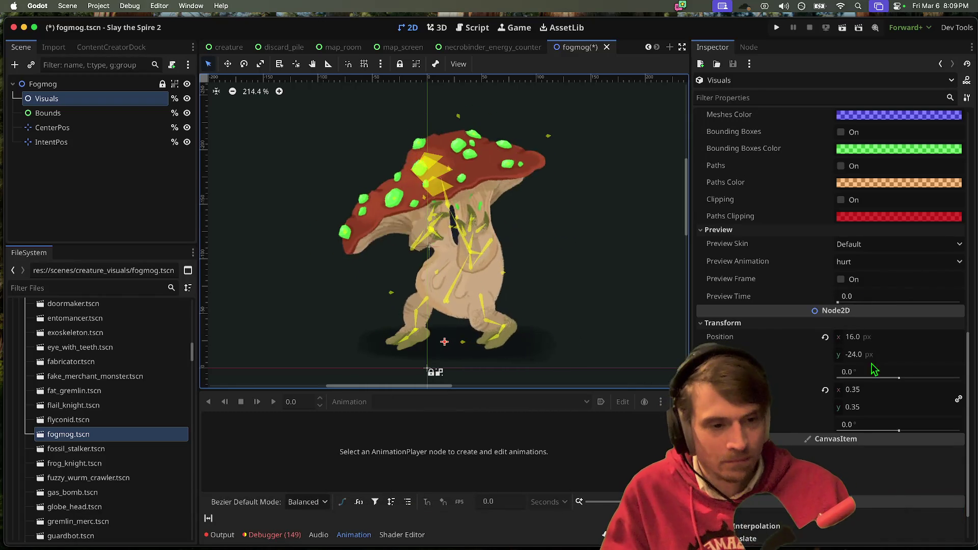
scroll(857, 227, "down", 2)
scroll(807, 251, "up", 15)
scroll(825, 250, "down", 8)
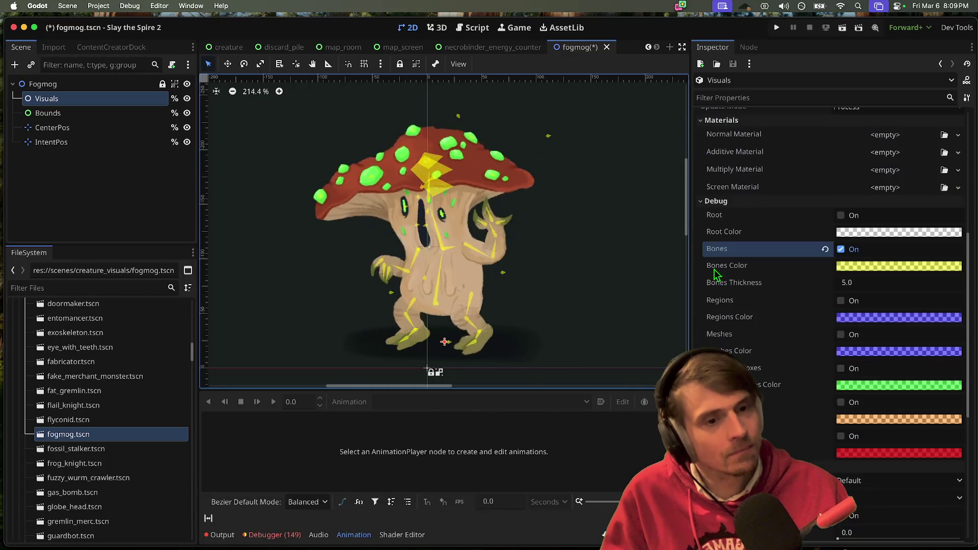
scroll(569, 282, "down", 2)
scroll(531, 294, "down", 3)
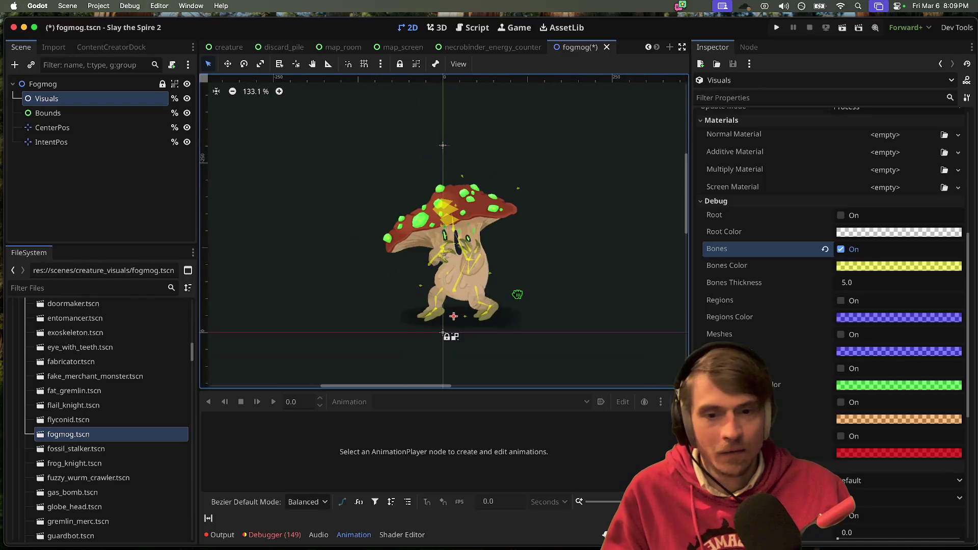
scroll(518, 299, "up", 2)
scroll(915, 300, "up", 5)
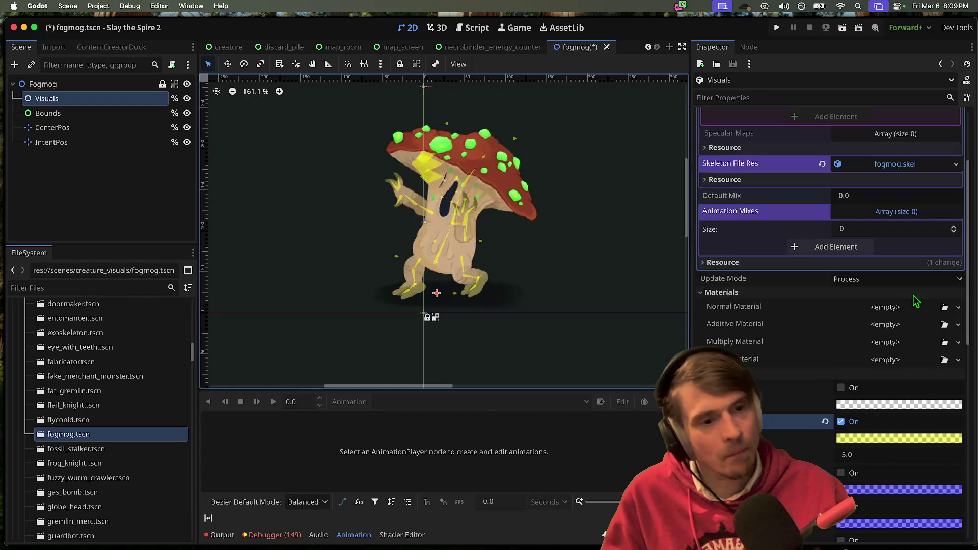
scroll(880, 397, "down", 3)
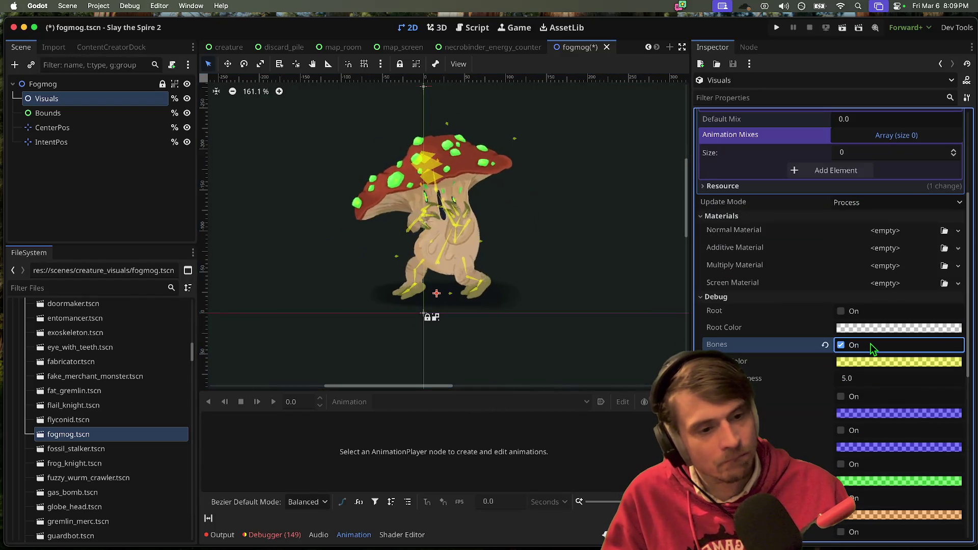
left_click(879, 311)
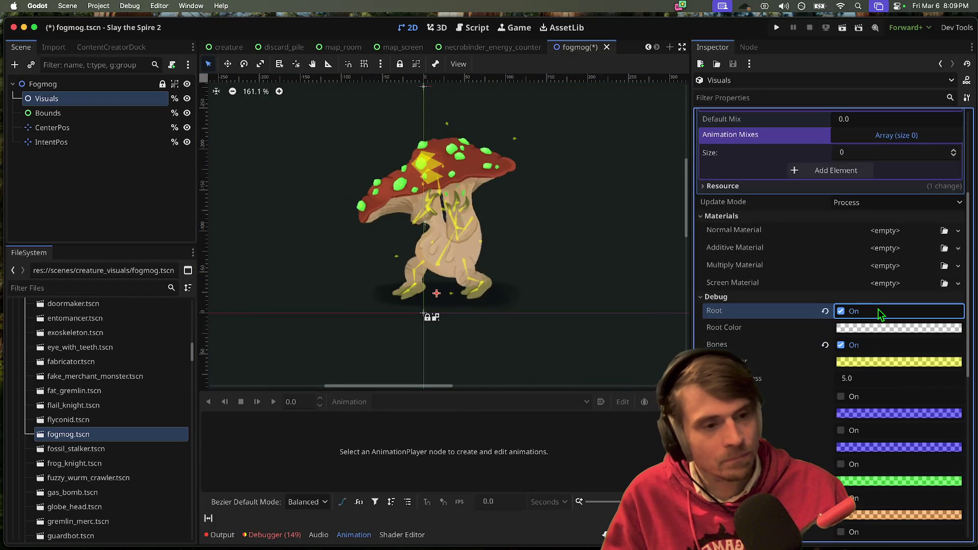
Switch off the Visuals sprite's root and region-outline debug drawing
left_click(879, 309)
left_click(877, 309)
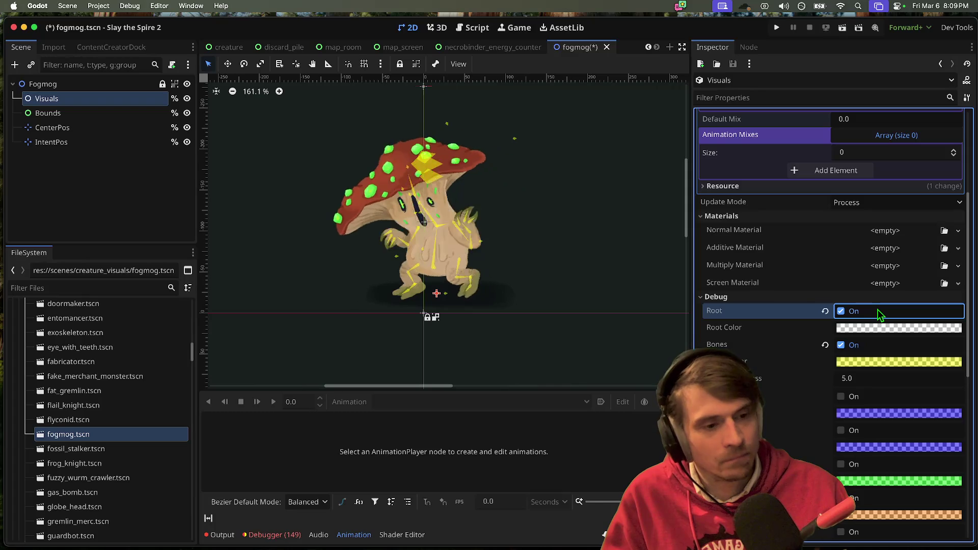
left_click(878, 310)
scroll(830, 421, "down", 1)
left_click(861, 381)
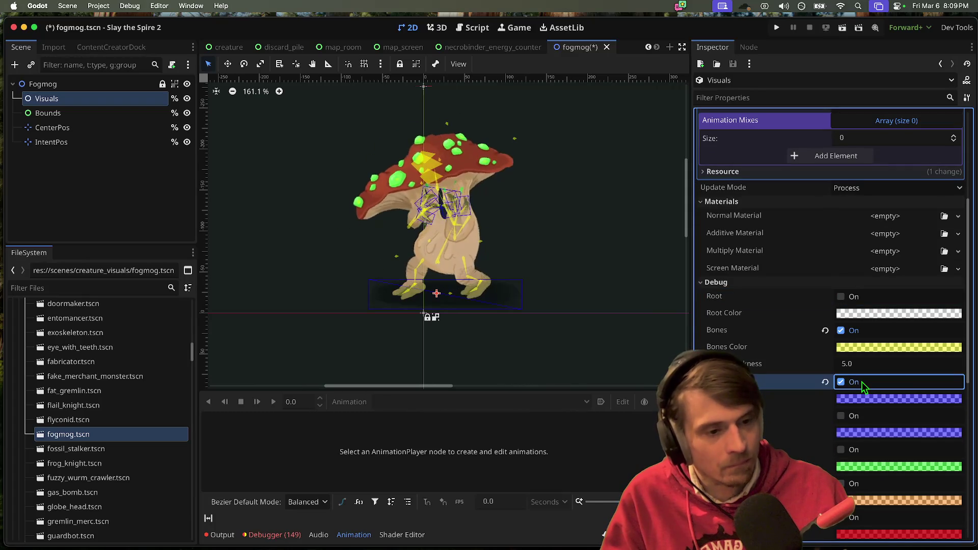
left_click(862, 381)
left_click(861, 381)
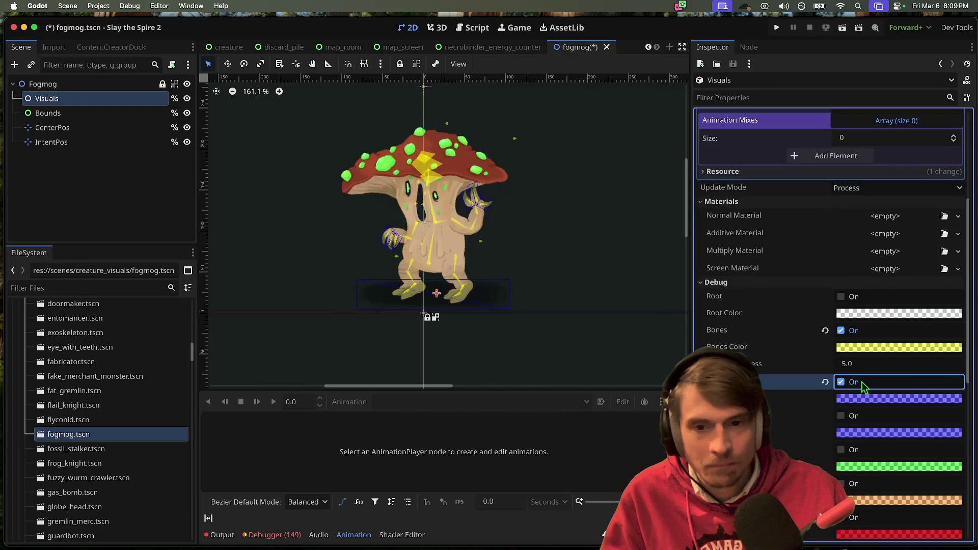
left_click(861, 381)
left_click(861, 383)
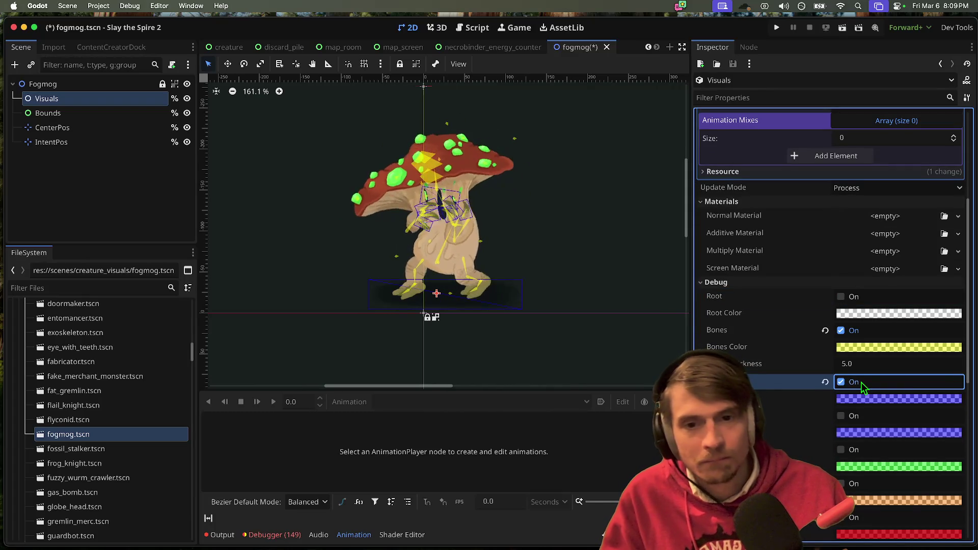
left_click(861, 383)
Turn on the mesh wireframe and paths debug overlays on the Fogmog
left_click(854, 416)
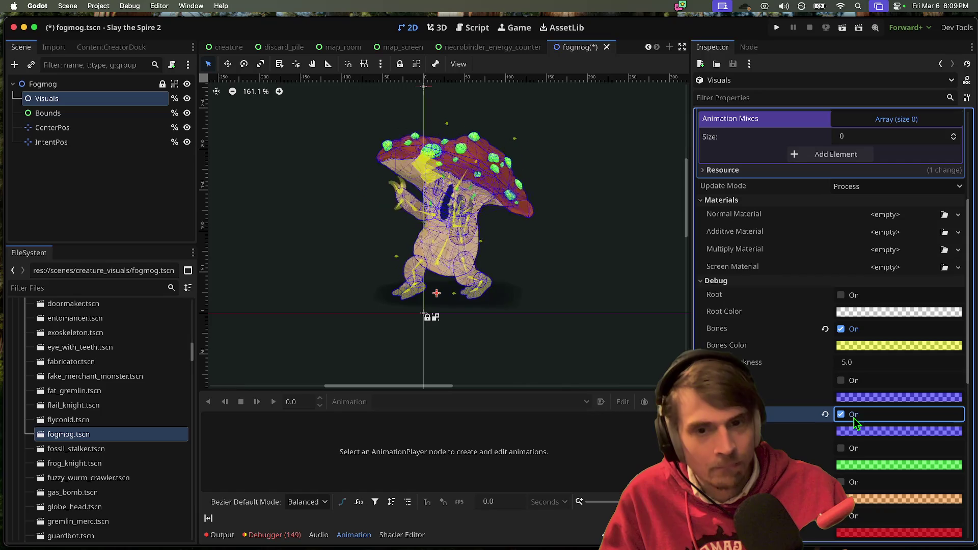
scroll(475, 236, "up", 4)
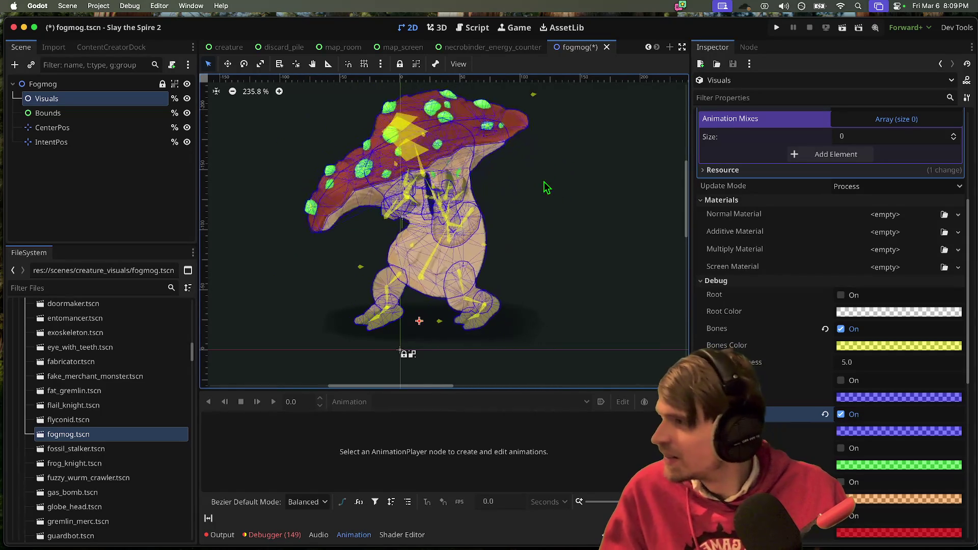
scroll(841, 449, "down", 2)
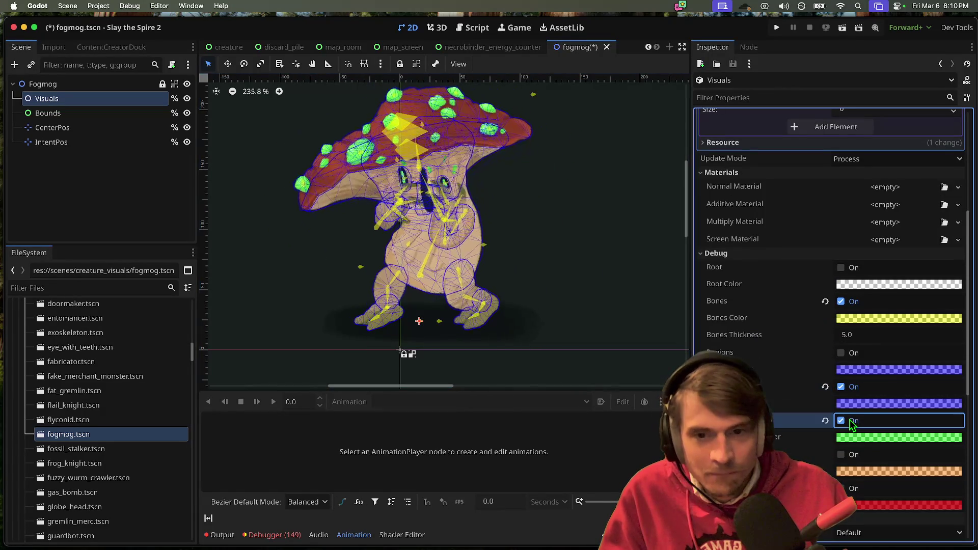
scroll(852, 426, "down", 1)
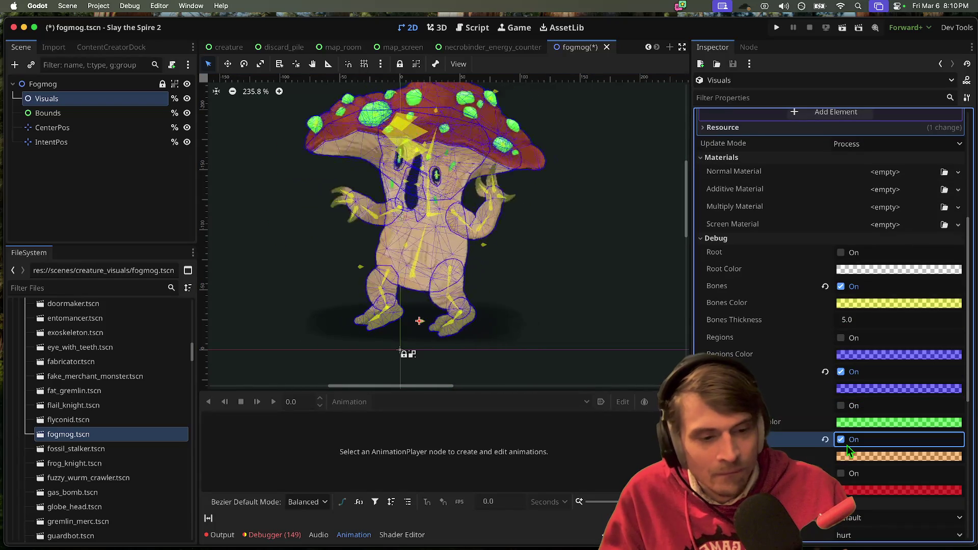
left_click(853, 474)
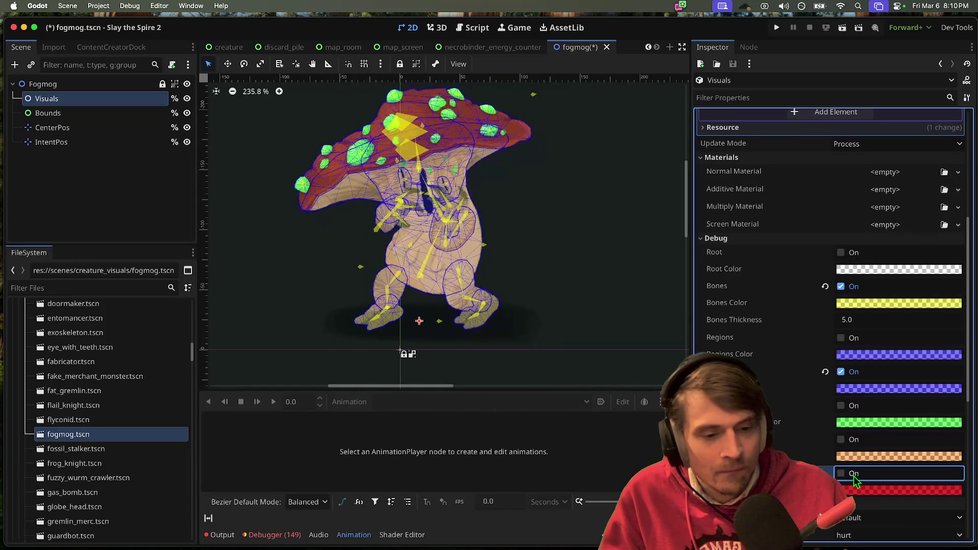
scroll(852, 466, "up", 6)
scroll(851, 465, "down", 10)
scroll(332, 214, "down", 7)
Deselect the scene nodes and bring up Spotlight search
left_click(558, 269)
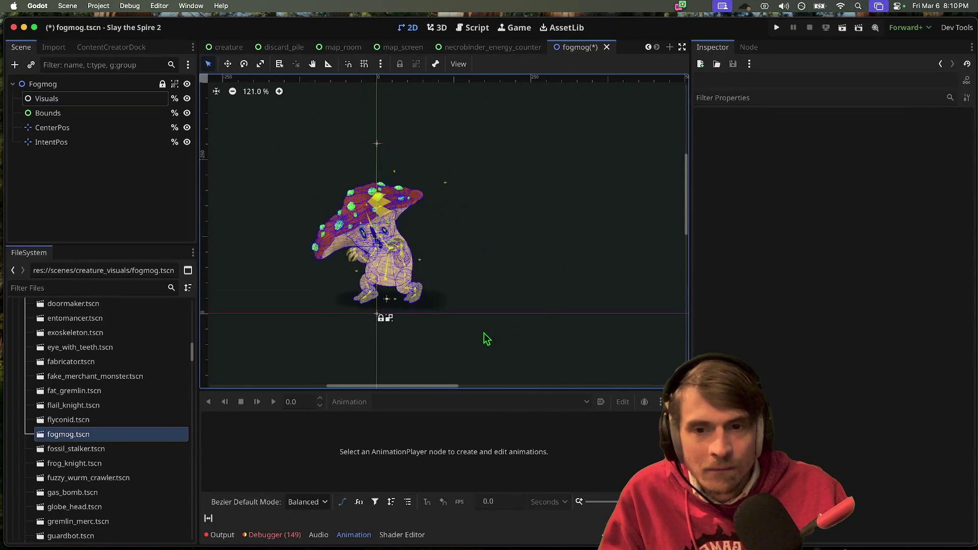
scroll(599, 160, "up", 3)
scroll(518, 258, "up", 6)
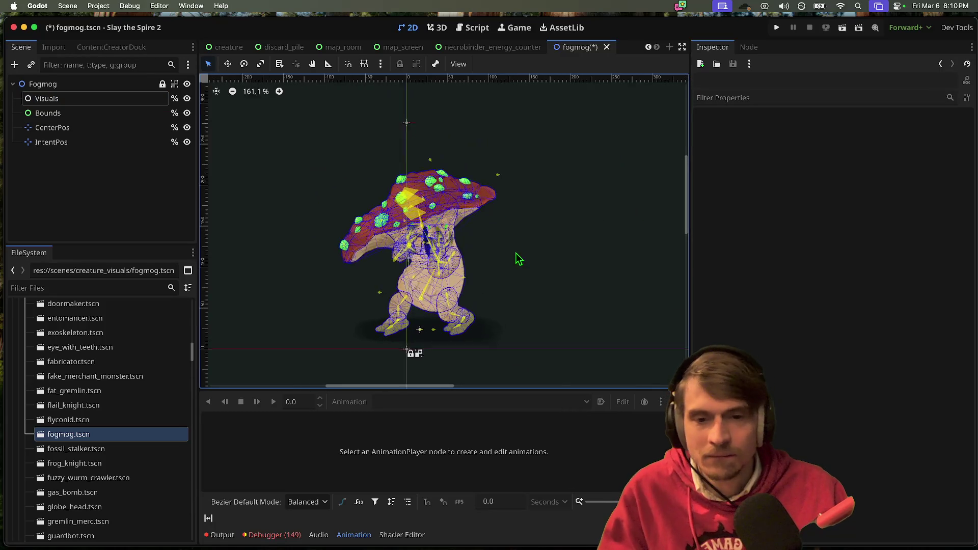
scroll(540, 278, "down", 4)
key("super+space")
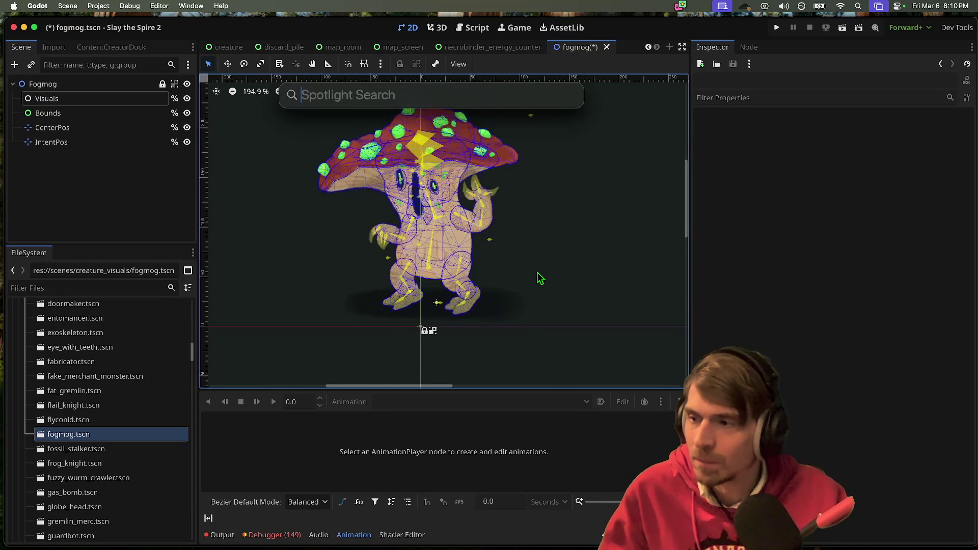
Launch QuickTime Player from Spotlight and begin a new screen recording
type("quickTime Player")
key("Return")
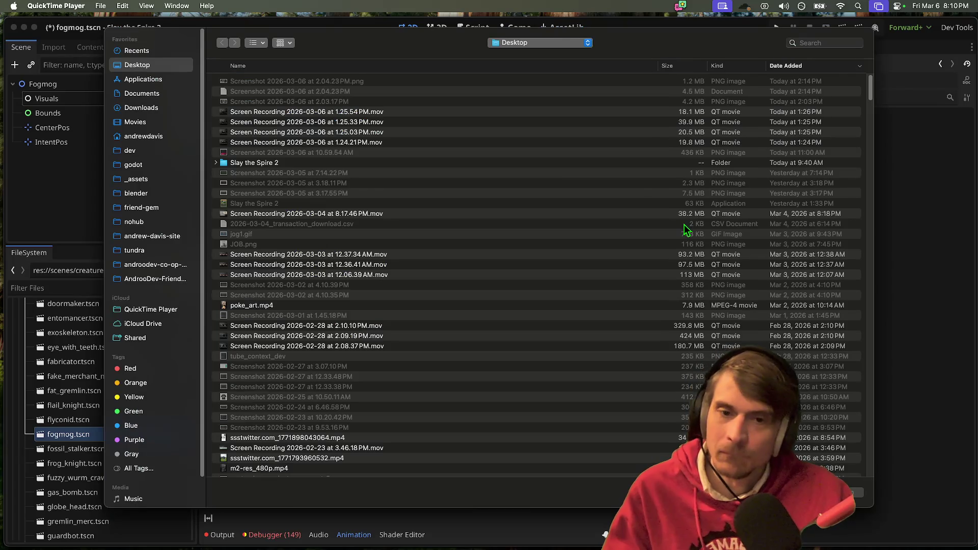
double_click(423, 147)
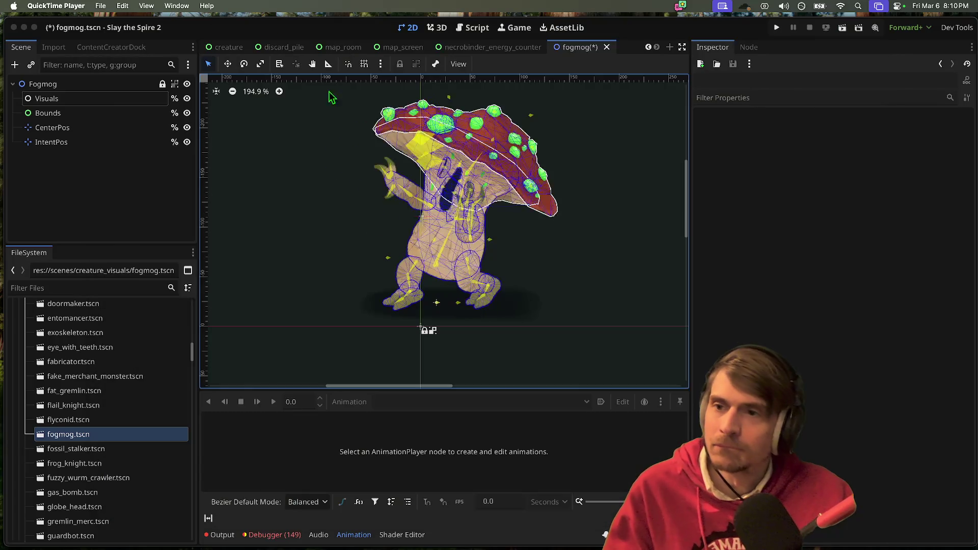
left_click(100, 6)
left_click(122, 40)
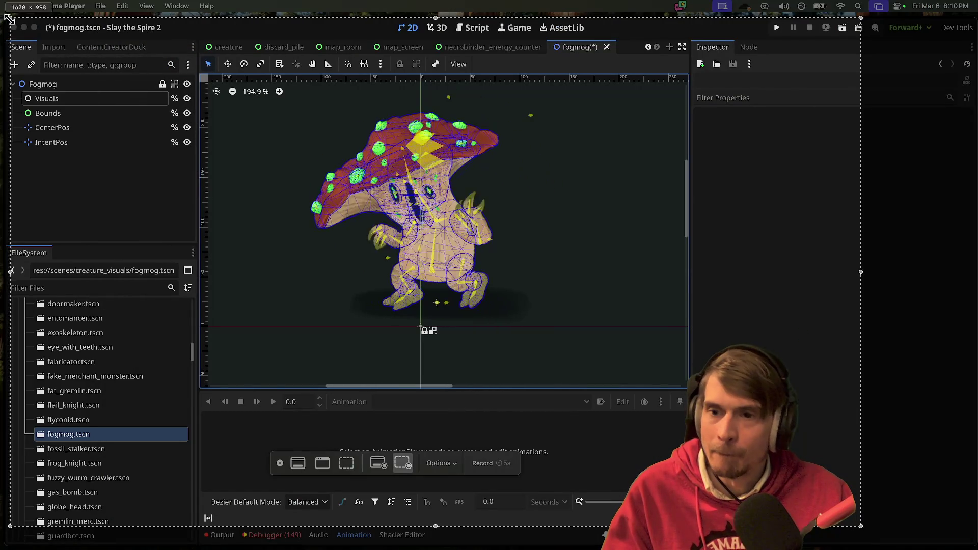
Frame the capture area around the Godot canvas and Inspector, and start recording
left_click_drag(6, 18, 187, 52)
left_click_drag(858, 526, 848, 400)
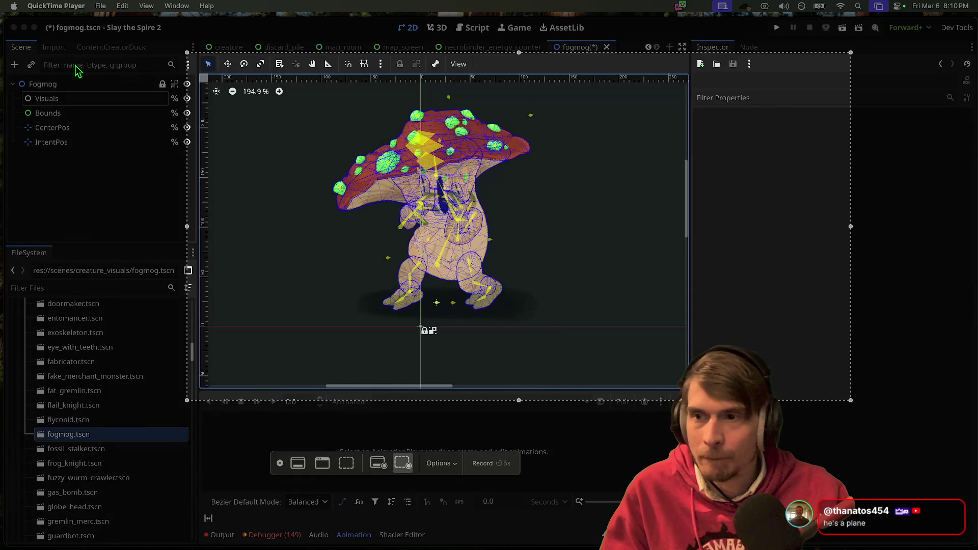
left_click_drag(854, 403, 974, 414)
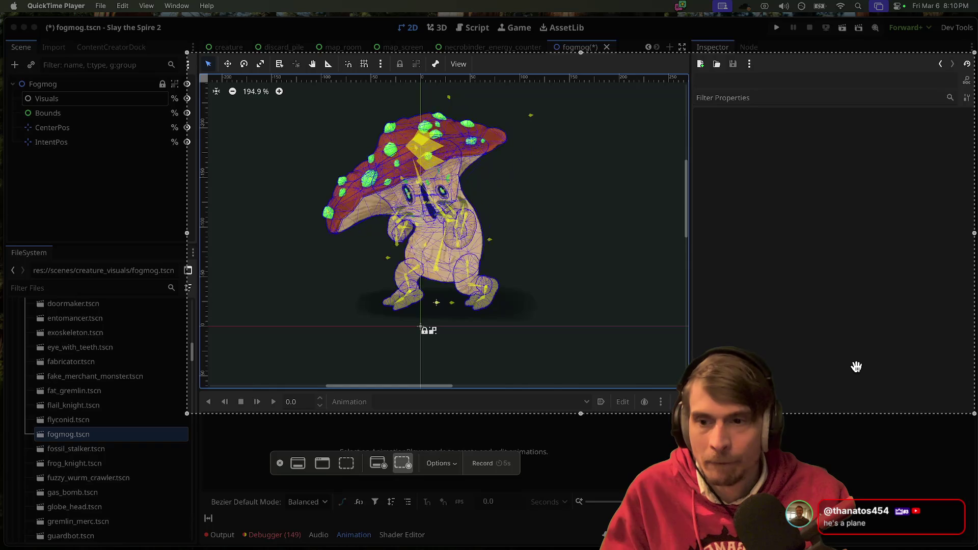
key("Return")
left_click(83, 103)
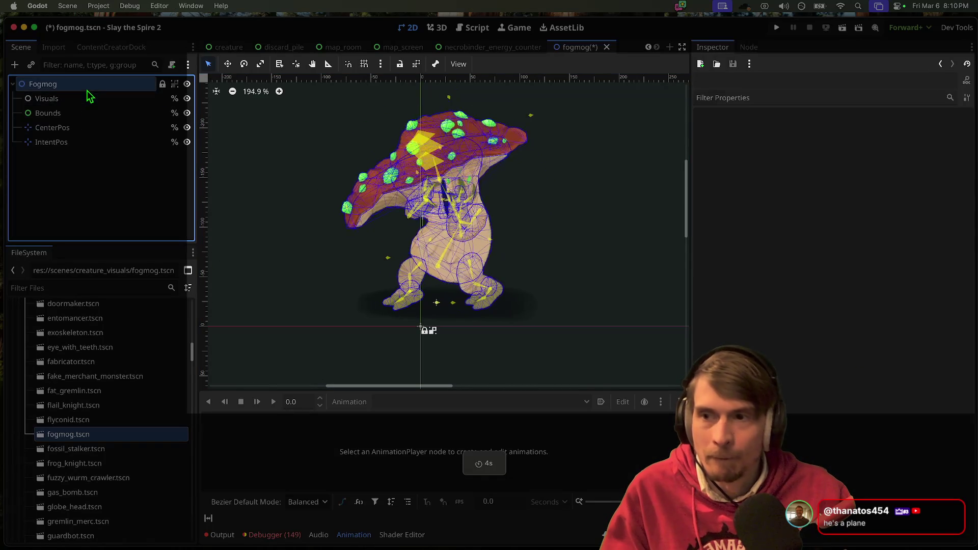
Turn off the Visuals node's Bones and Meshes debug overlays, then stop and play the recording
left_click(108, 100)
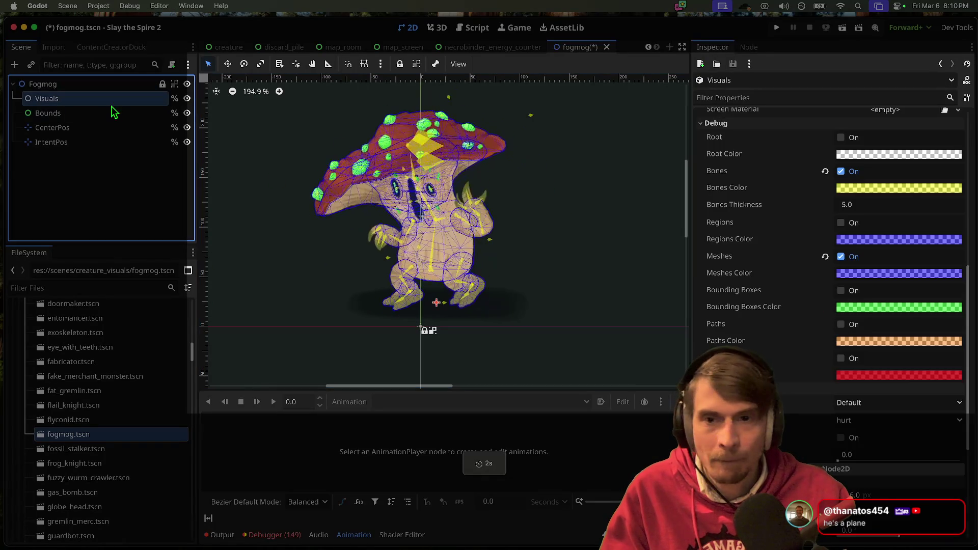
left_click(841, 172)
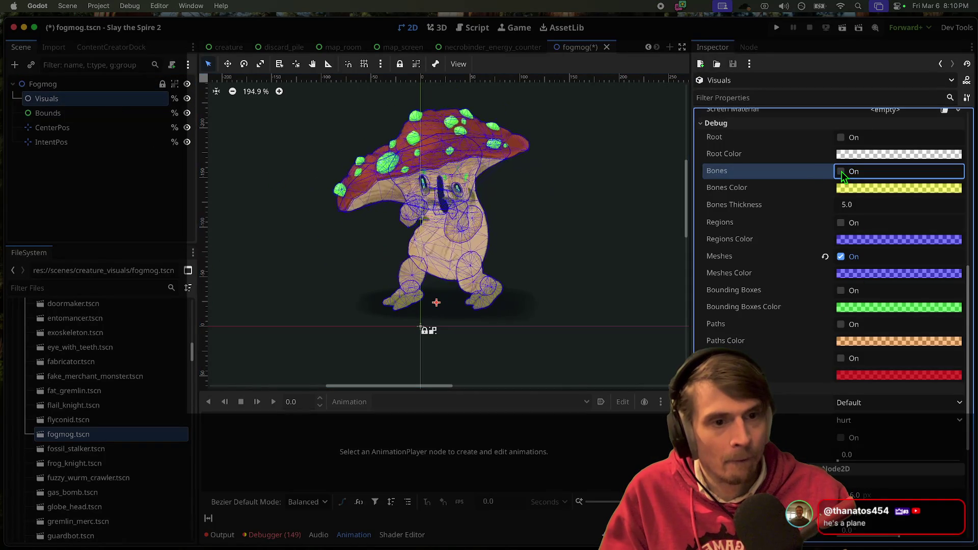
left_click(852, 259)
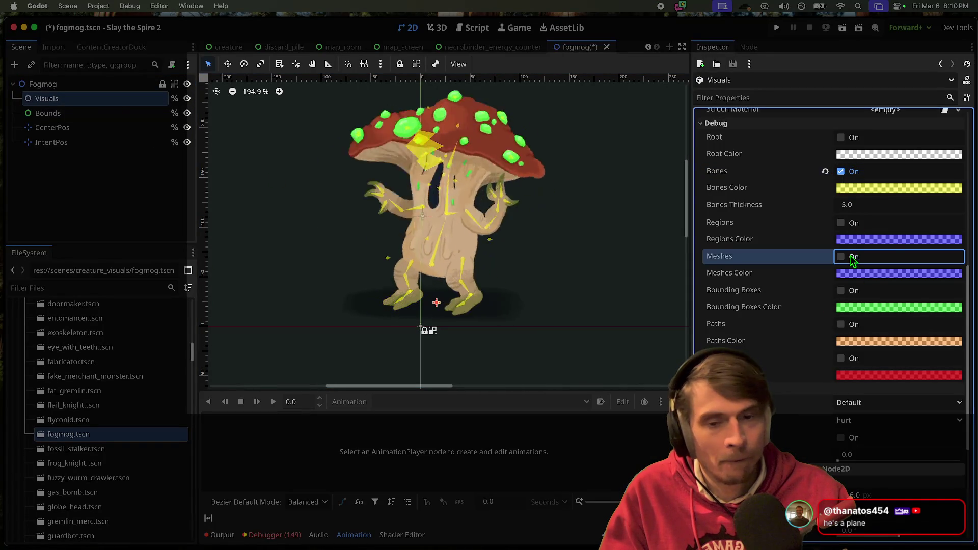
left_click(850, 256)
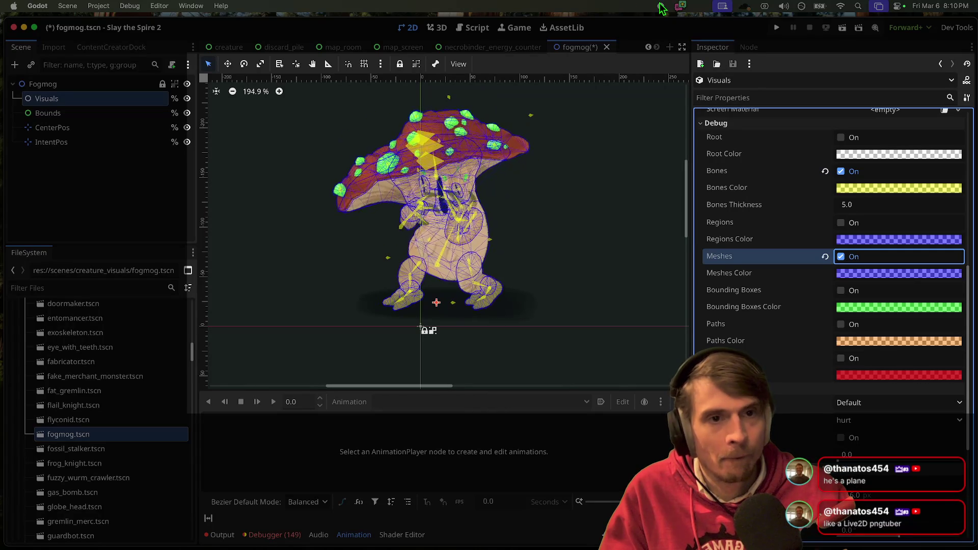
left_click(840, 171)
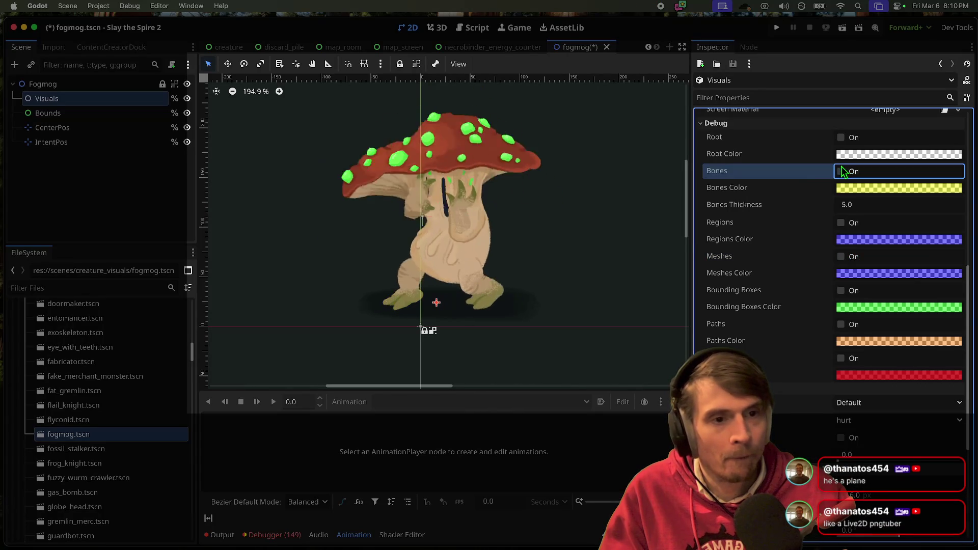
left_click(659, 6)
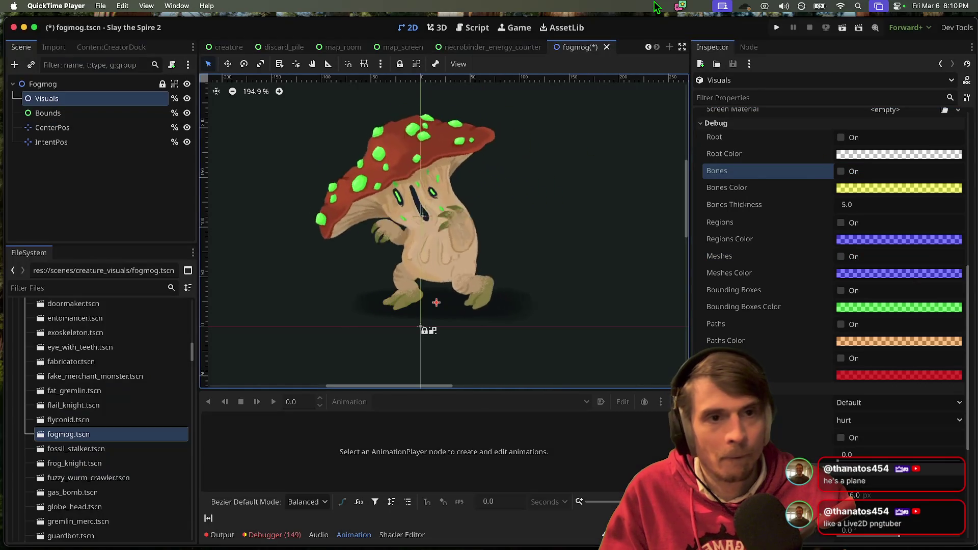
key("space")
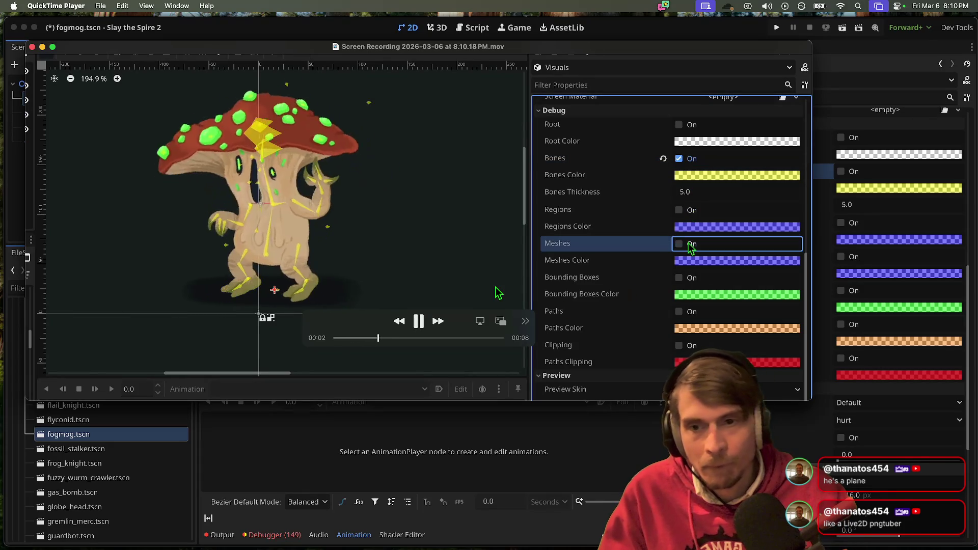
Close the QuickTime playback window and return to Godot's fogmog scene
key("super+w")
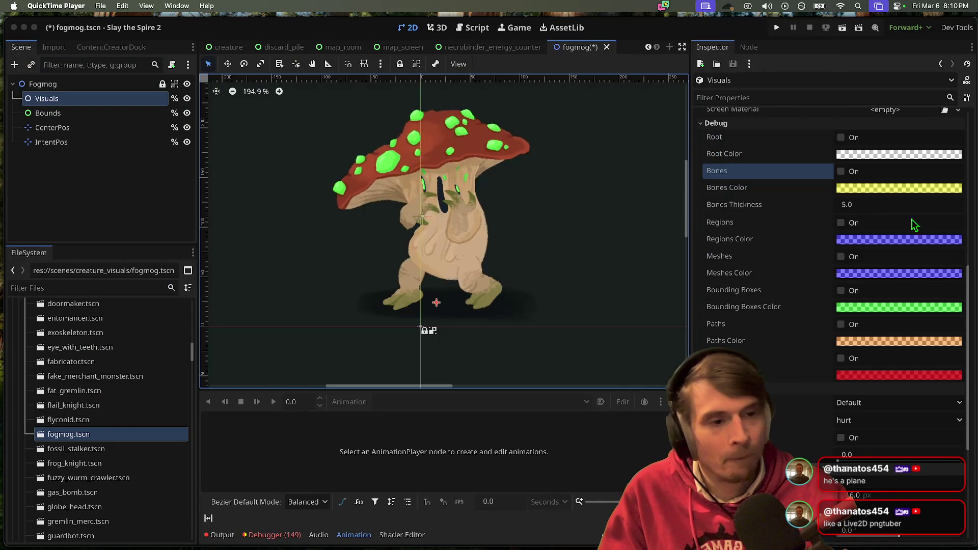
scroll(782, 201, "up", 3)
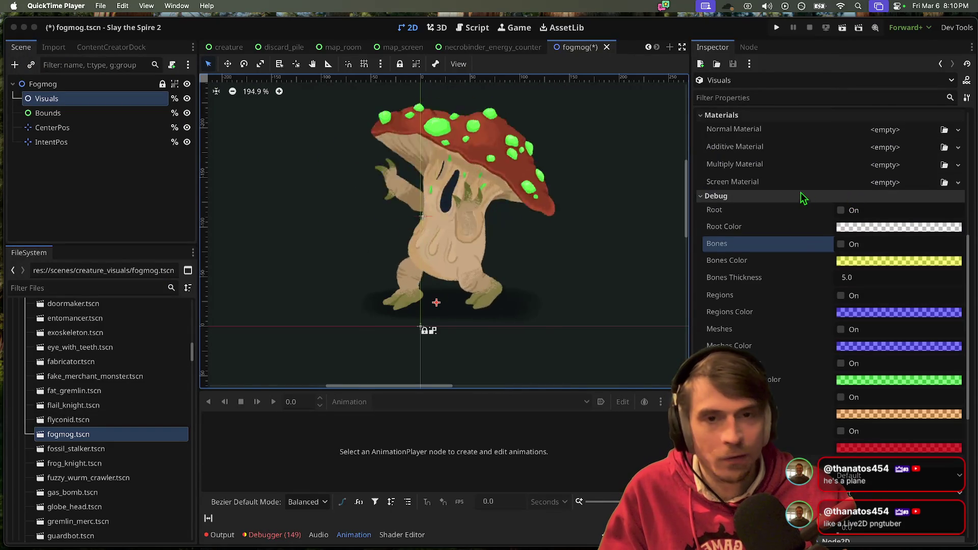
key("super+space")
key("Escape")
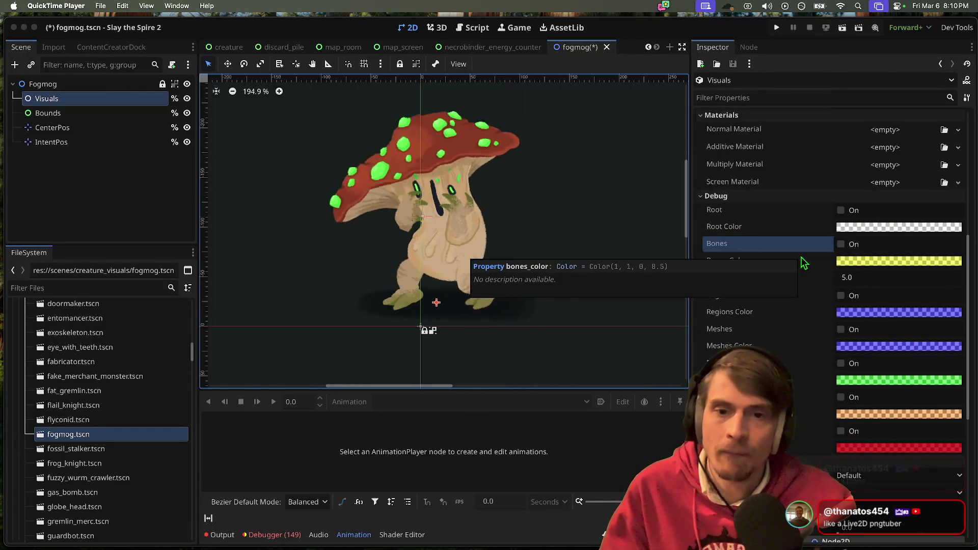
key("super+o")
key("Escape")
scroll(836, 265, "up", 10)
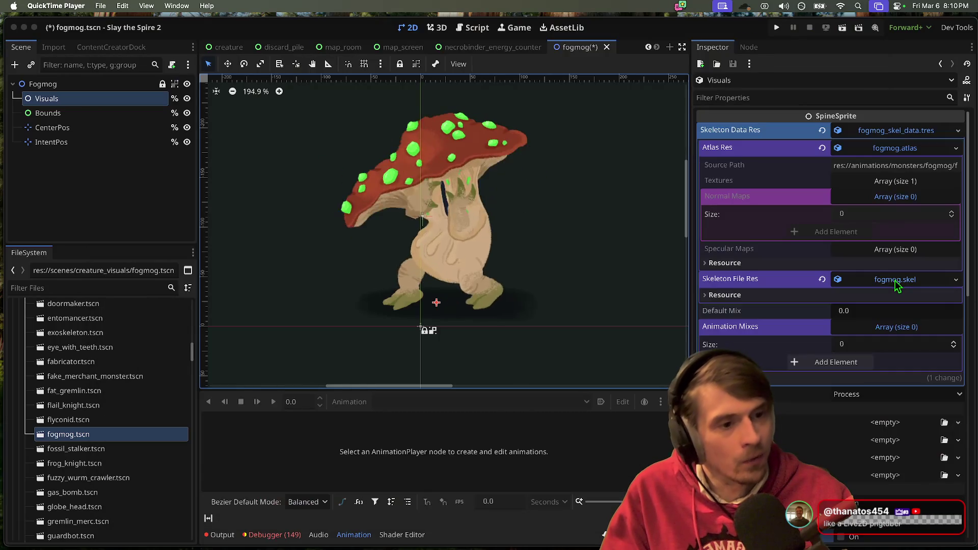
left_click(926, 286)
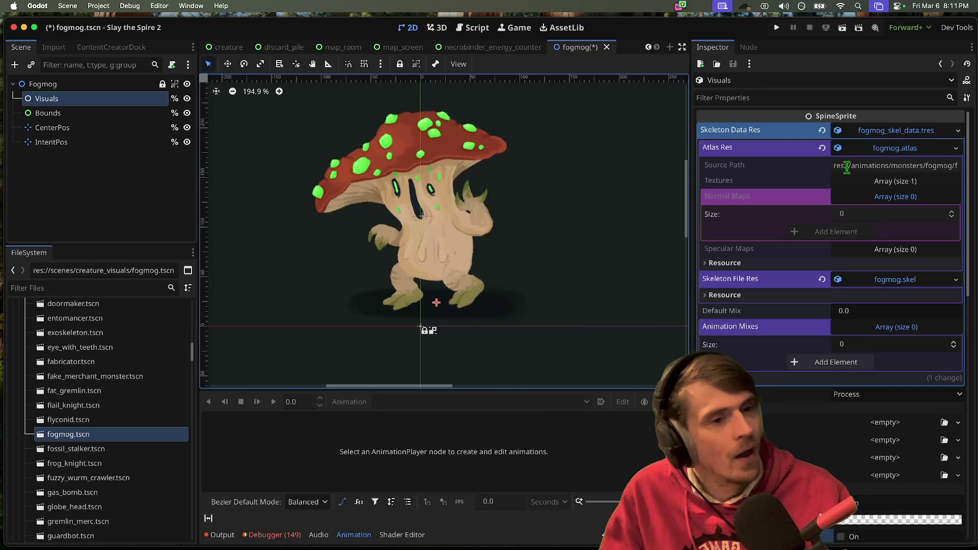
left_click(907, 184)
left_click(914, 182)
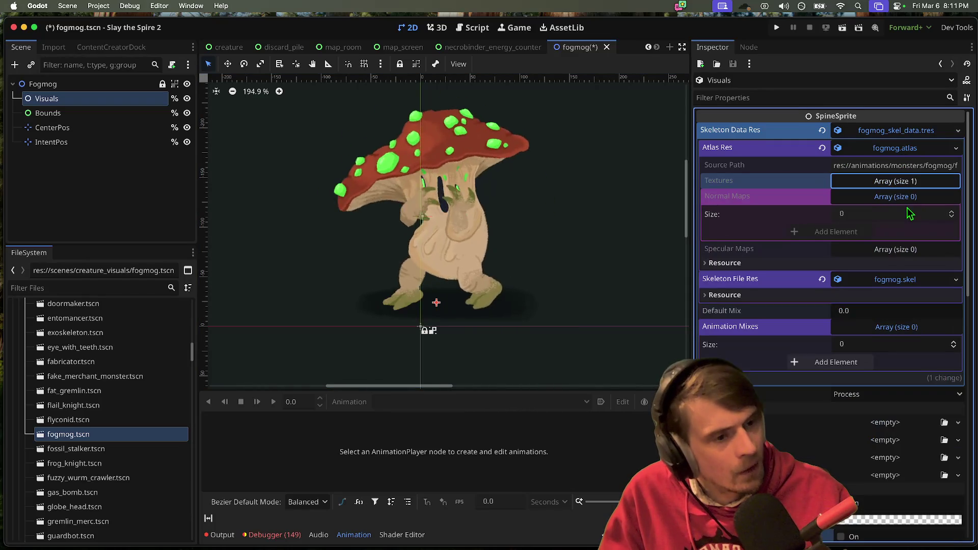
left_click(912, 279)
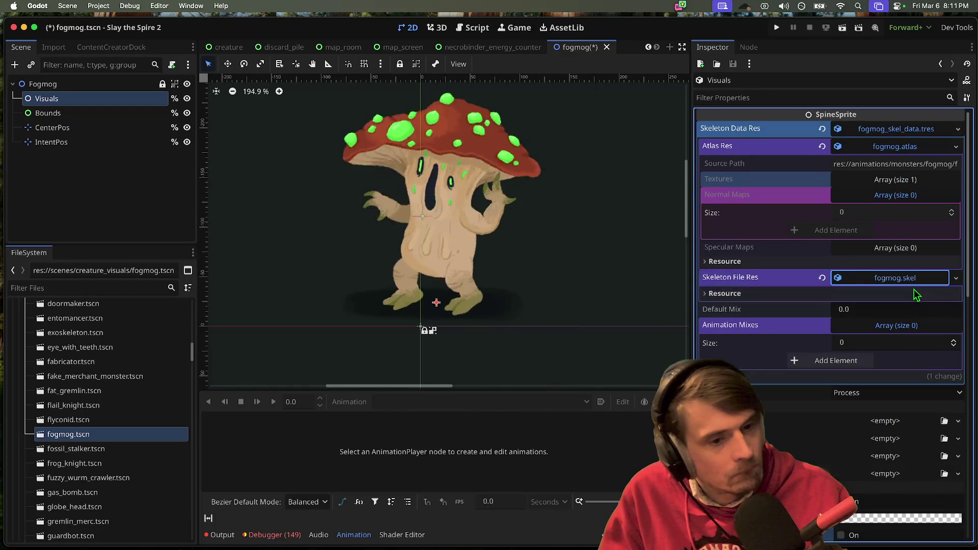
left_click(906, 329)
left_click(906, 329)
scroll(886, 337, "down", 5)
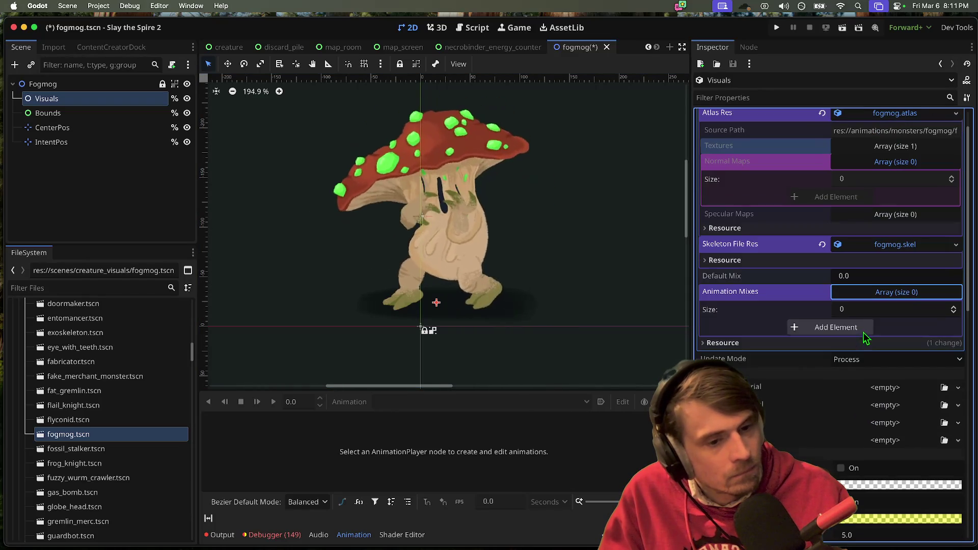
scroll(866, 298, "up", 5)
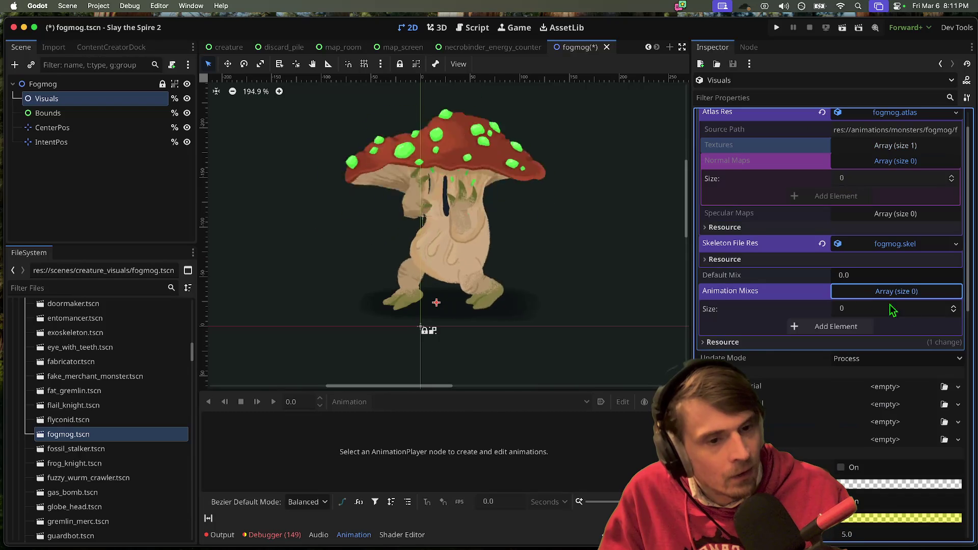
scroll(905, 297, "up", 1)
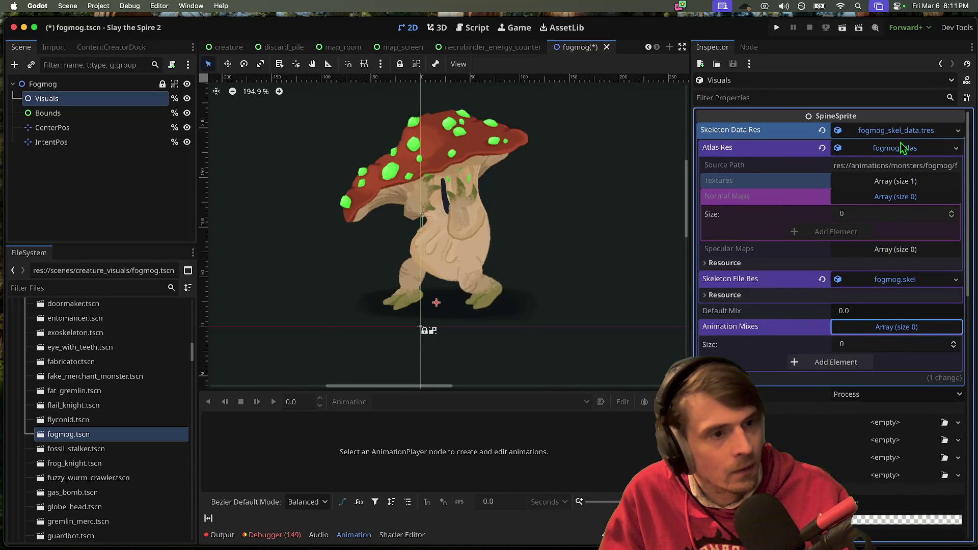
left_click(905, 131)
left_click(895, 131)
left_click(895, 131)
scroll(892, 153, "down", 5)
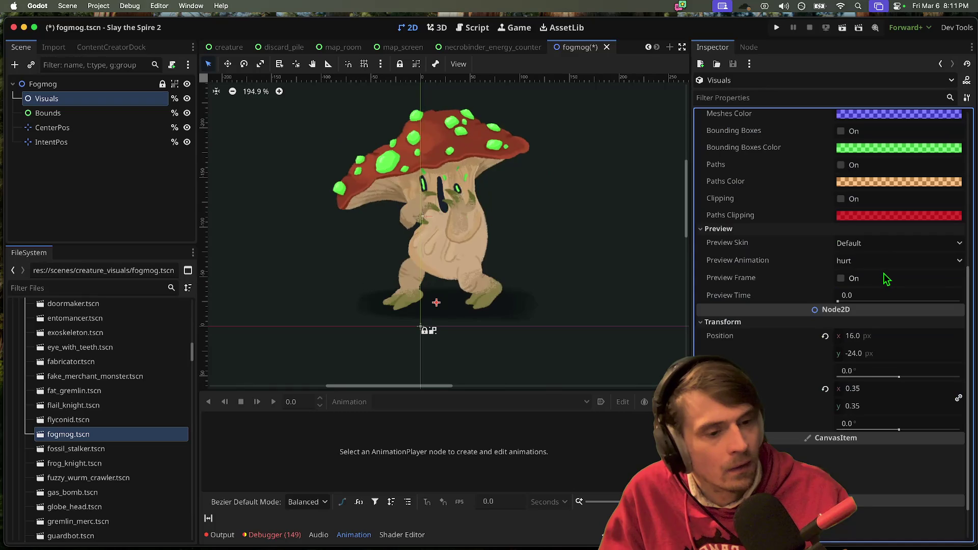
Preview the fogmog's summon animation, then switch Preview Animation to attack
left_click(886, 263)
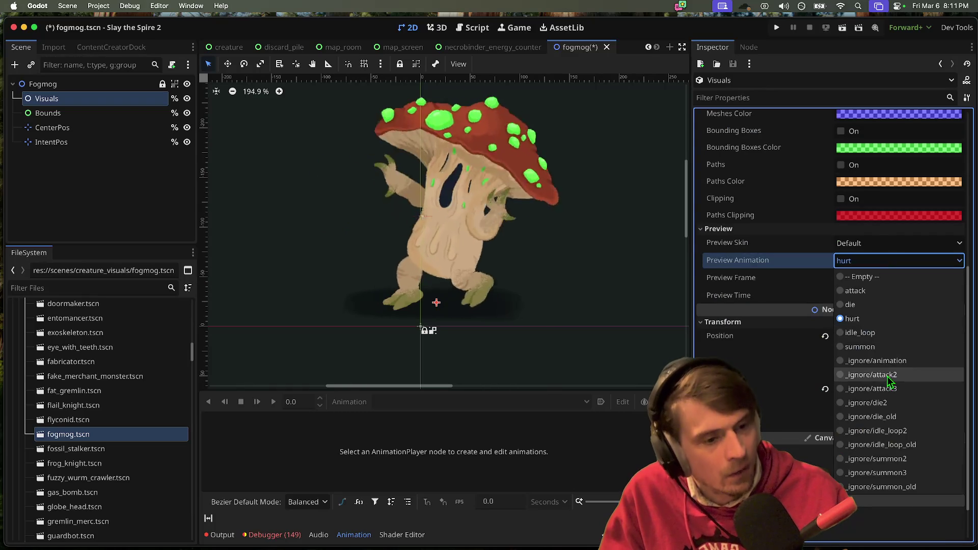
left_click(887, 349)
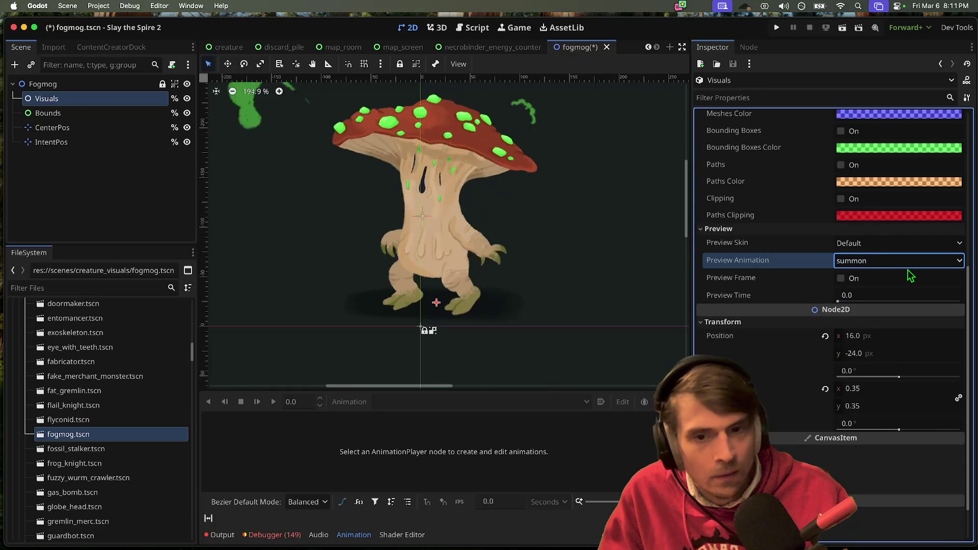
left_click(865, 265)
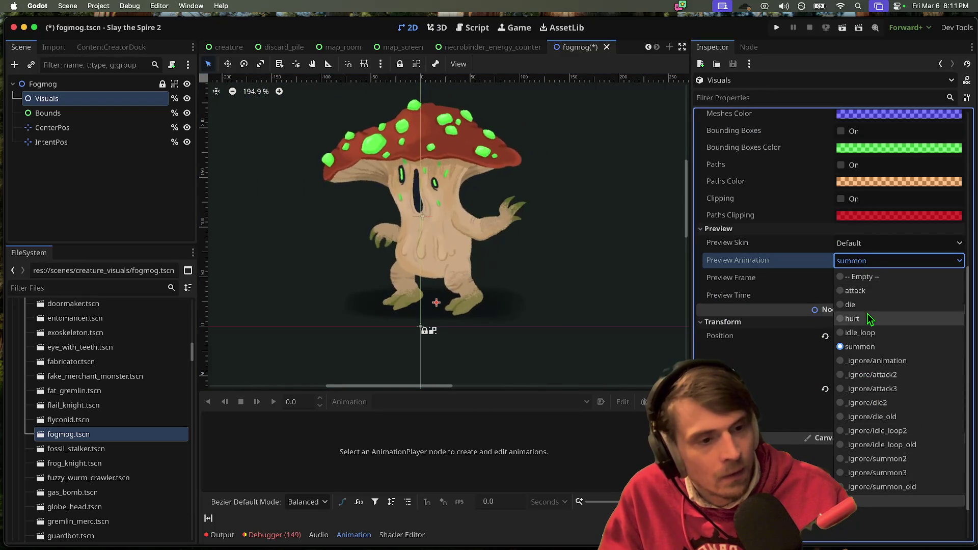
left_click(856, 291)
left_click_drag(457, 240, 456, 248)
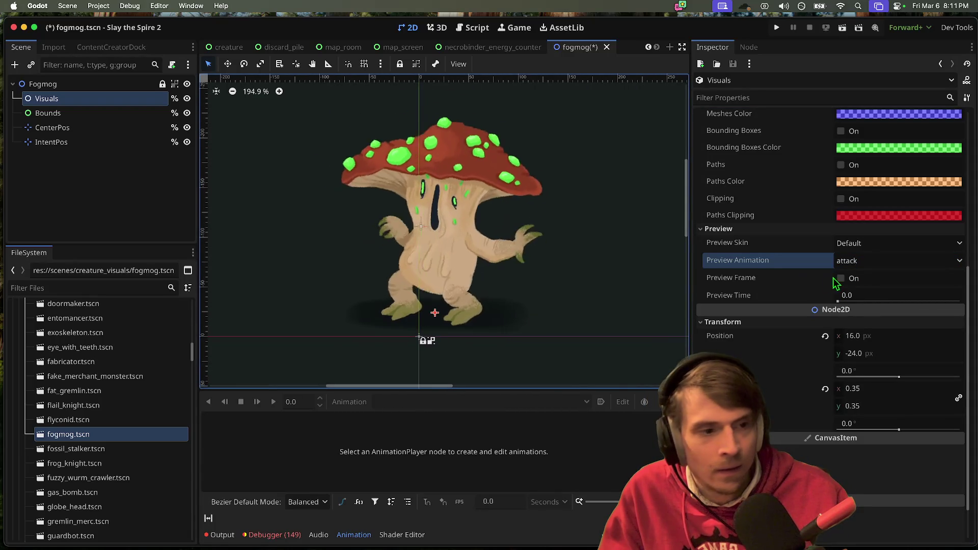
scroll(435, 325, "down", 2)
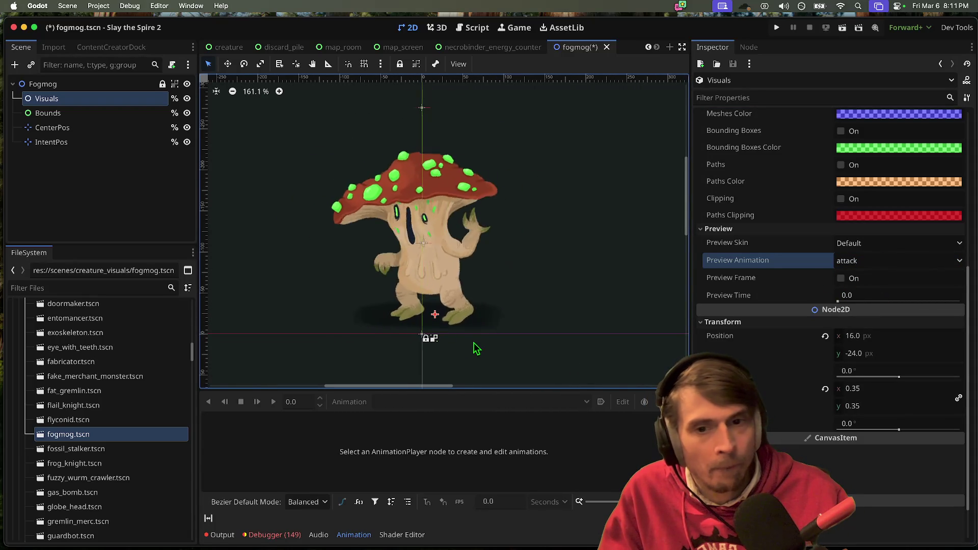
scroll(477, 336, "up", 2)
scroll(566, 303, "down", 1)
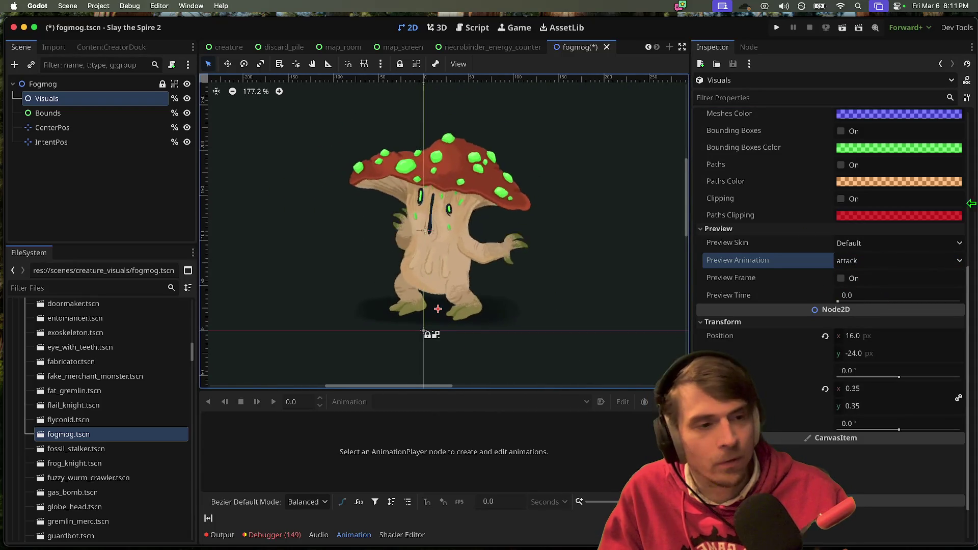
scroll(872, 199, "up", 5)
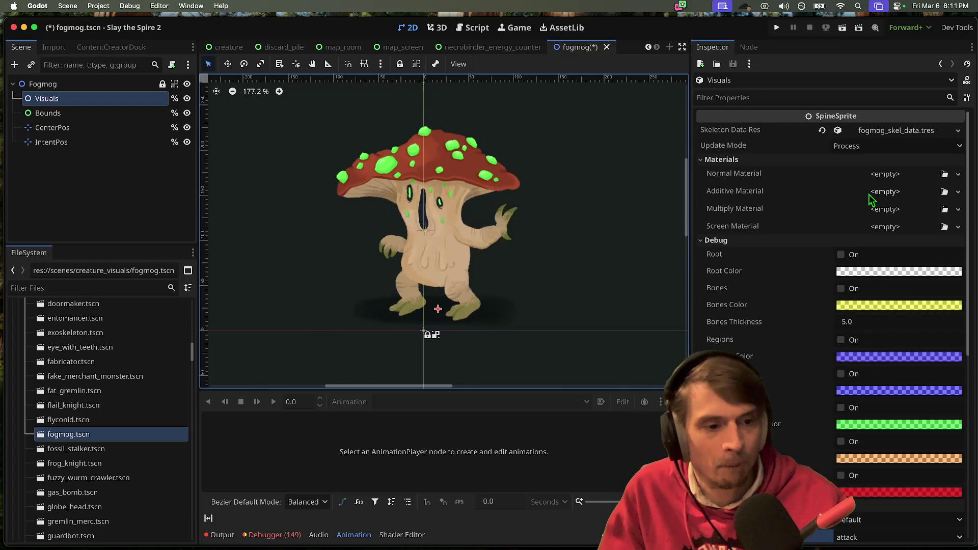
Launch QuickTime Player via Spotlight and set up a new screen recording
key("super+space")
type("quick")
key("Return")
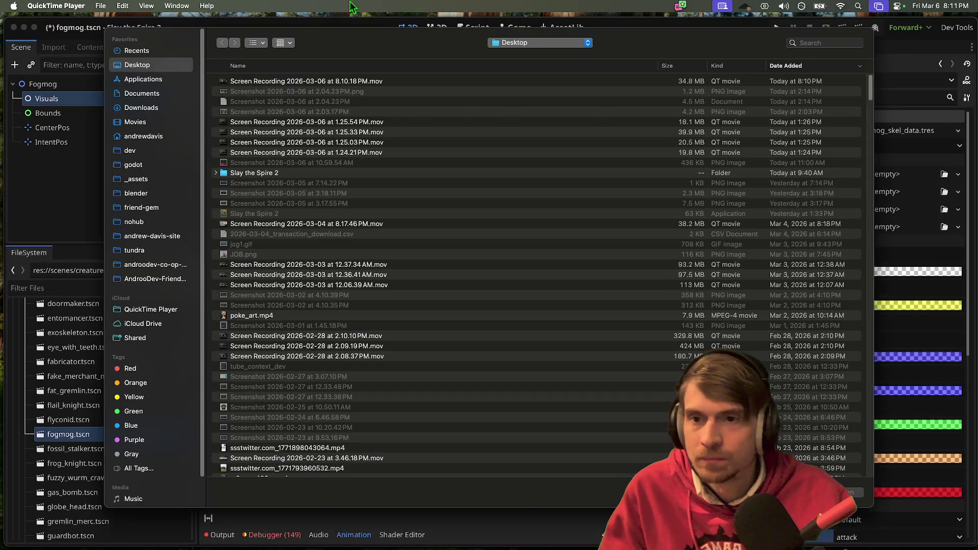
key("Escape")
left_click(101, 6)
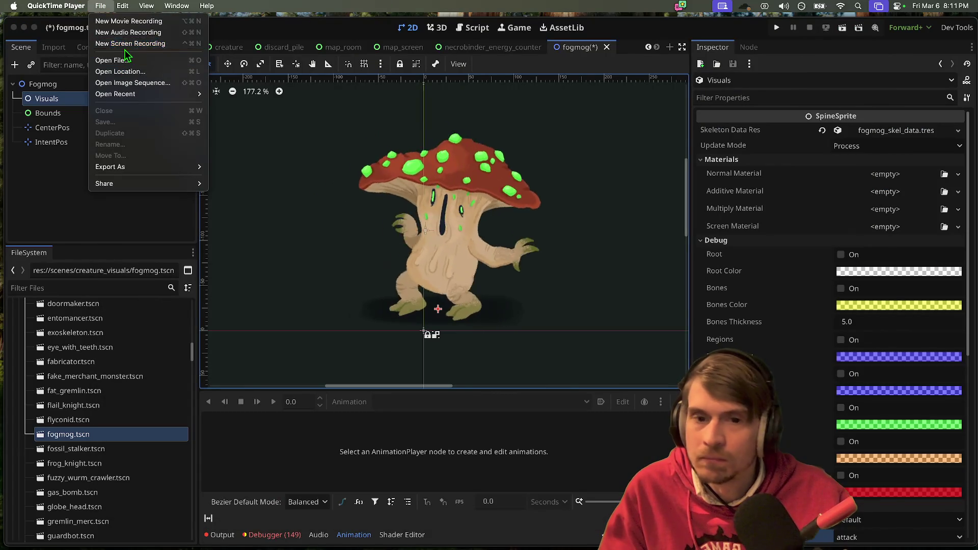
left_click(130, 44)
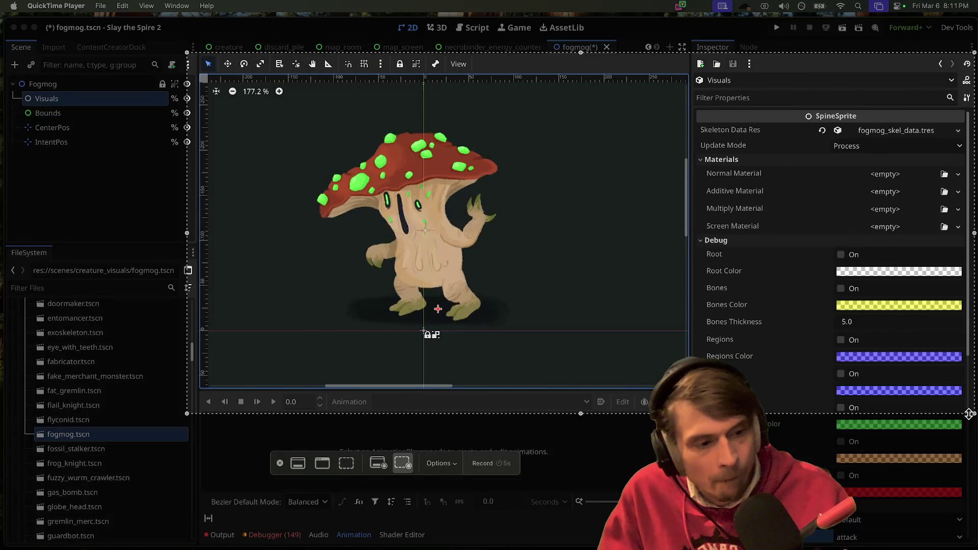
Adjust the capture area's left and top edges over the fogmog, and start recording
left_click_drag(183, 200, 197, 200)
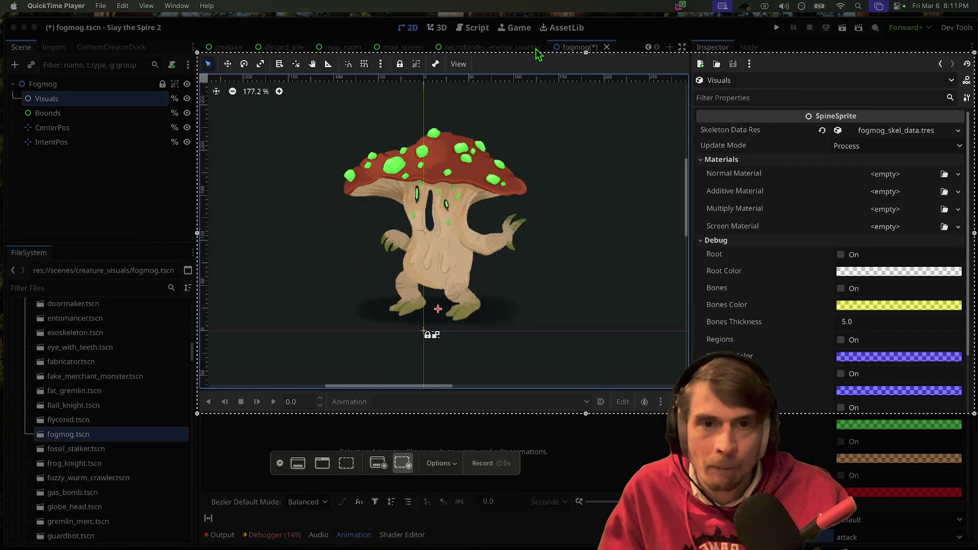
left_click_drag(534, 48, 538, 35)
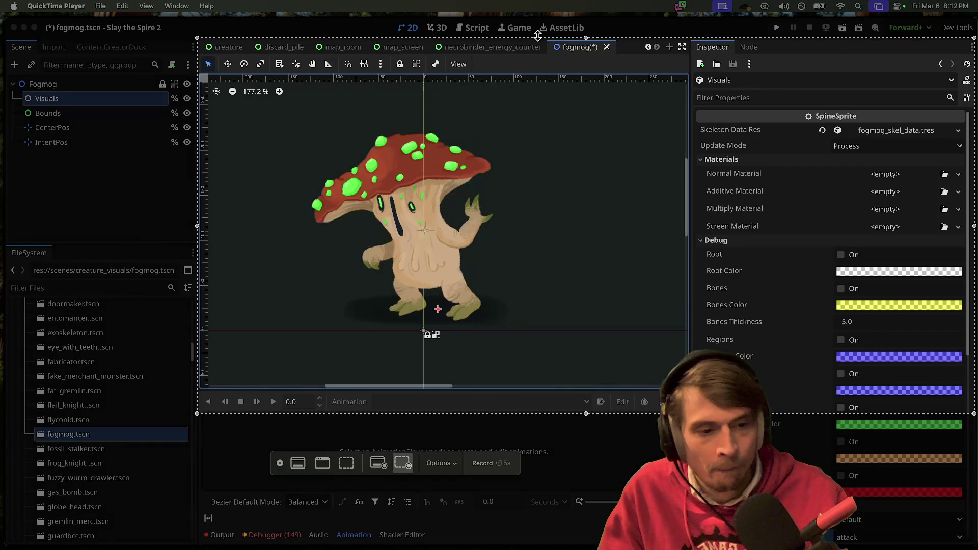
key("Return")
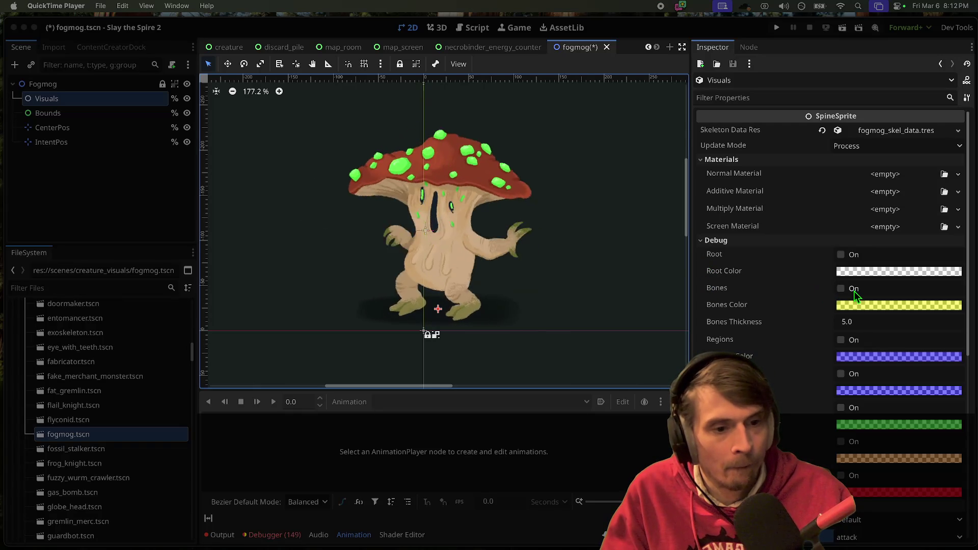
Enable the fogmog's Bones and Meshes debug drawing, then stop the screen recording
left_click(841, 288)
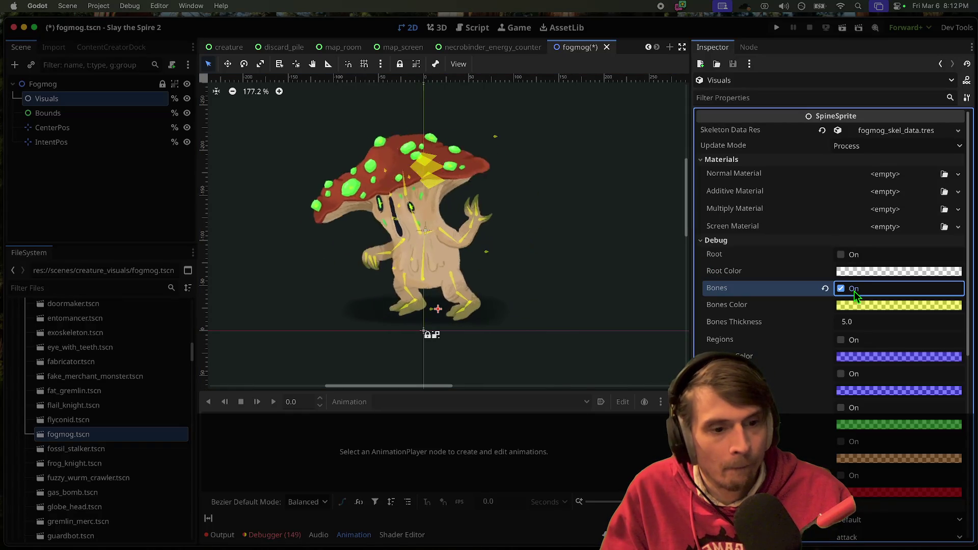
left_click(841, 375)
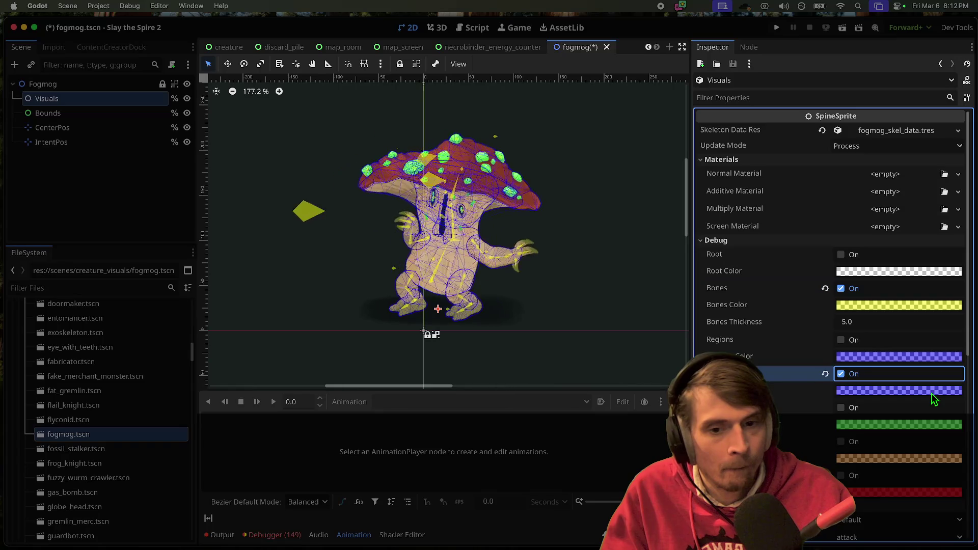
left_click(658, 8)
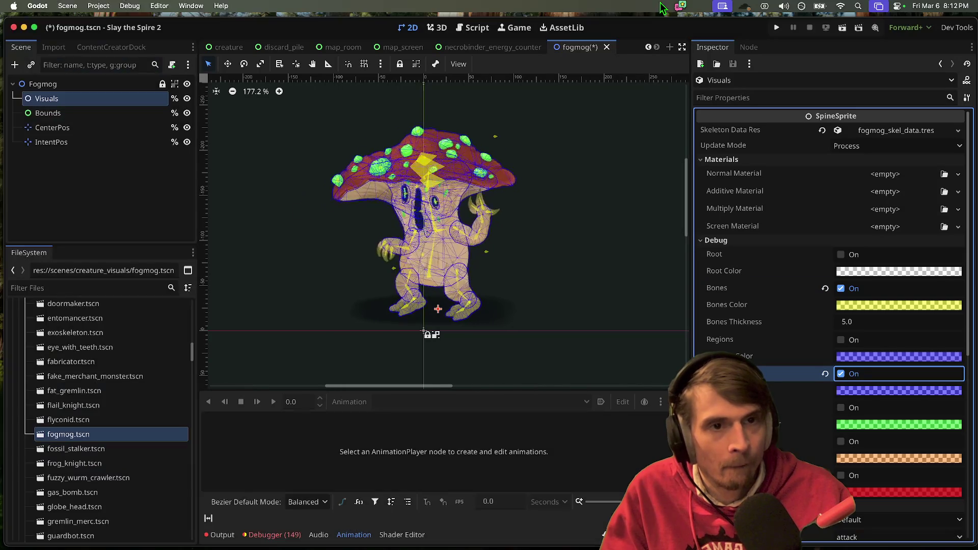
mouse_move(527, 485)
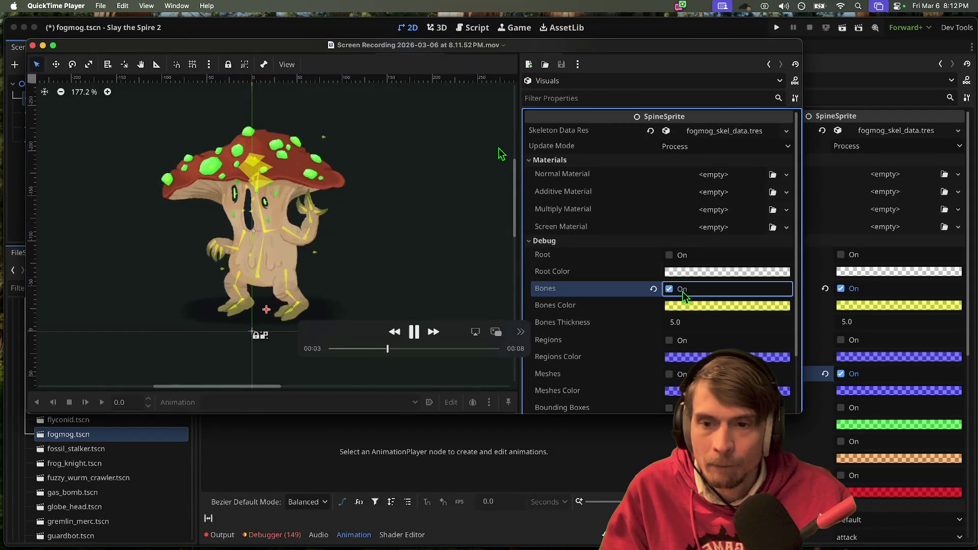
Close the recorded video and start another QuickTime screen recording
key("super+w")
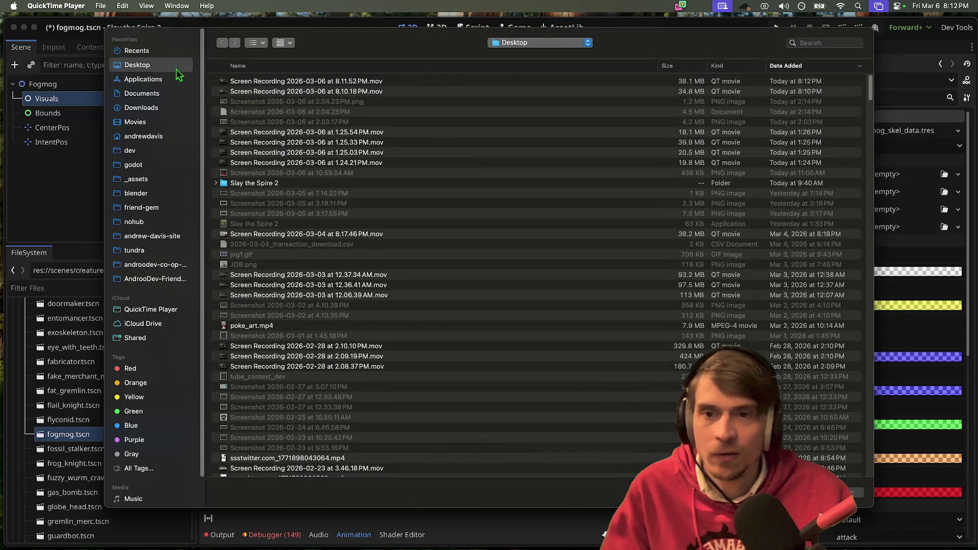
key("Escape")
left_click(101, 6)
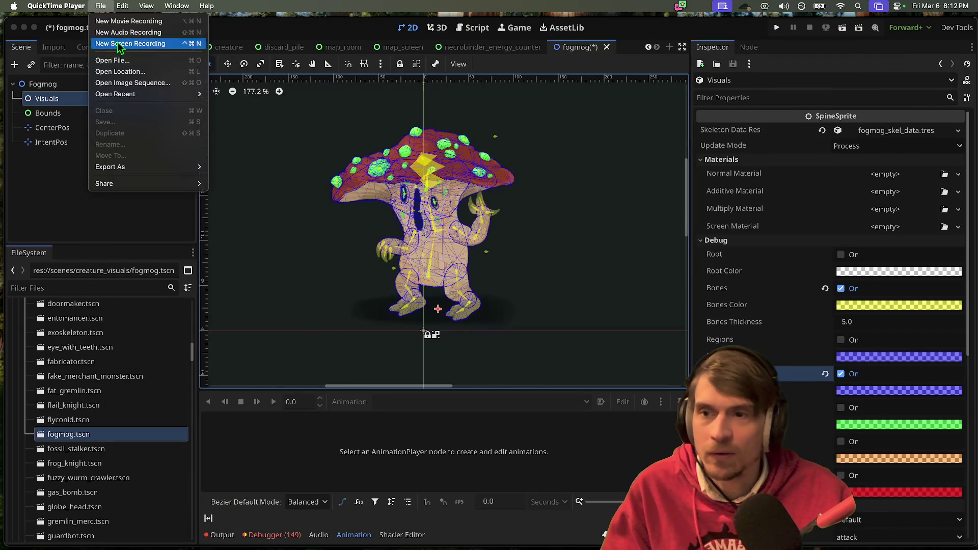
left_click(130, 43)
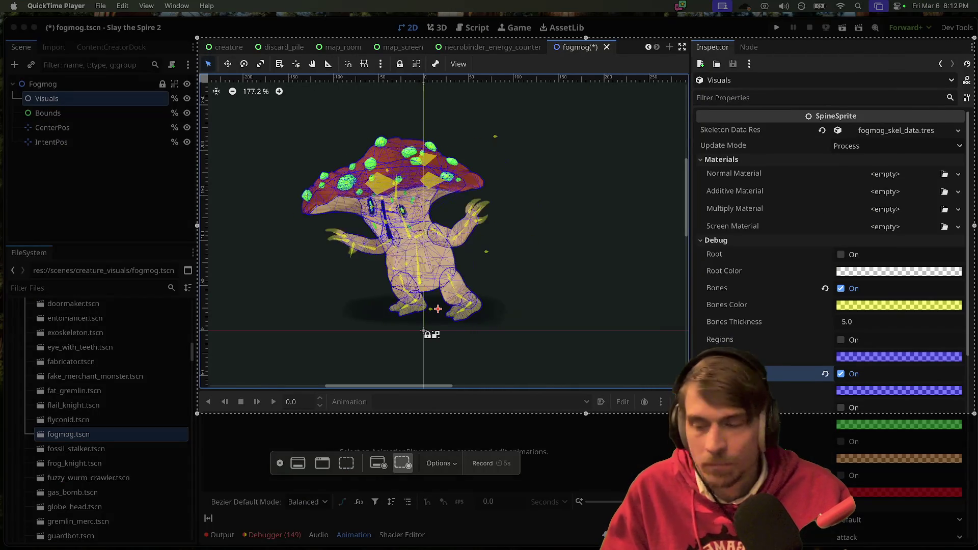
key("Return")
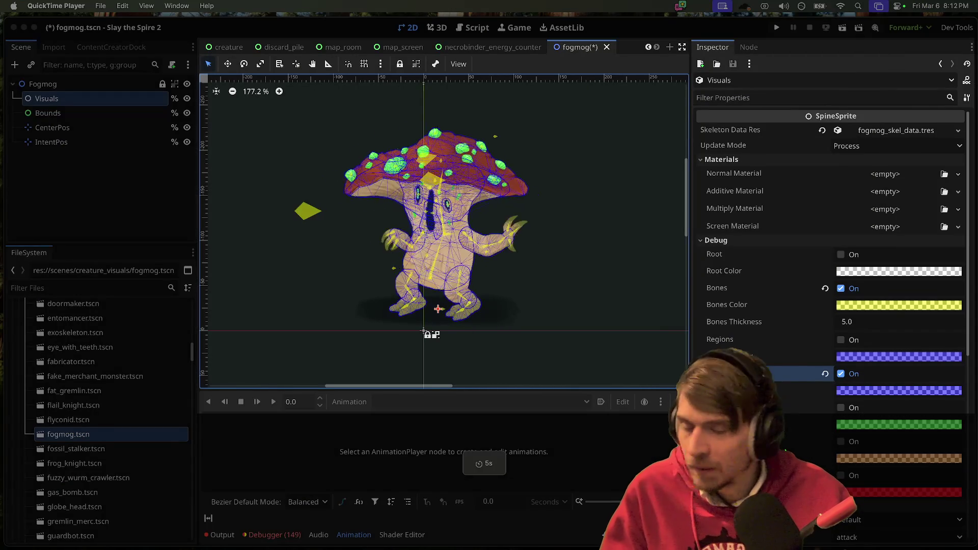
Turn off the Bones and Meshes overlays, stop recording, and review then close the clip
left_click(841, 288)
left_click(842, 374)
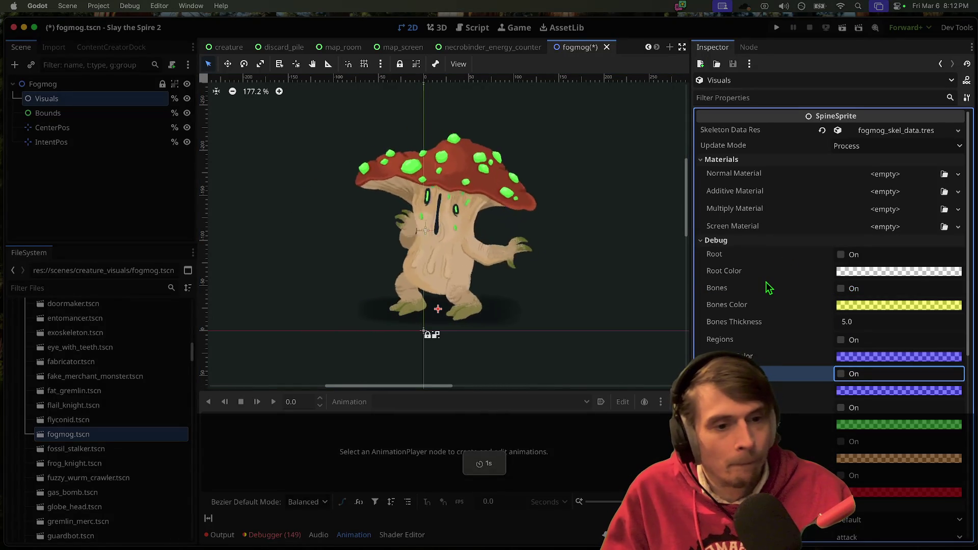
key("ctrl+super+Escape")
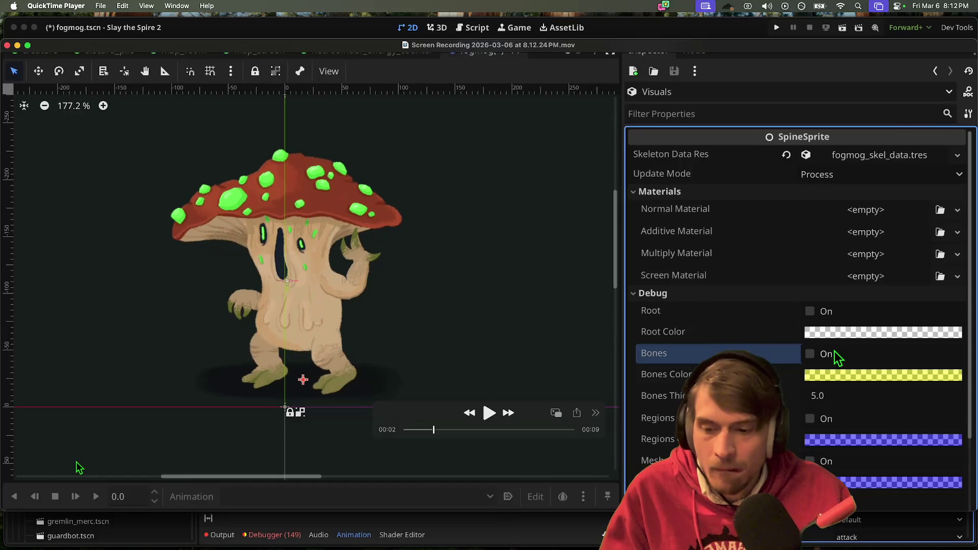
key("space")
key("space")
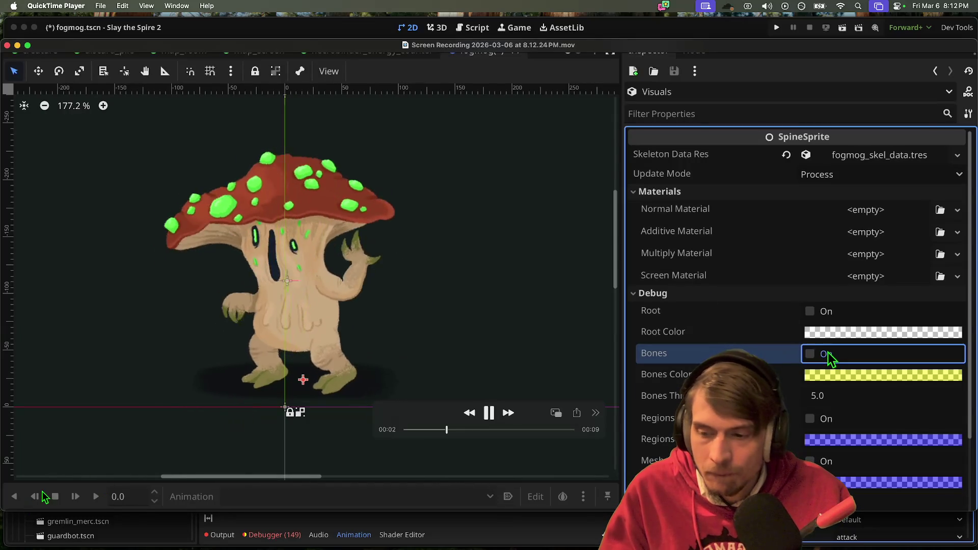
key("super+w")
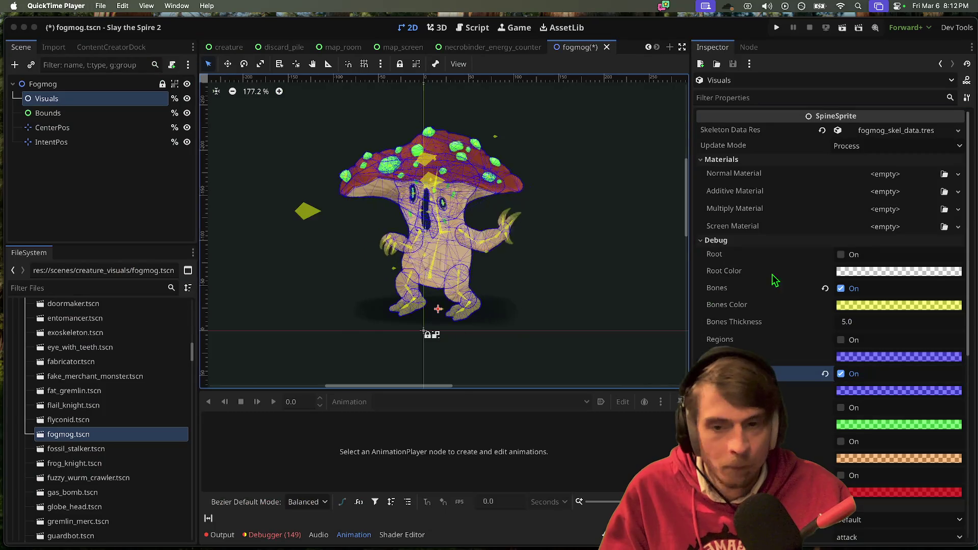
Switch the Bones and Meshes overlays off again and relaunch QuickTime Player
left_click(855, 290)
left_click(858, 377)
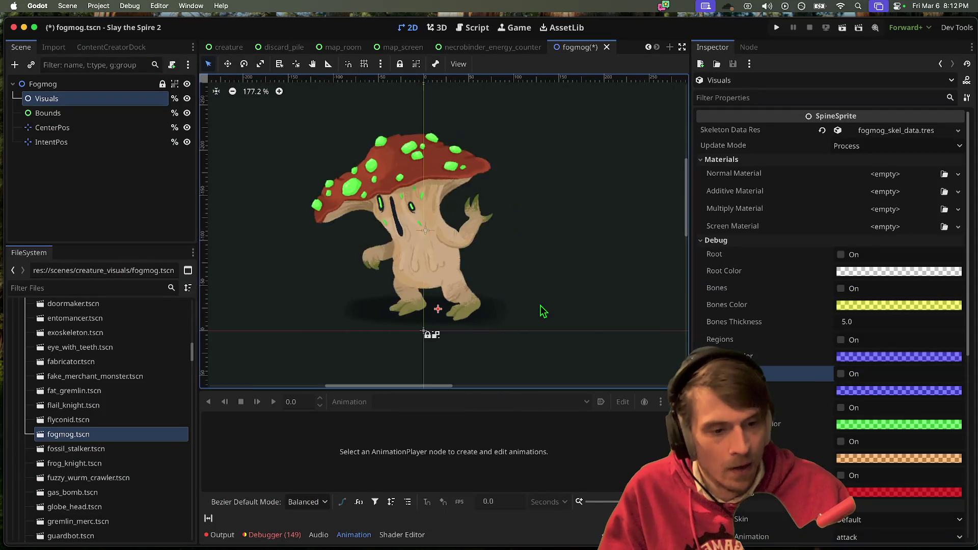
type("quickTime Player")
key("Return")
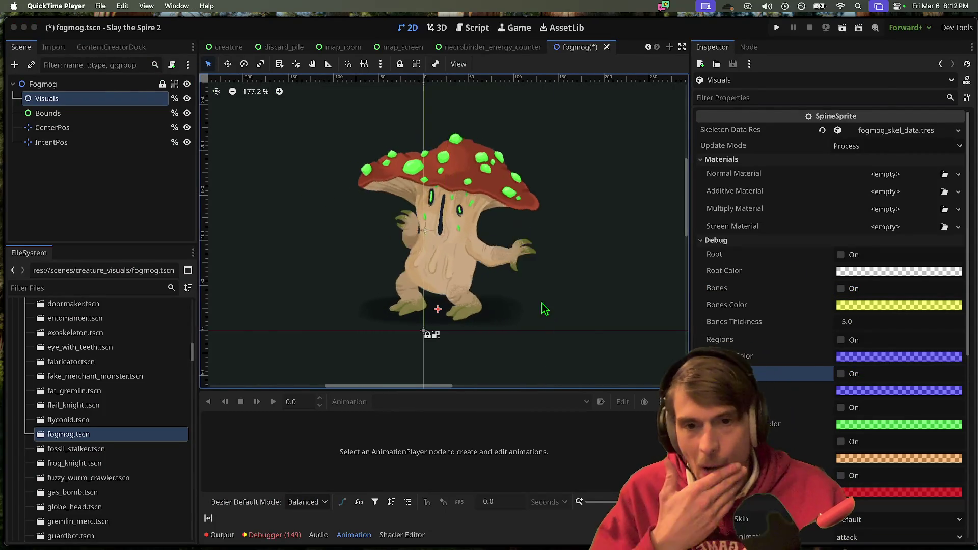
key("Escape")
left_click(101, 6)
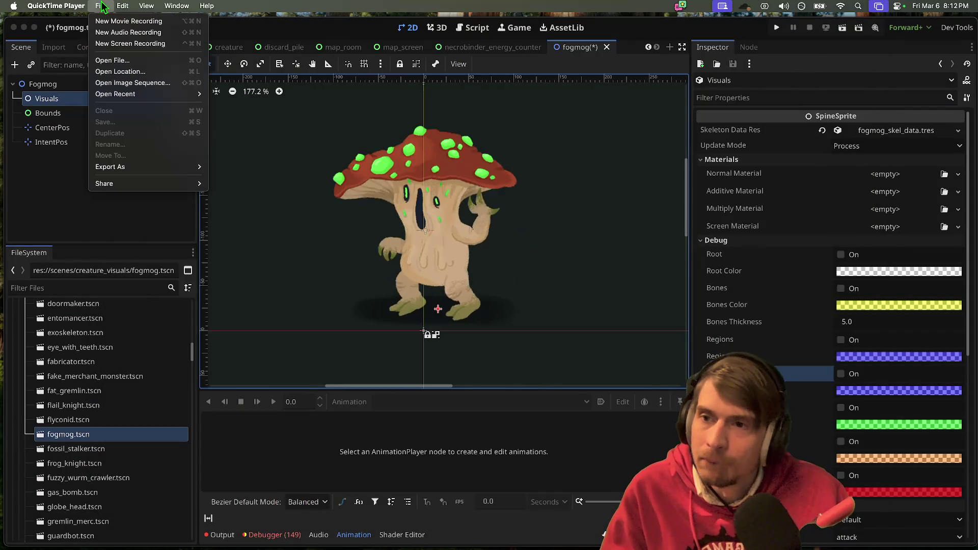
Start a new screen recording and toggle the SpineSprite Bones and Meshes debug overlays
left_click(105, 47)
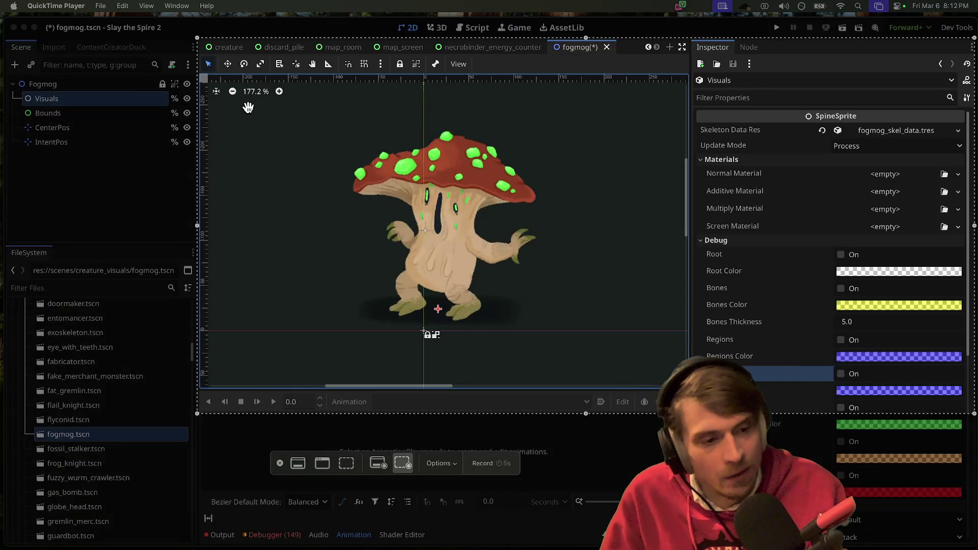
key("Return")
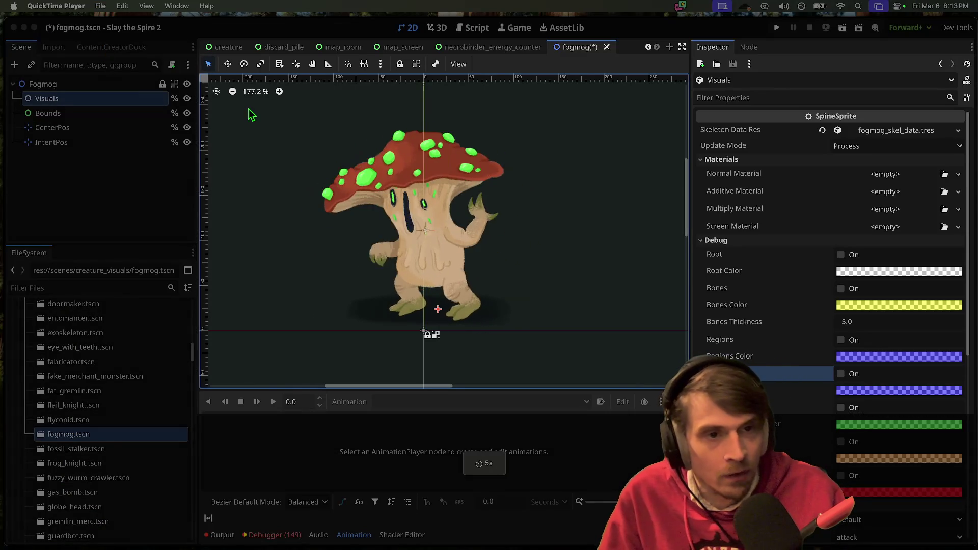
left_click(754, 33)
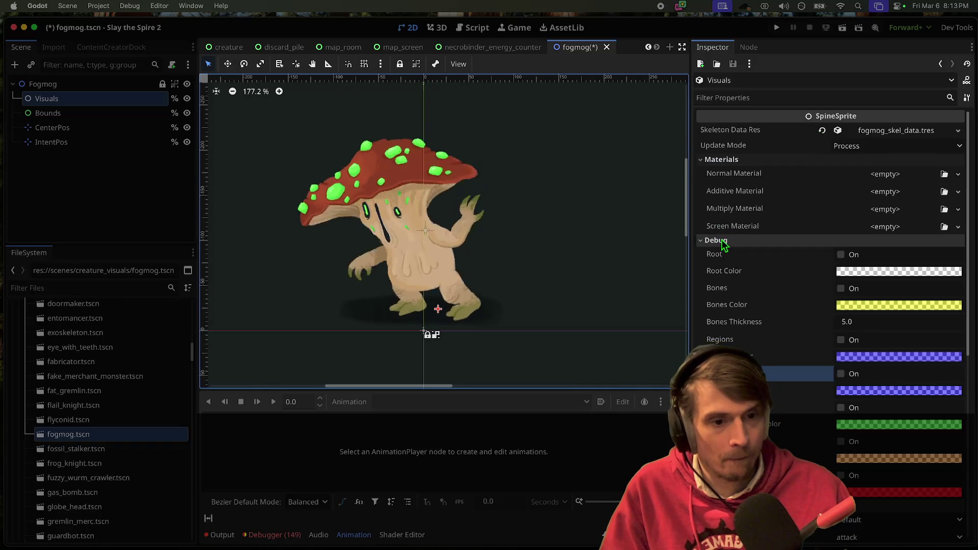
left_click(850, 289)
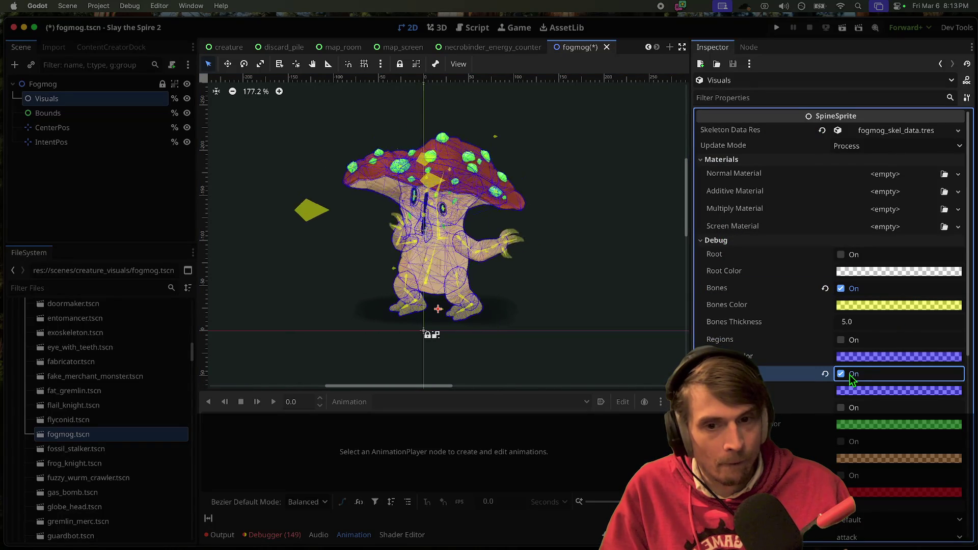
left_click(852, 375)
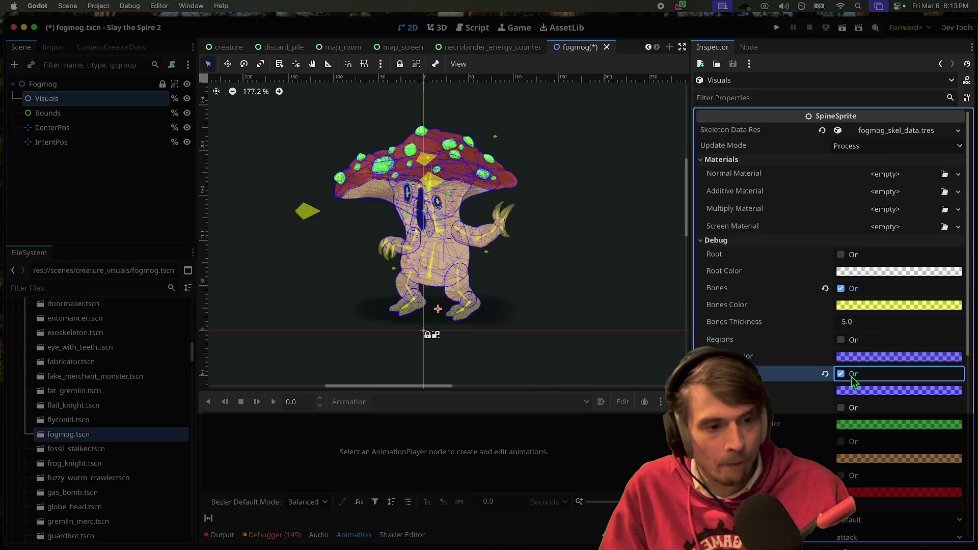
left_click(850, 290)
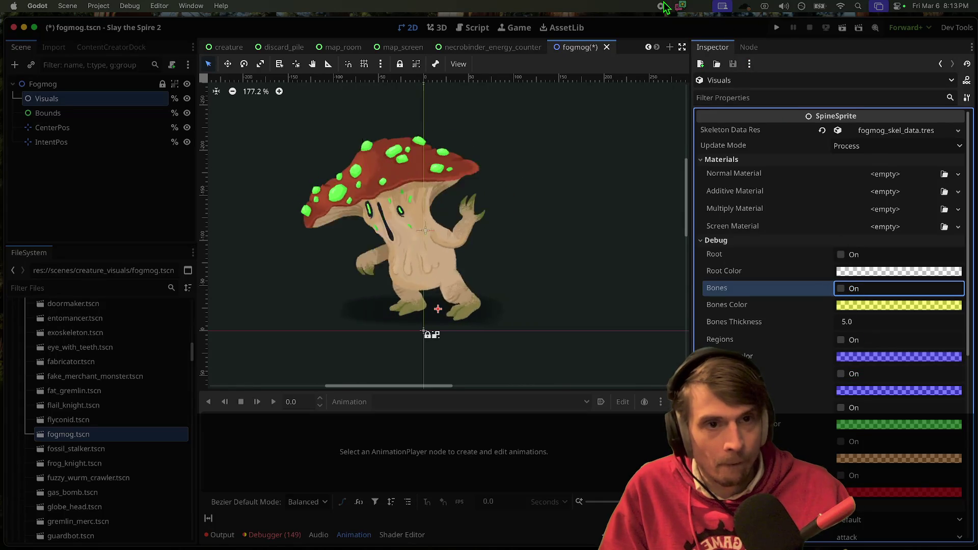
Stop the recording, close its playback window, and switch to the web browser
left_click(662, 5)
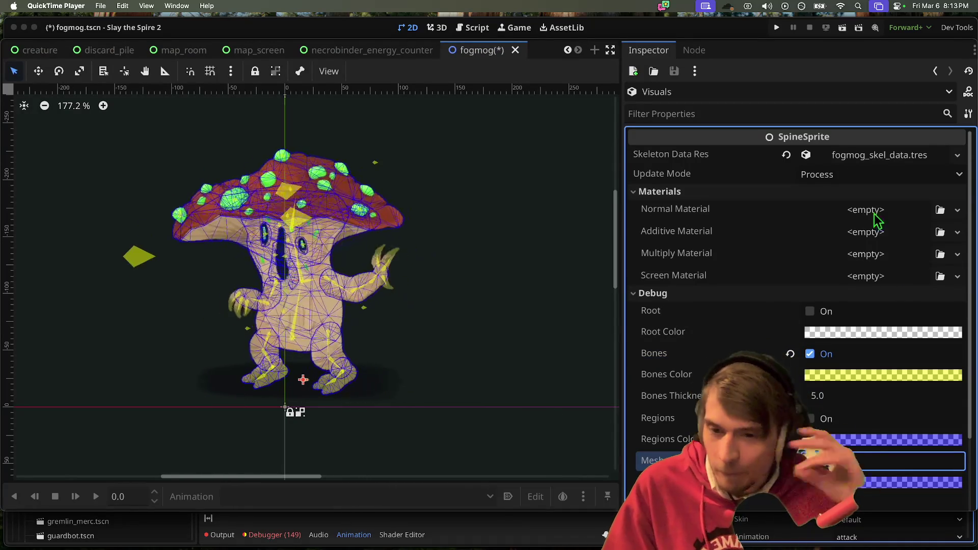
mouse_move(345, 90)
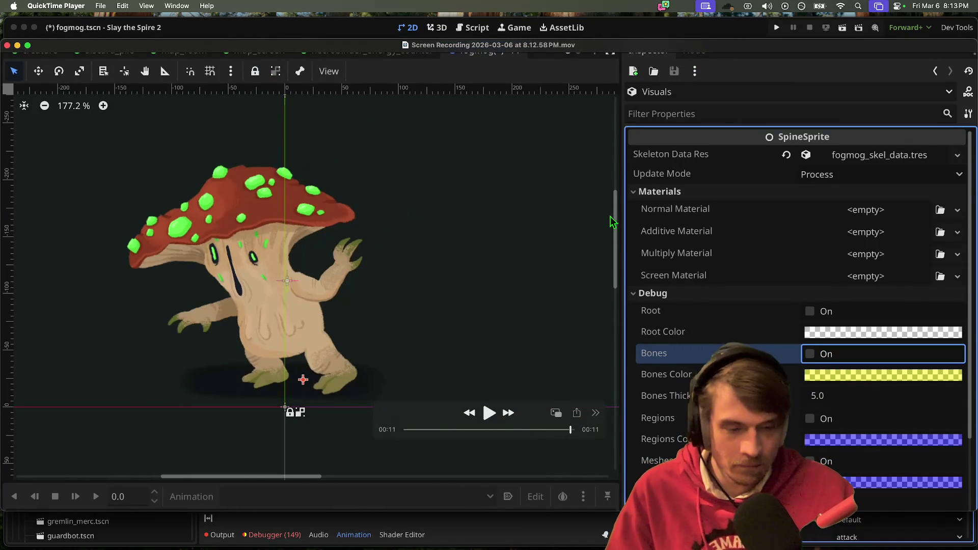
key("super+w")
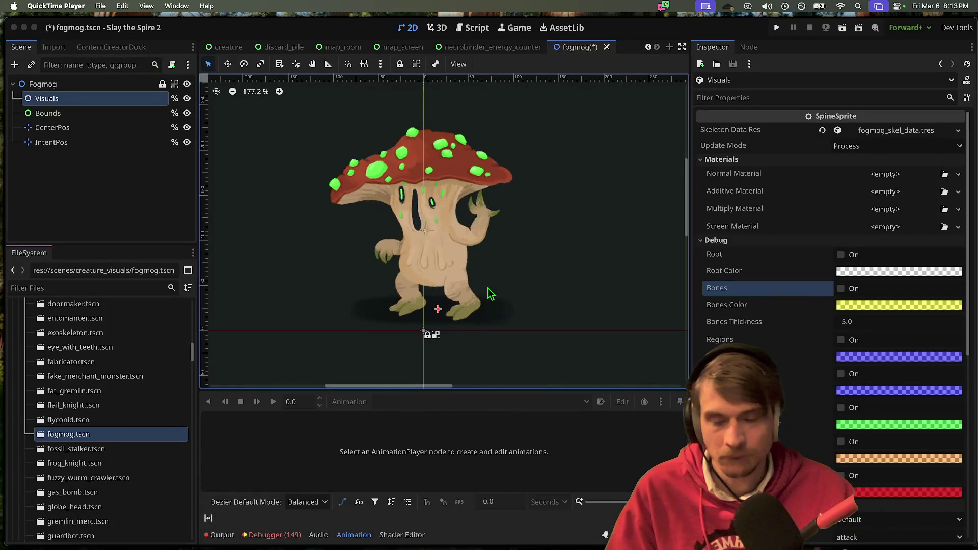
left_click(189, 517)
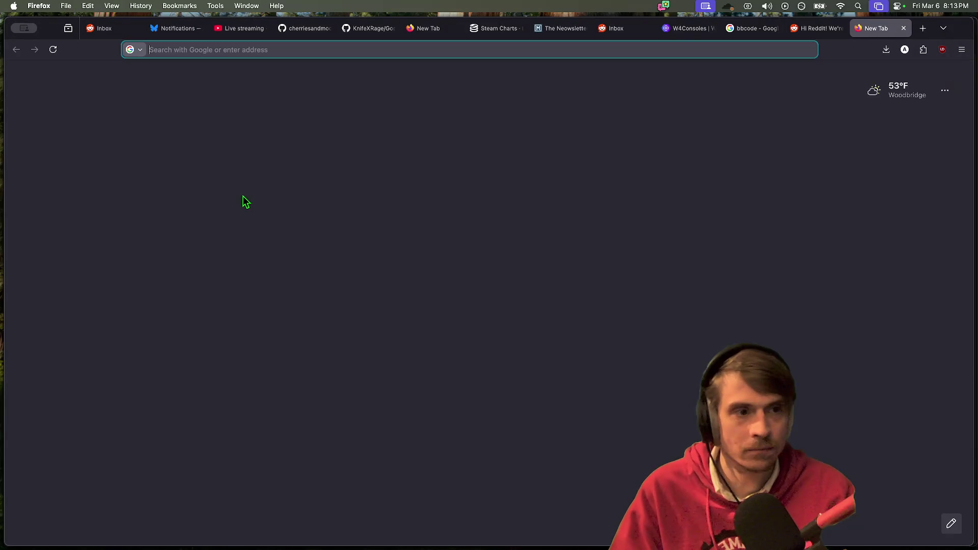
key("super+Tab")
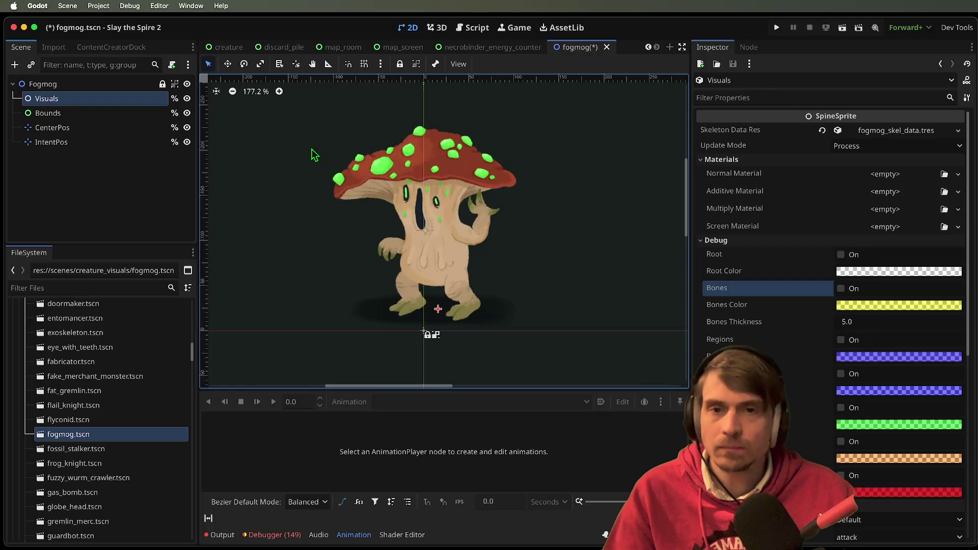
Zoom out to 62.1% and pan so the Fogmog sits small near the origin
scroll(487, 340, "down", 5)
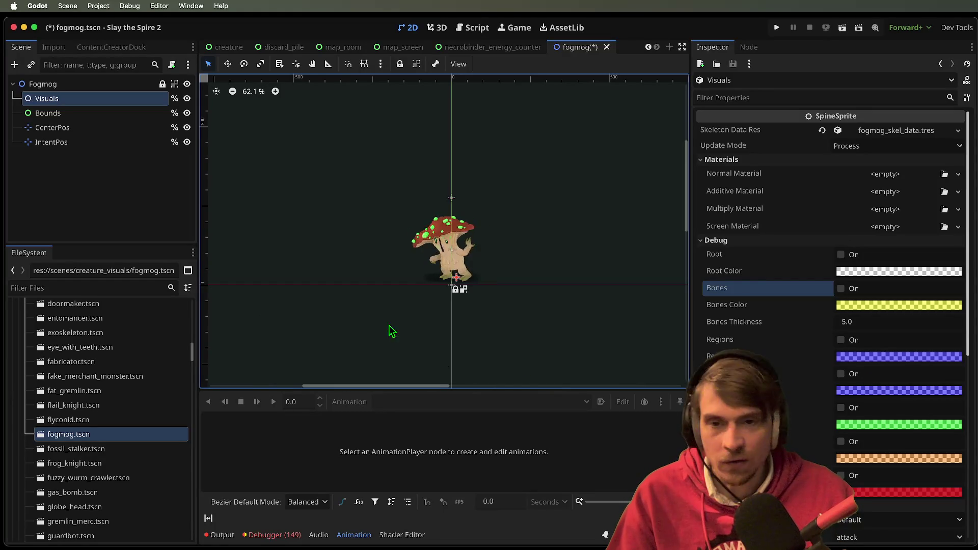
left_click_drag(244, 247, 334, 261)
scroll(71, 398, "down", 3)
Open fuzzy_wurm_crawler.tscn despite missing dependencies and centre the worm on the canvas
double_click(114, 383)
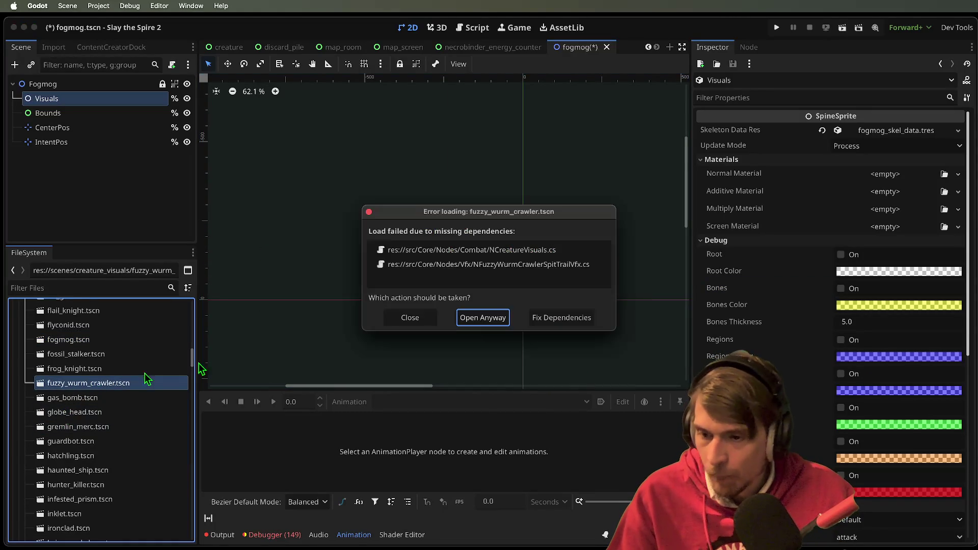
left_click(504, 326)
left_click_drag(385, 248, 598, 332)
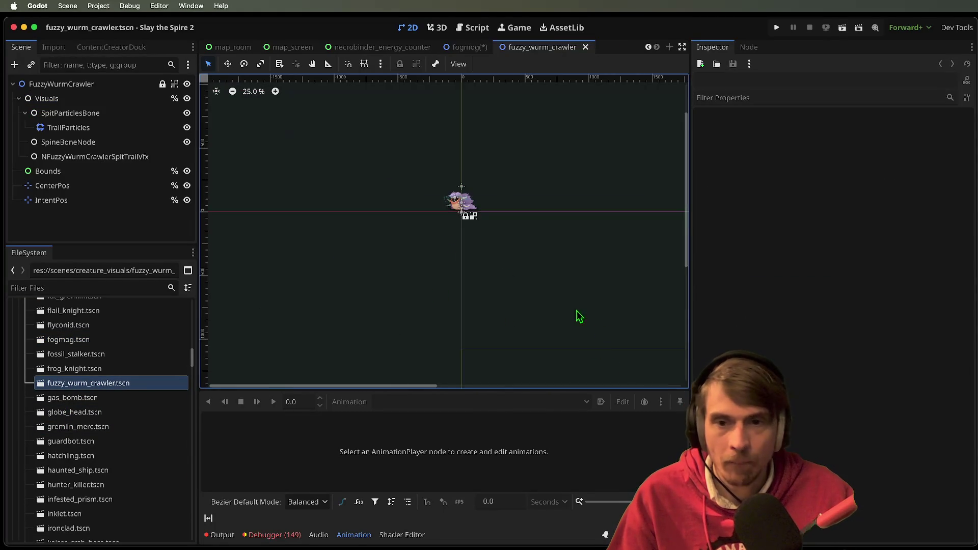
scroll(470, 214, "up", 6)
scroll(586, 275, "up", 4)
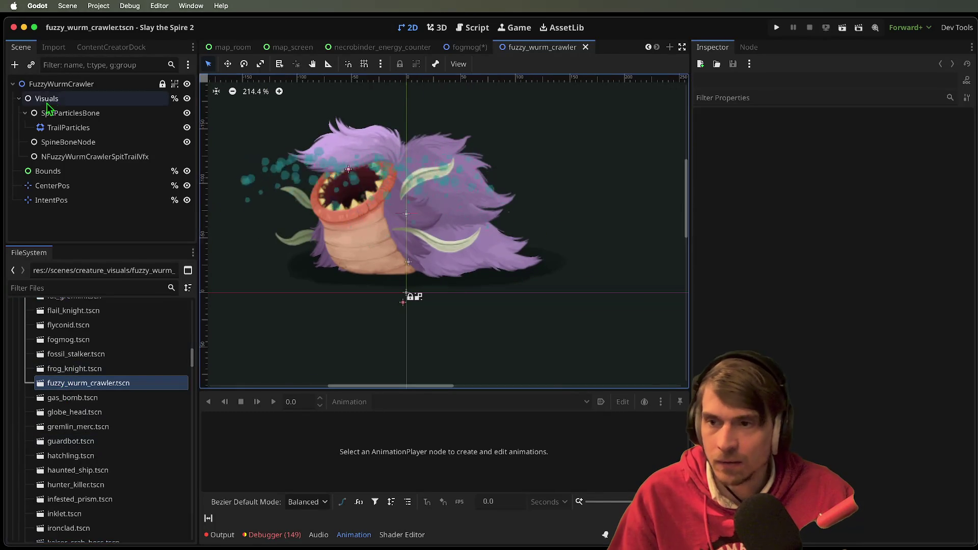
Set the Visuals node's Preview Animation to idle_loop, after briefly trying hurt
left_click(76, 99)
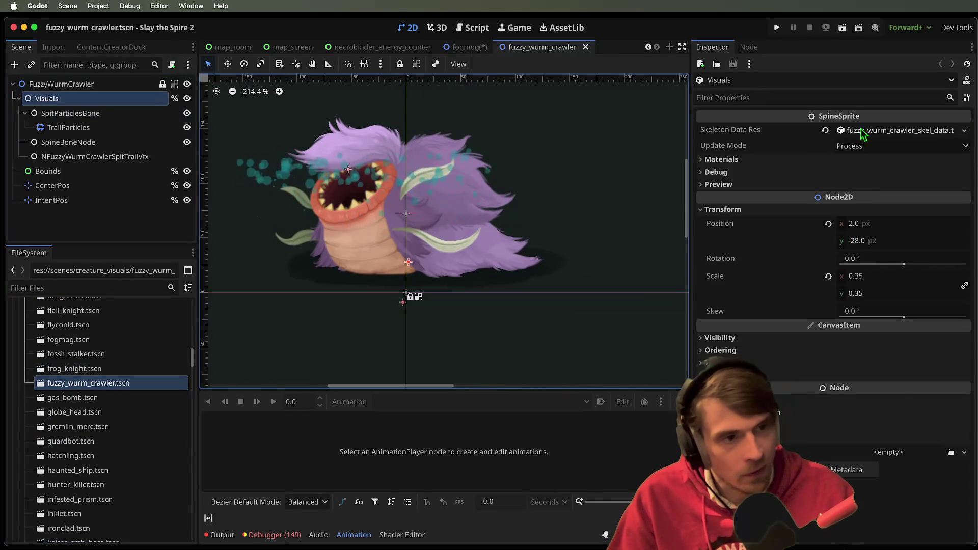
left_click(869, 185)
left_click(876, 216)
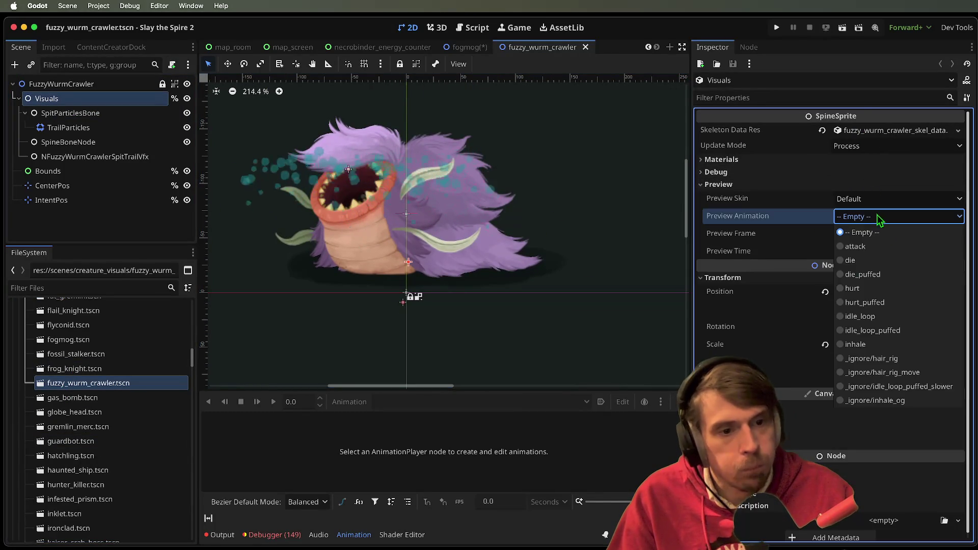
left_click(880, 286)
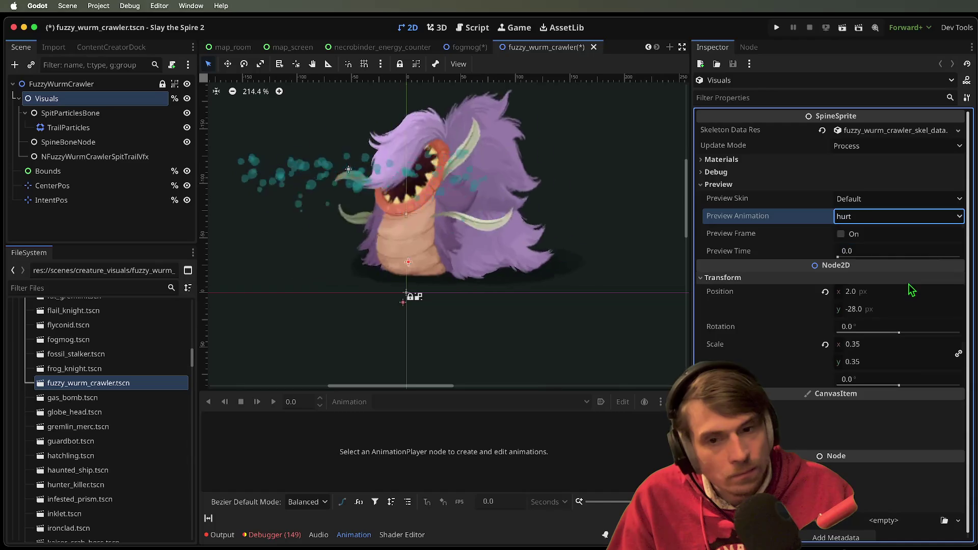
left_click(886, 216)
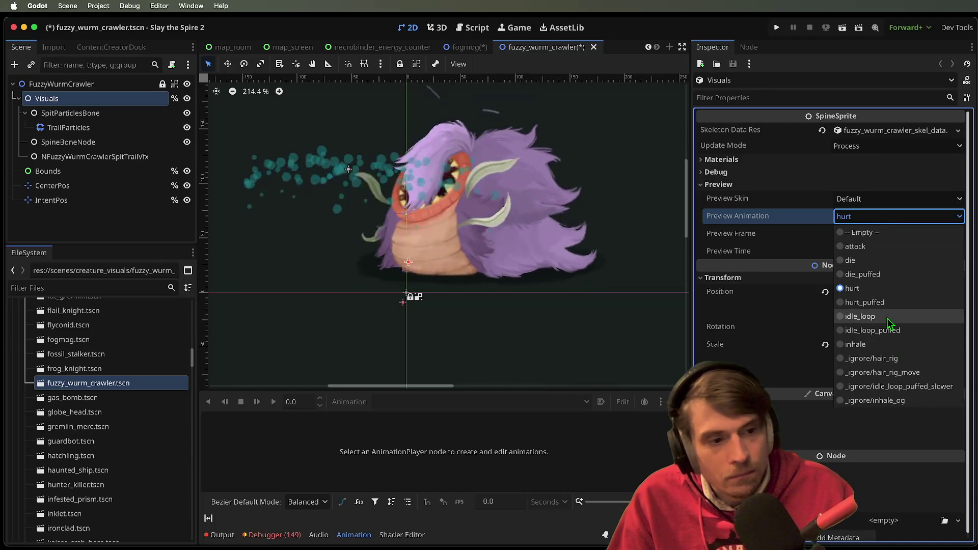
left_click(867, 316)
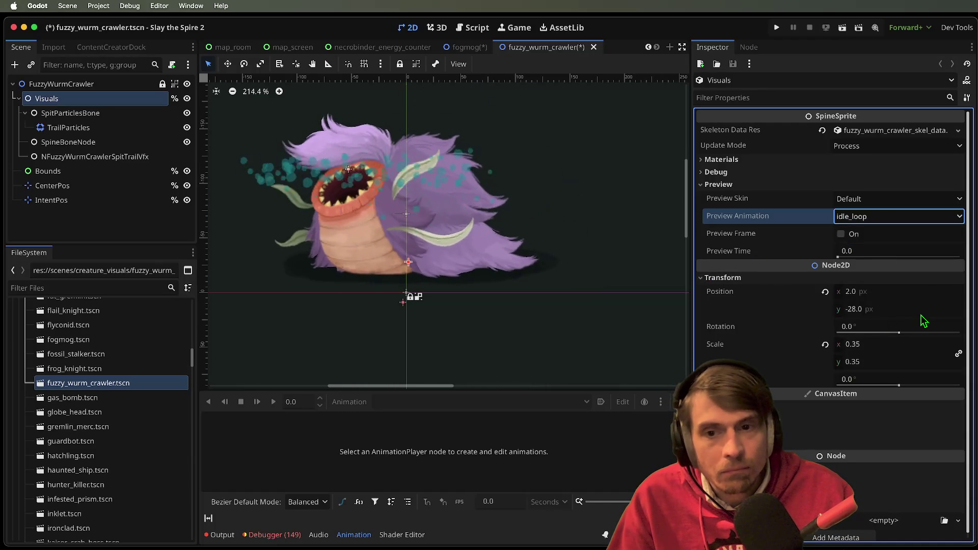
Hide the SpitParticlesBone node with its visibility toggle
scroll(527, 324, "up", 3)
scroll(528, 324, "left", 3)
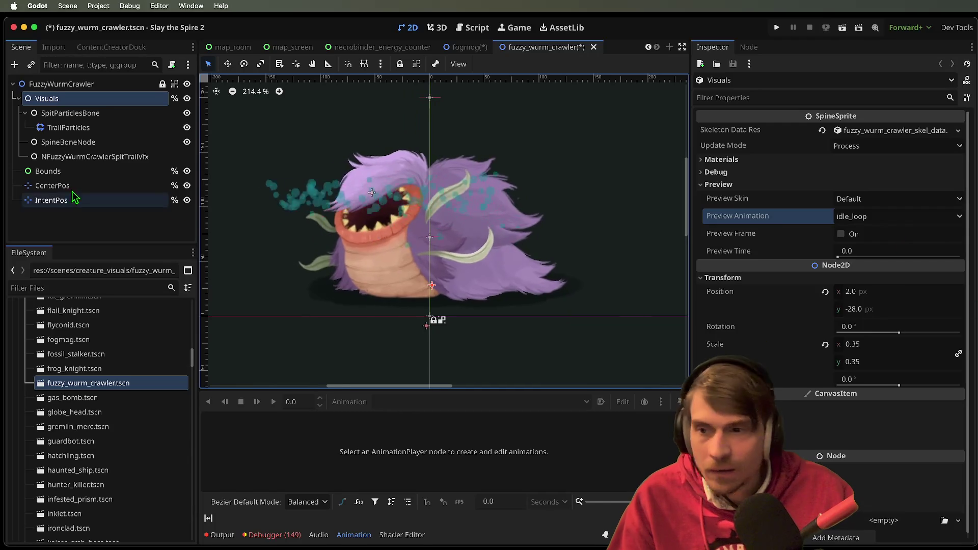
left_click(187, 113)
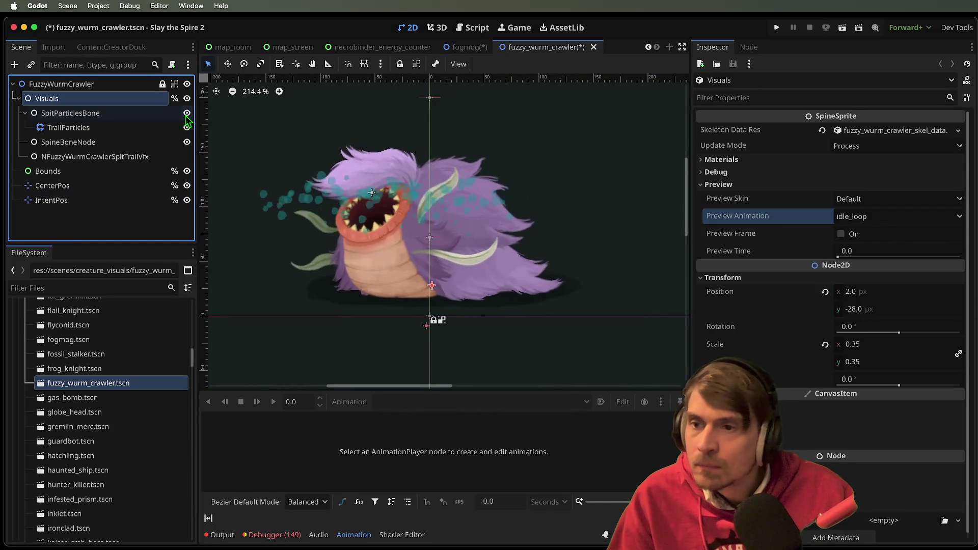
scroll(148, 489, "down", 2)
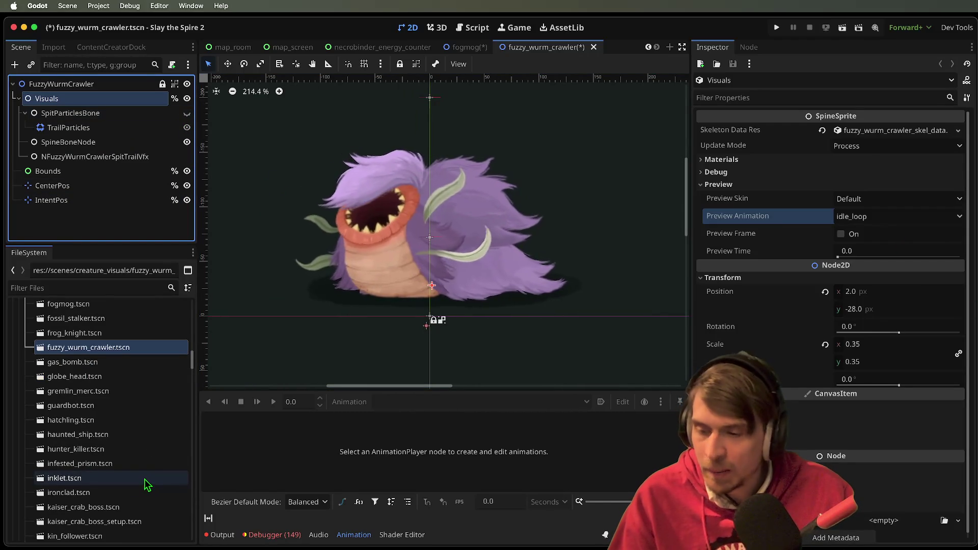
Open inklet.tscn despite missing dependencies and look over its nodes
double_click(105, 476)
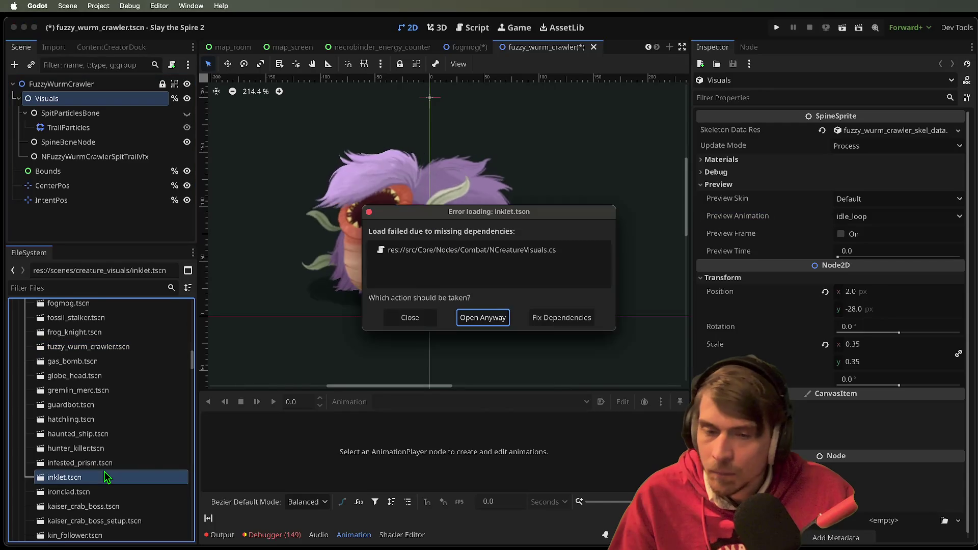
left_click(489, 315)
scroll(357, 204, "left", 3)
scroll(360, 214, "up", 10)
left_click(453, 302)
left_click(91, 187)
scroll(127, 398, "down", 4)
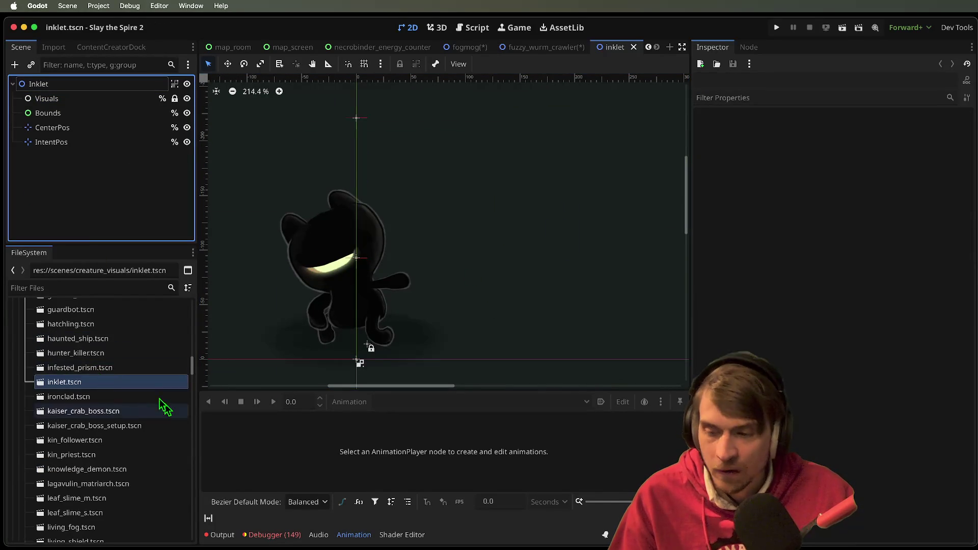
Open lagavulin_matriarch.tscn anyway, then close its scene tab
double_click(112, 479)
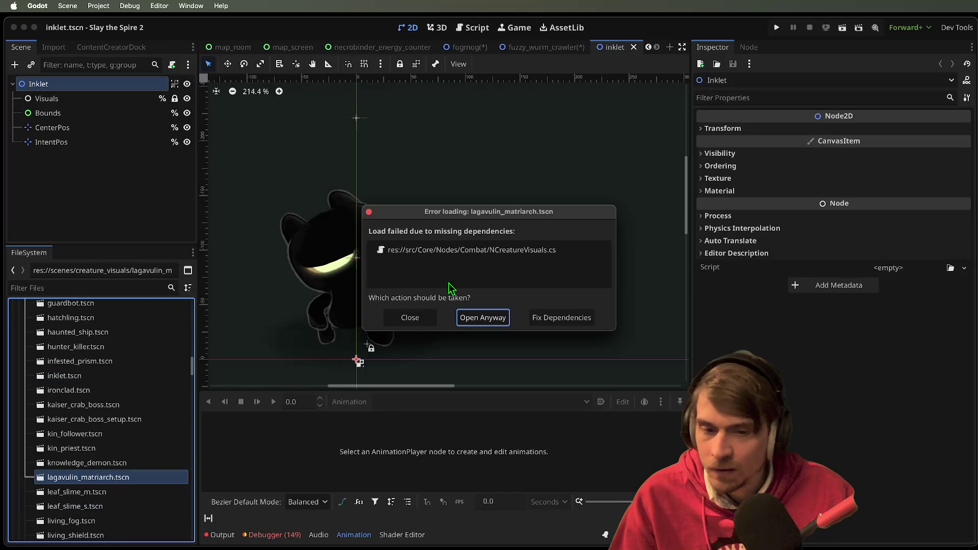
left_click(498, 325)
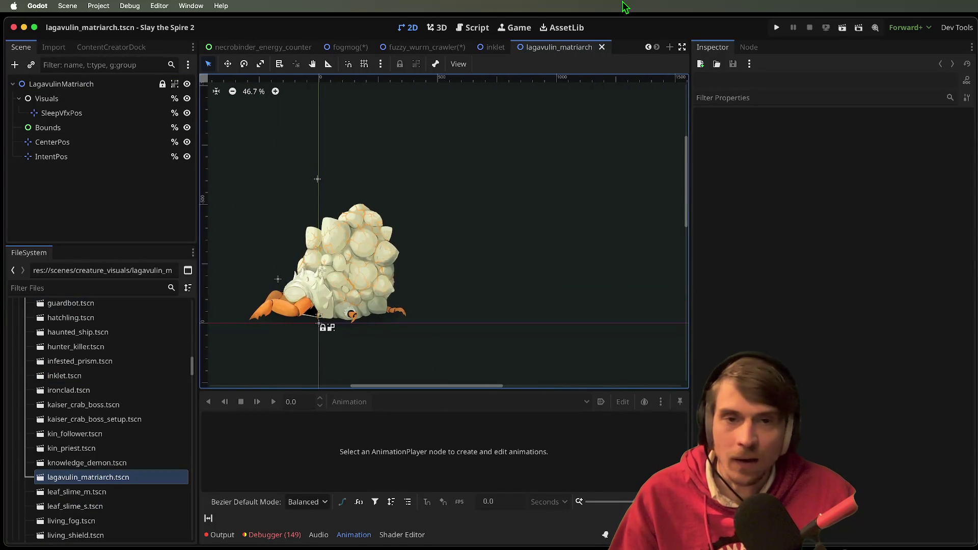
middle_click(584, 47)
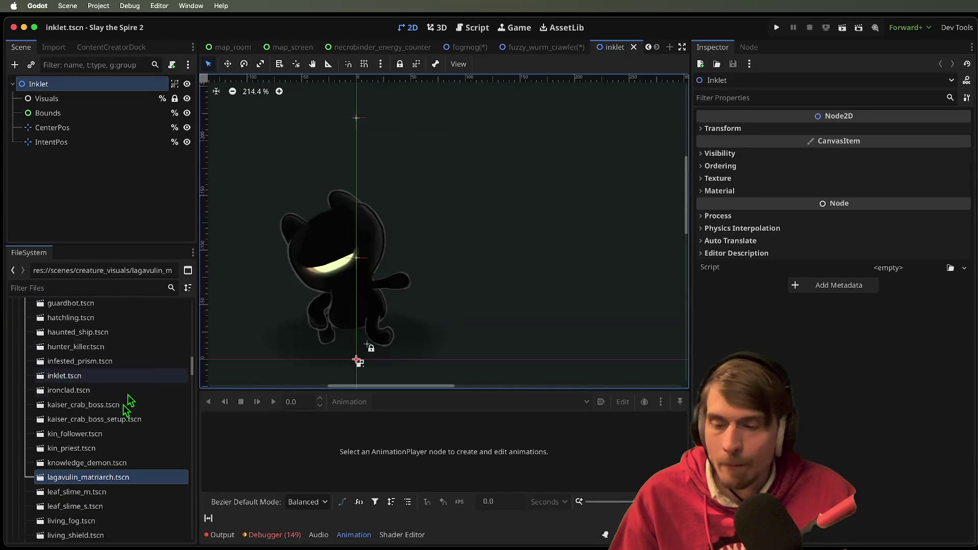
Scroll down the FileSystem past run_history_screen and open asset_loader.tscn
scroll(122, 423, "down", 10)
scroll(122, 423, "down", 15)
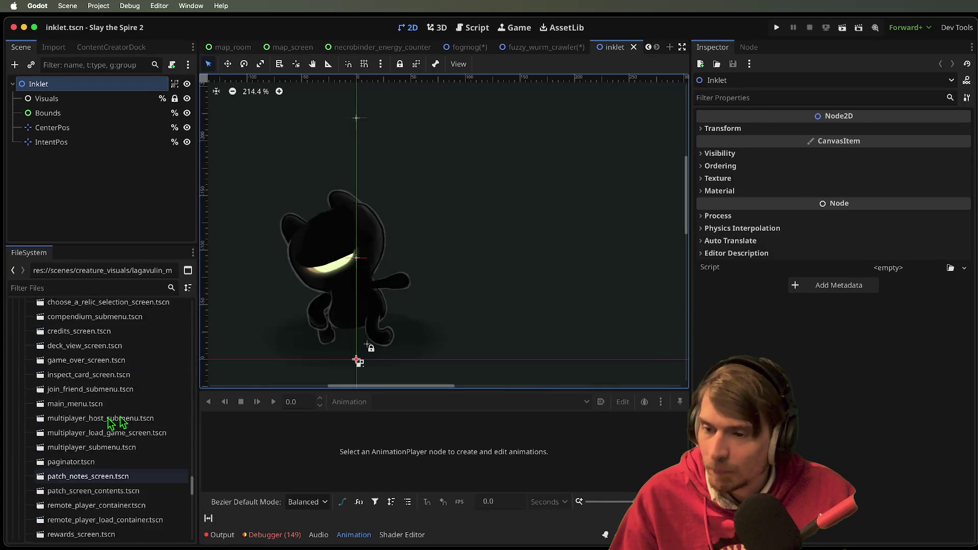
scroll(61, 474, "down", 5)
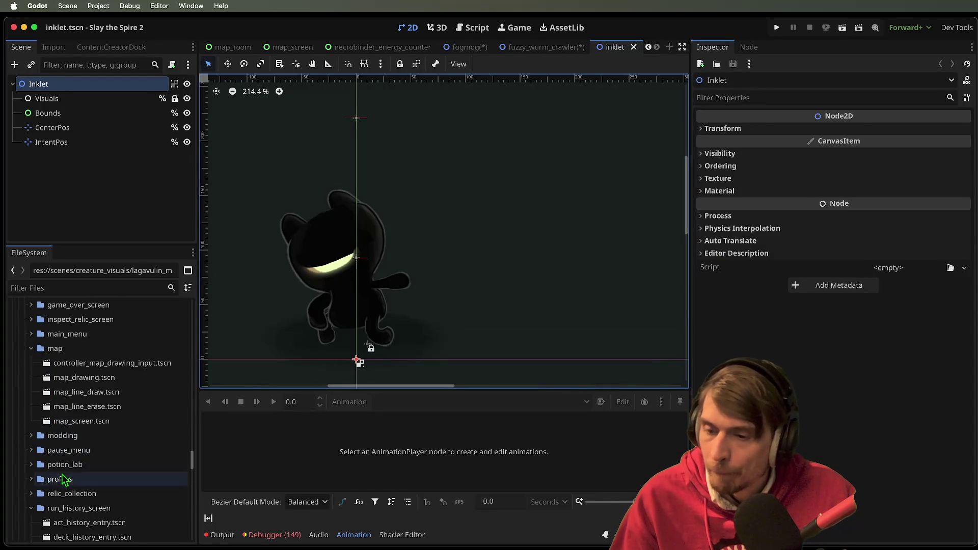
left_click(77, 438)
scroll(96, 463, "down", 10)
scroll(97, 459, "down", 5)
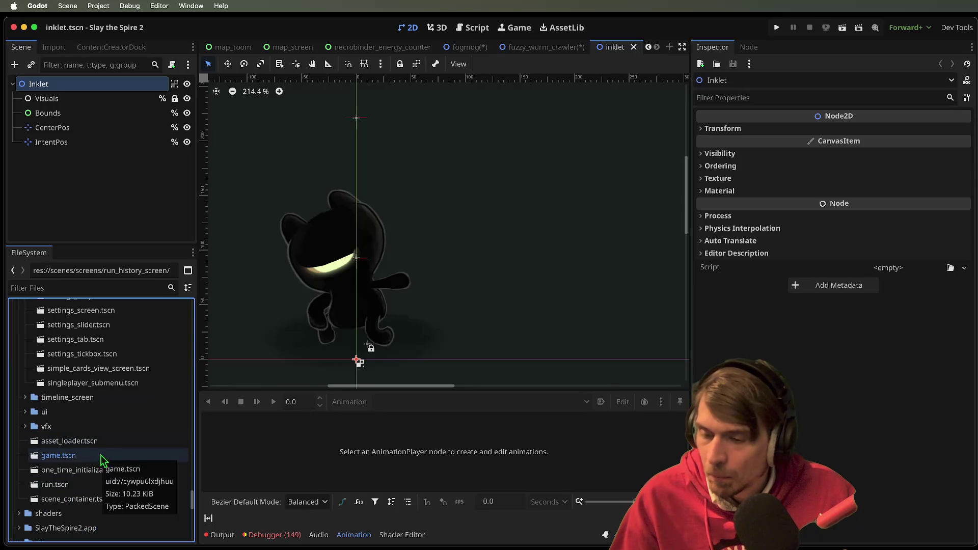
double_click(117, 438)
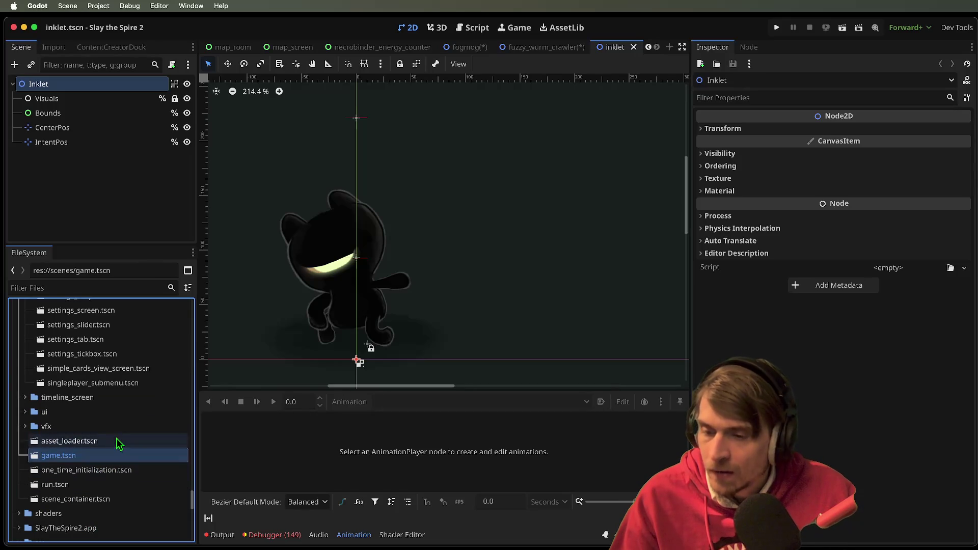
Open asset_loader.tscn anyway and locate one_time_initialization.tscn in FileSystem
left_click(481, 315)
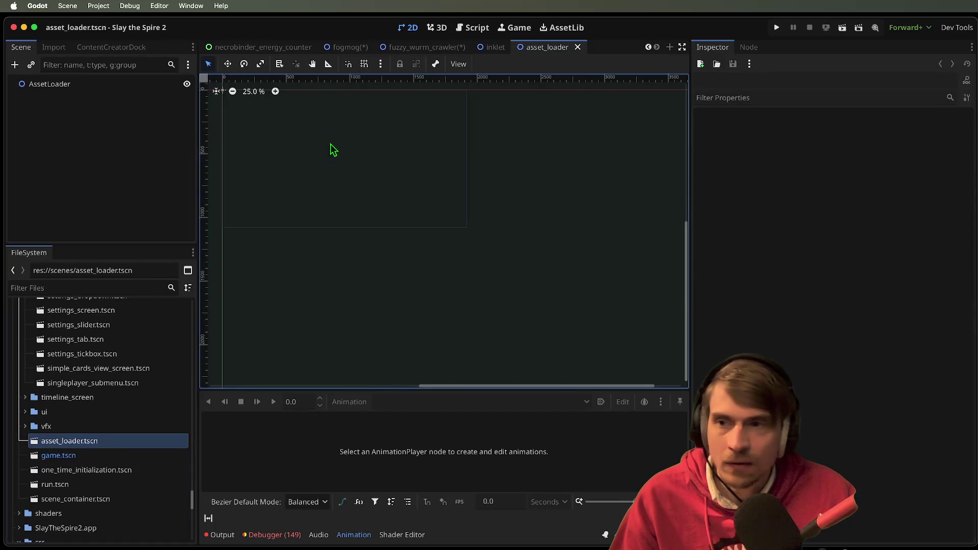
scroll(40, 496, "down", 1)
left_click(79, 478)
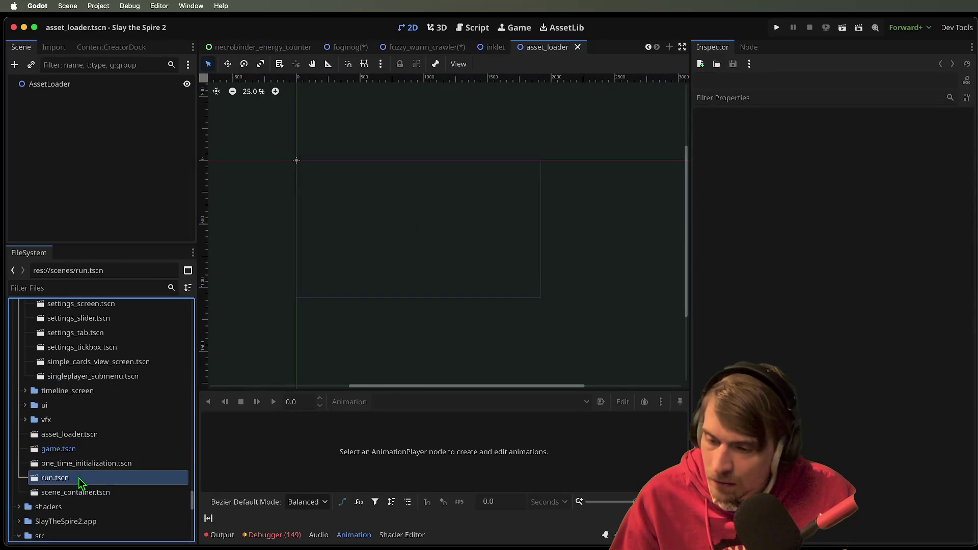
left_click(88, 464)
Open run.tscn despite its missing dependencies and dismiss the Load Errors list
left_click(77, 479)
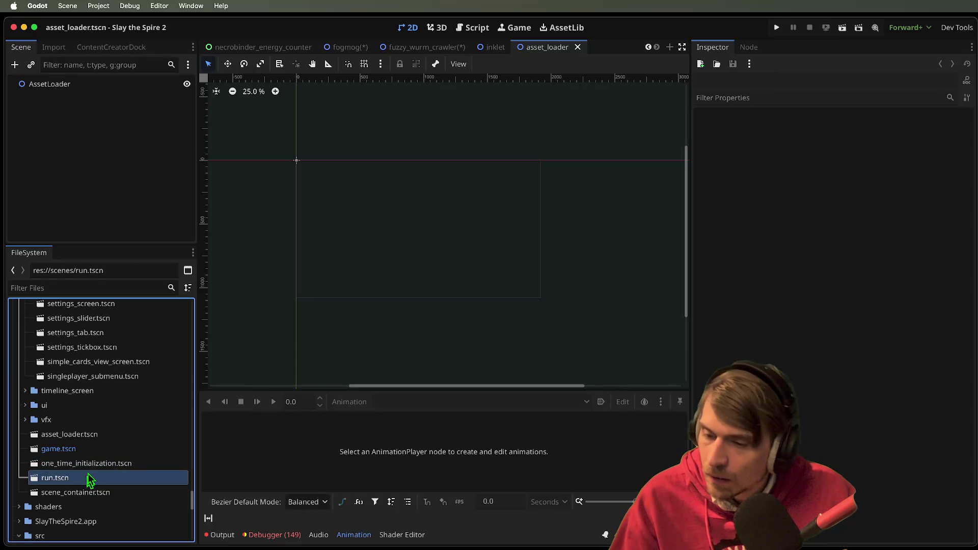
double_click(87, 477)
left_click(491, 320)
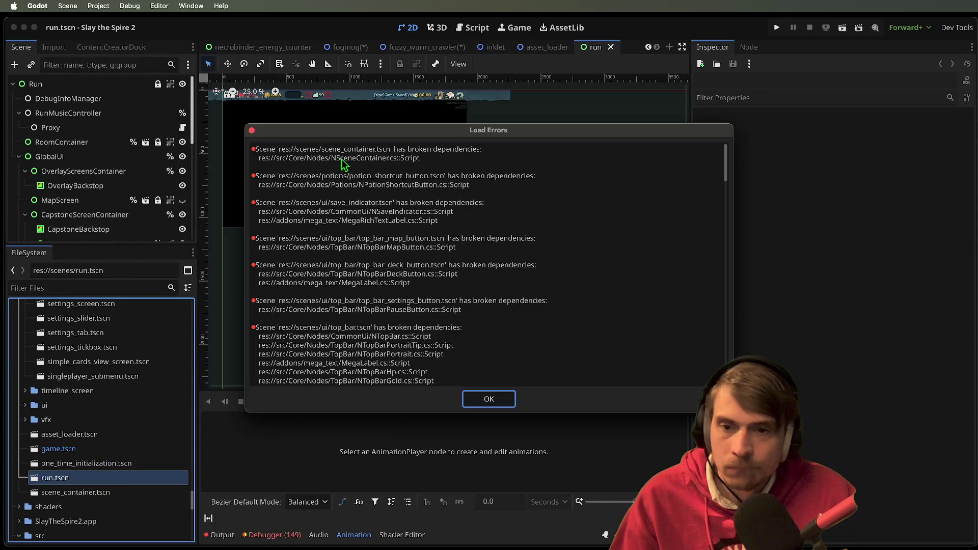
left_click(489, 399)
Drag the Scene/FileSystem splitter down so run.tscn's node tree fills the dock
scroll(386, 201, "up", 3)
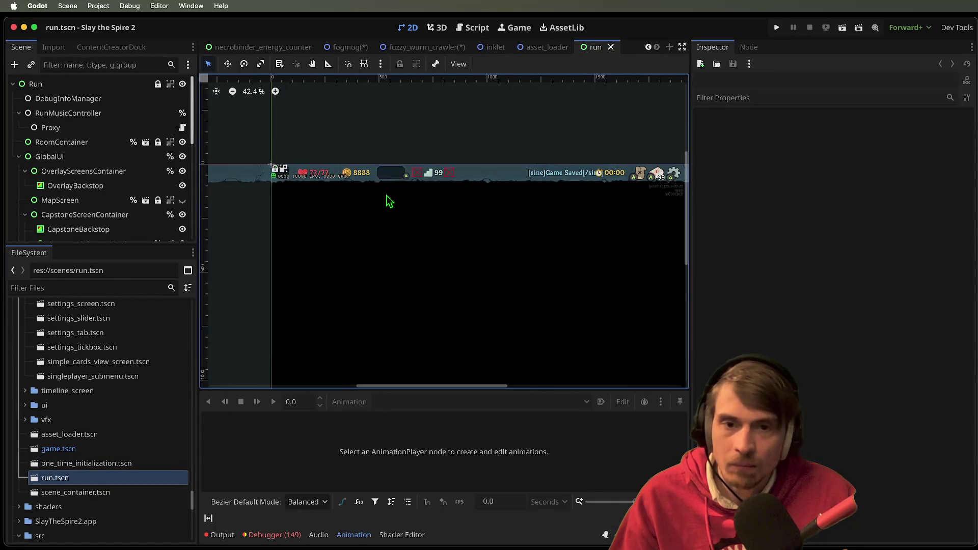
scroll(383, 203, "down", 3)
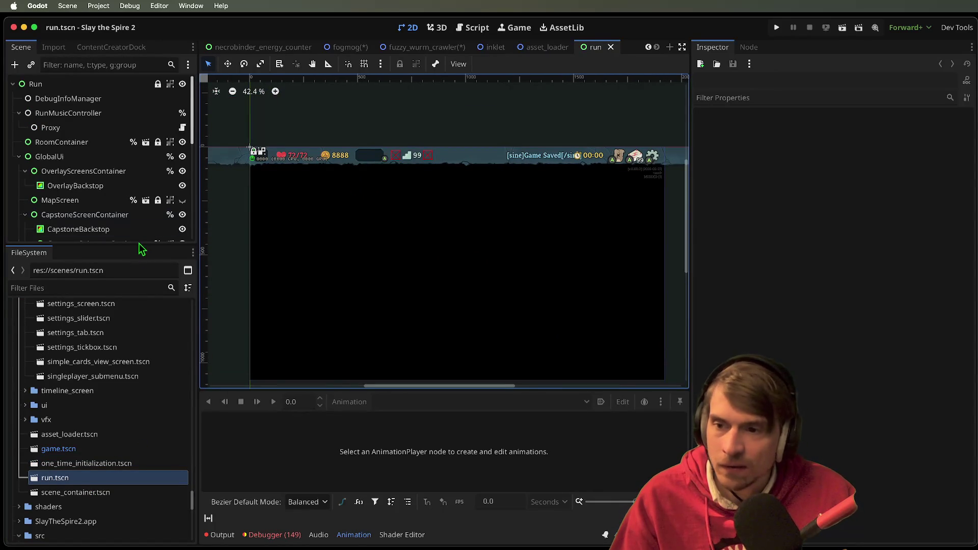
mouse_move(139, 245)
left_mouse_down()
mouse_move(153, 452)
mouse_move(143, 497)
left_mouse_up()
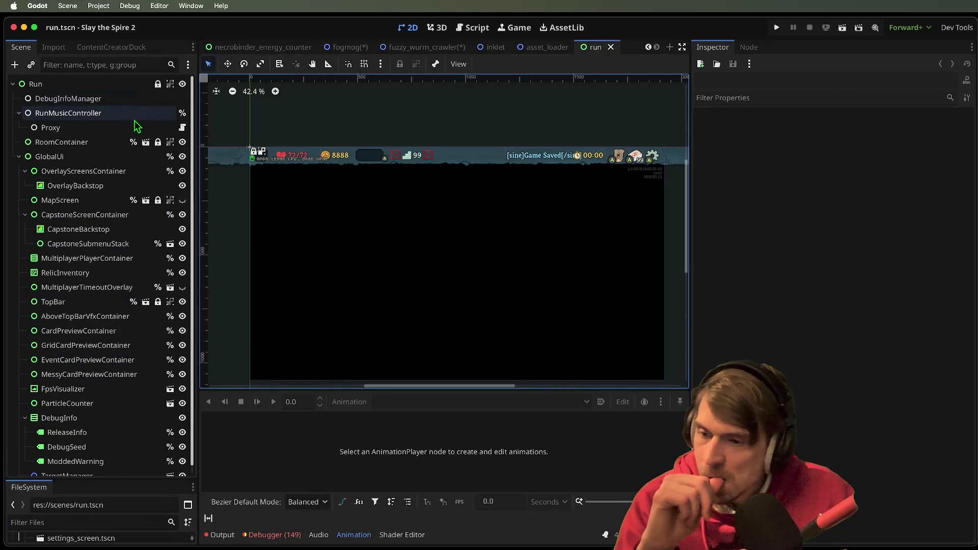
scroll(45, 357, "down", 1)
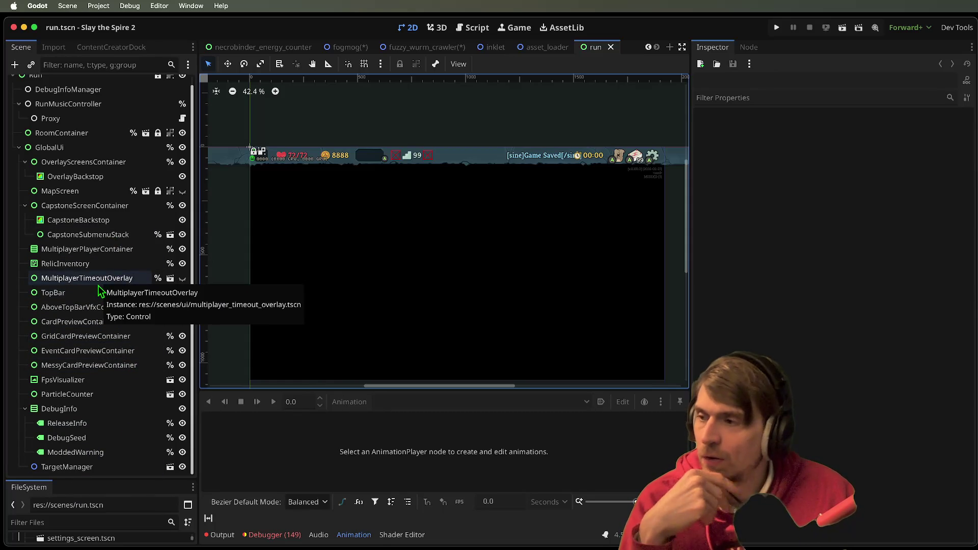
scroll(97, 163, "up", 1)
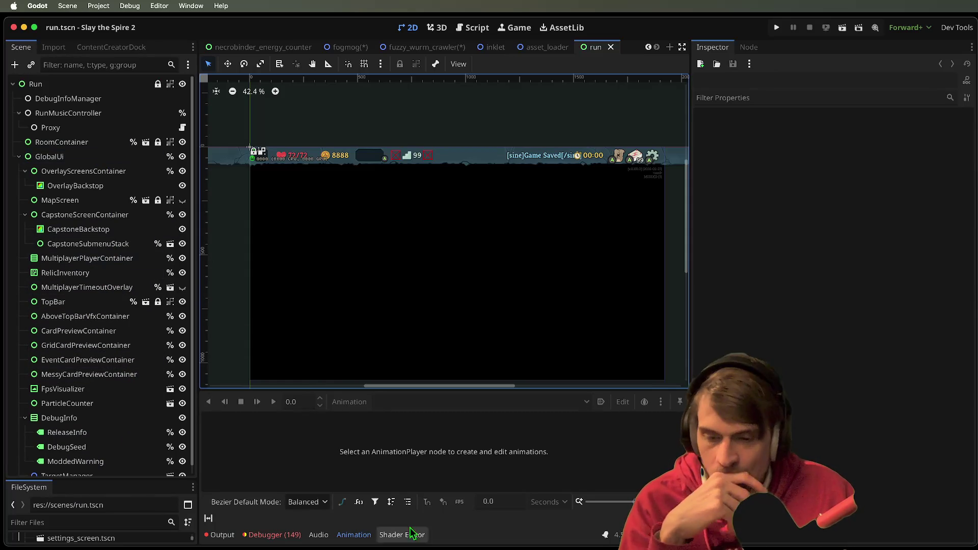
scroll(117, 428, "down", 1)
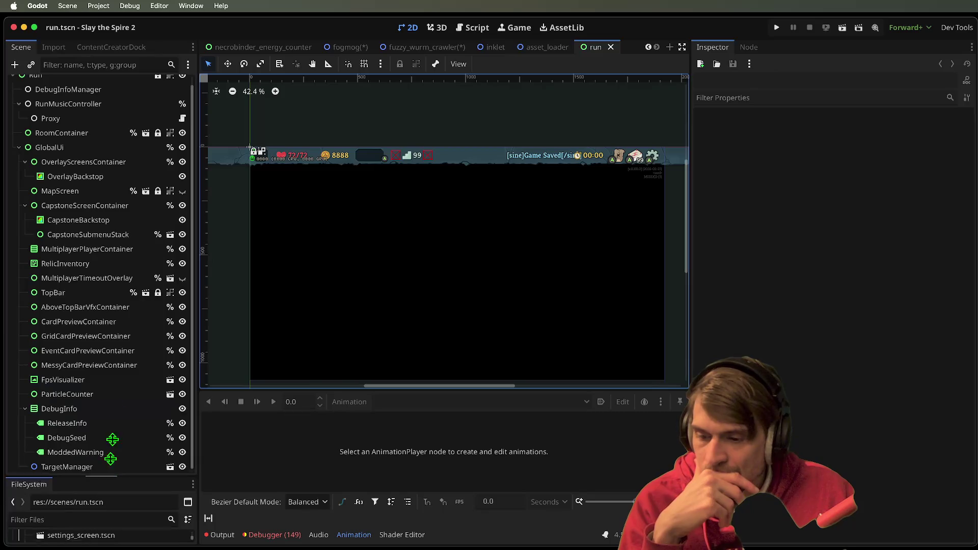
left_click_drag(106, 478, 107, 293)
scroll(82, 490, "down", 3)
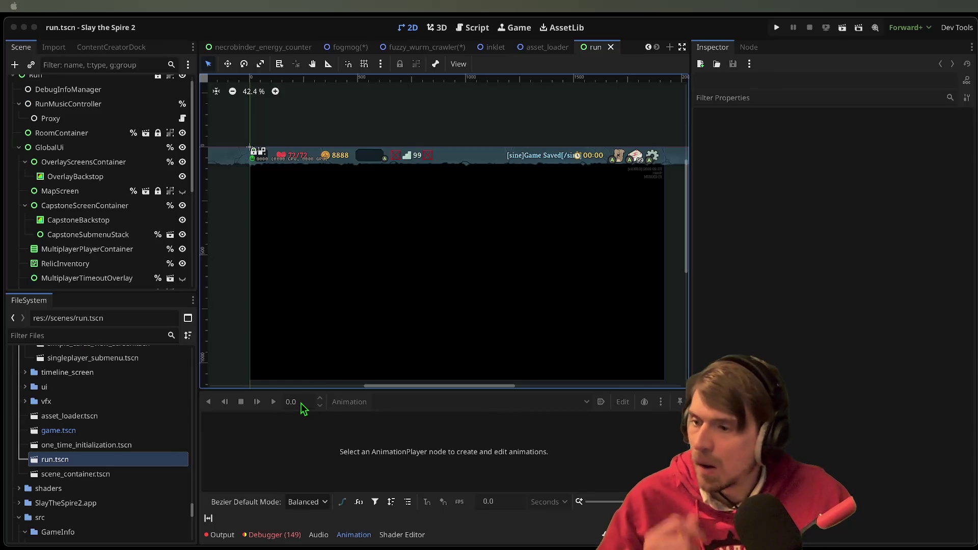
left_click(540, 529)
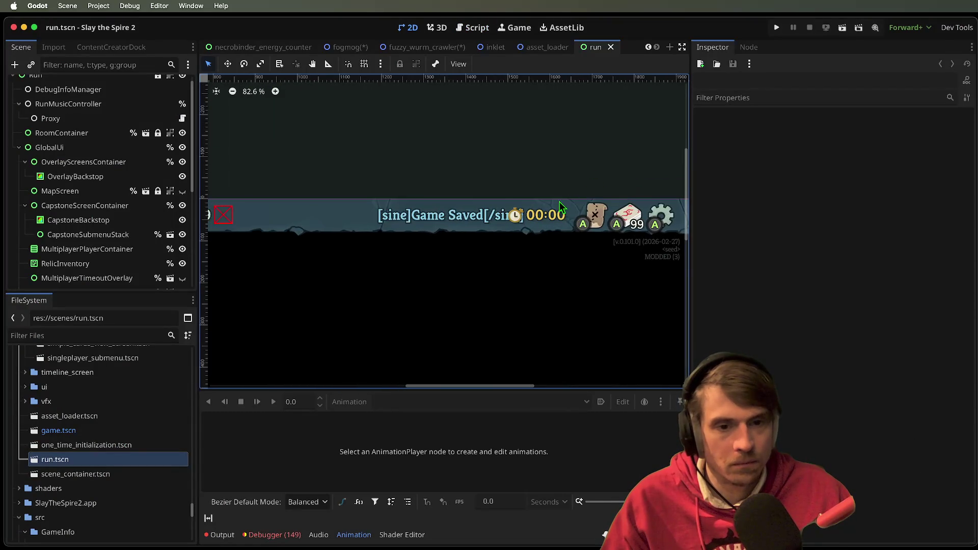
scroll(560, 206, "up", 1)
scroll(540, 214, "right", 4)
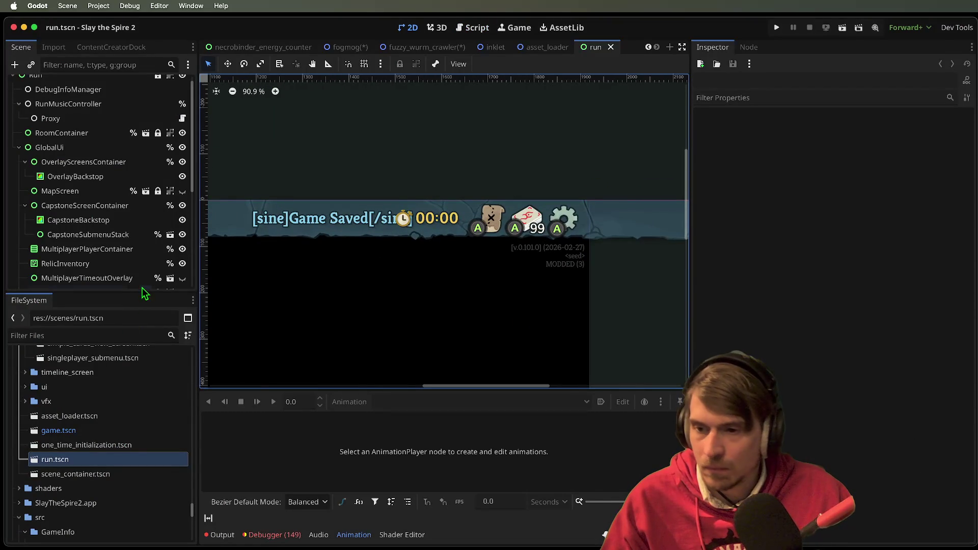
left_click_drag(140, 291, 137, 482)
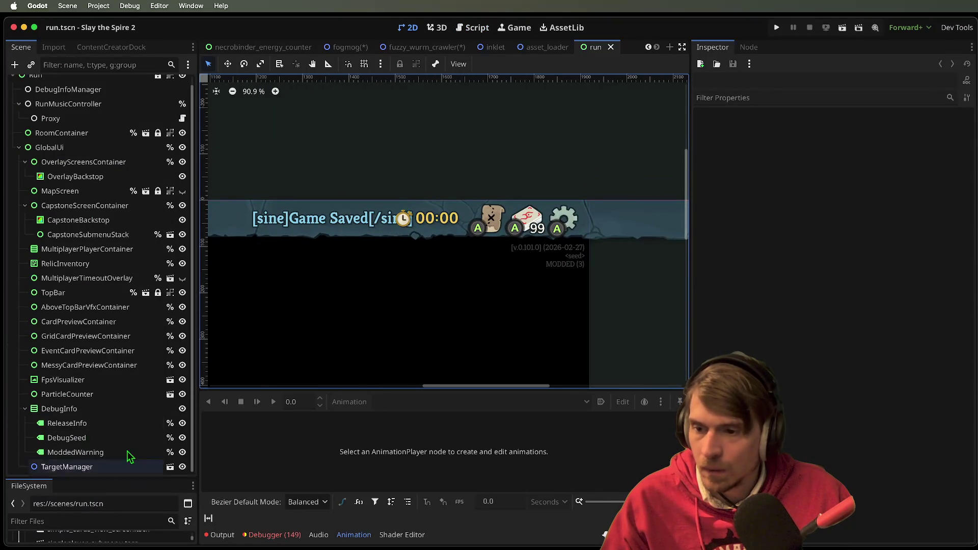
Inspect DebugInfo's ReleaseInfo, DebugSeed and ModdedWarning labels, plus TargetManager and ParticleCounter
left_click(109, 410)
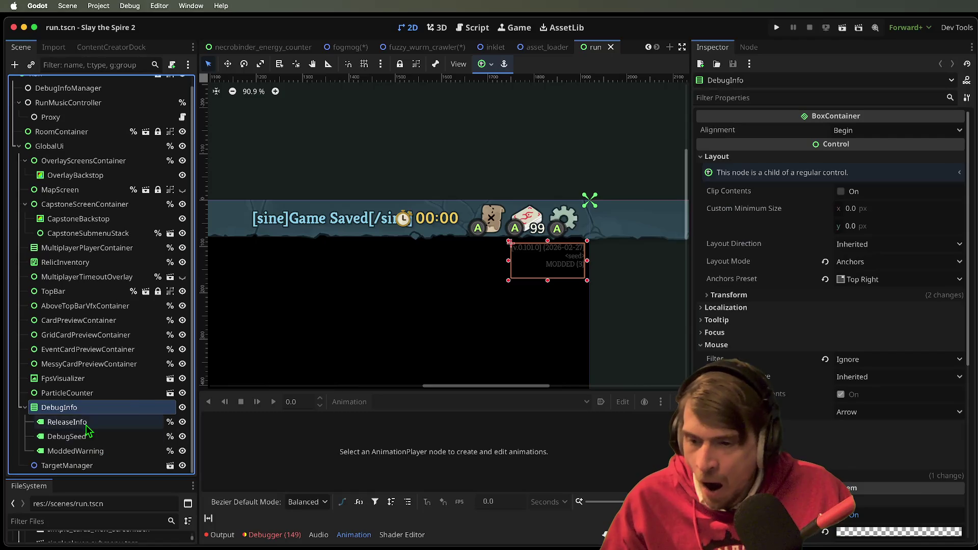
left_click(102, 422)
left_click(94, 437)
left_click(96, 451)
left_click(102, 437)
left_click(111, 422)
left_click(102, 451)
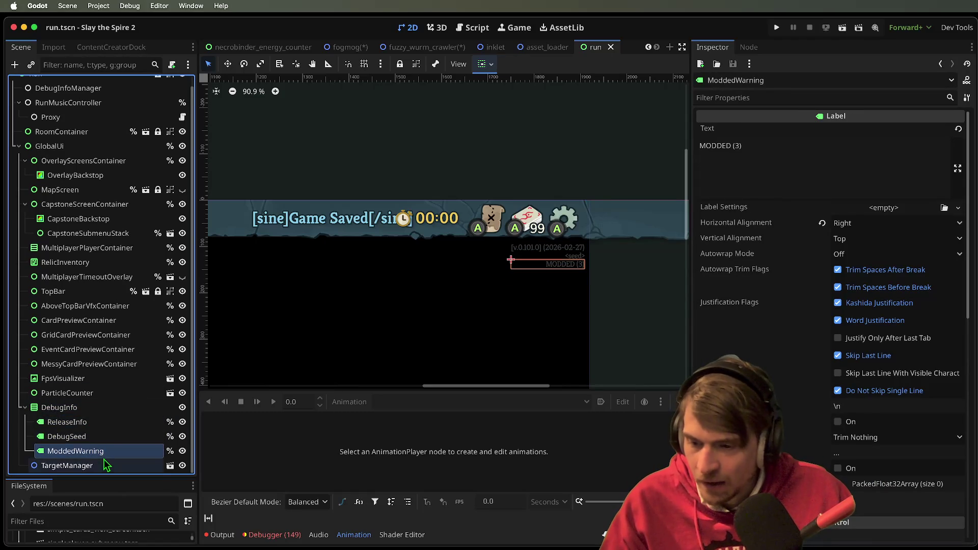
left_click(106, 466)
left_click(105, 451)
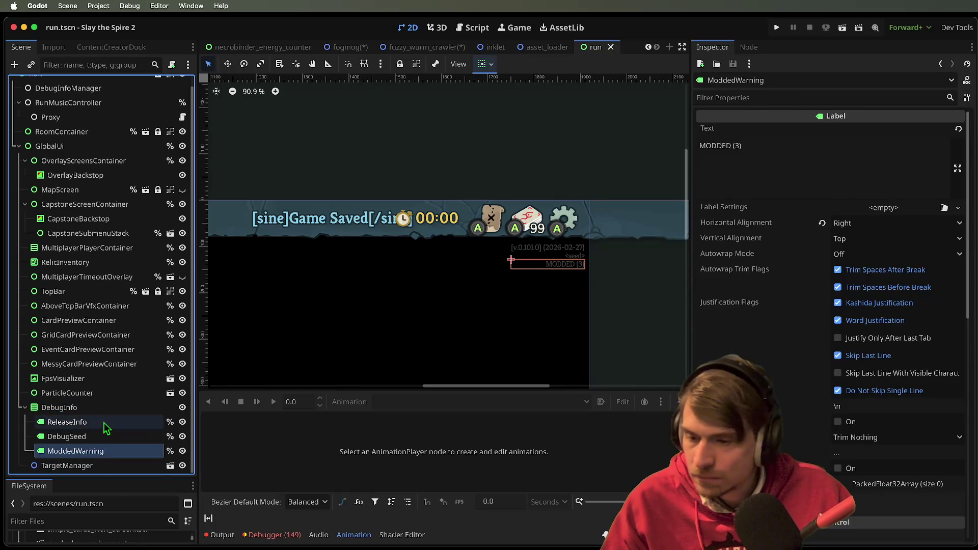
left_click(105, 423)
left_click(102, 466)
left_click(114, 393)
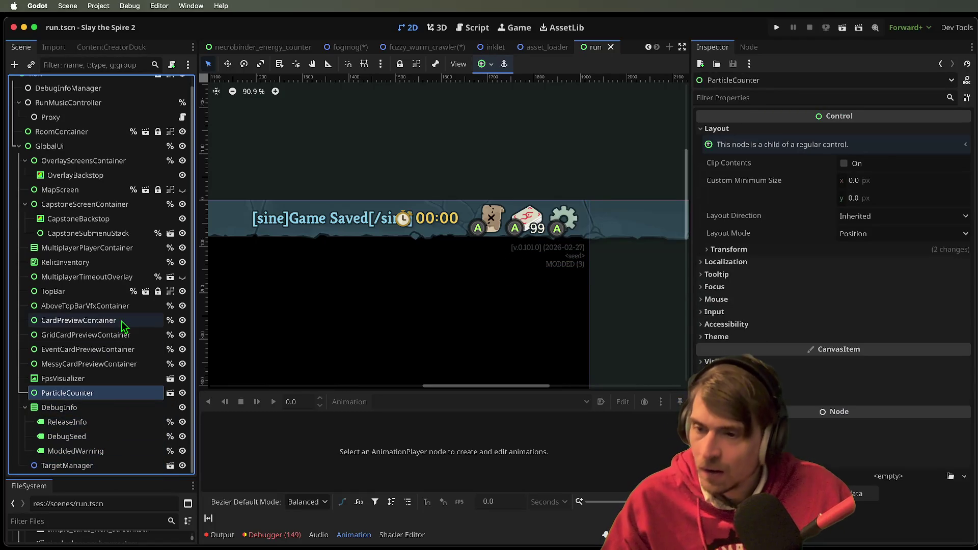
Inspect TopBar, AboveTopBarVfxContainer and the Grid, Event and Messy card preview containers
scroll(122, 351, "up", 1)
left_click(77, 302)
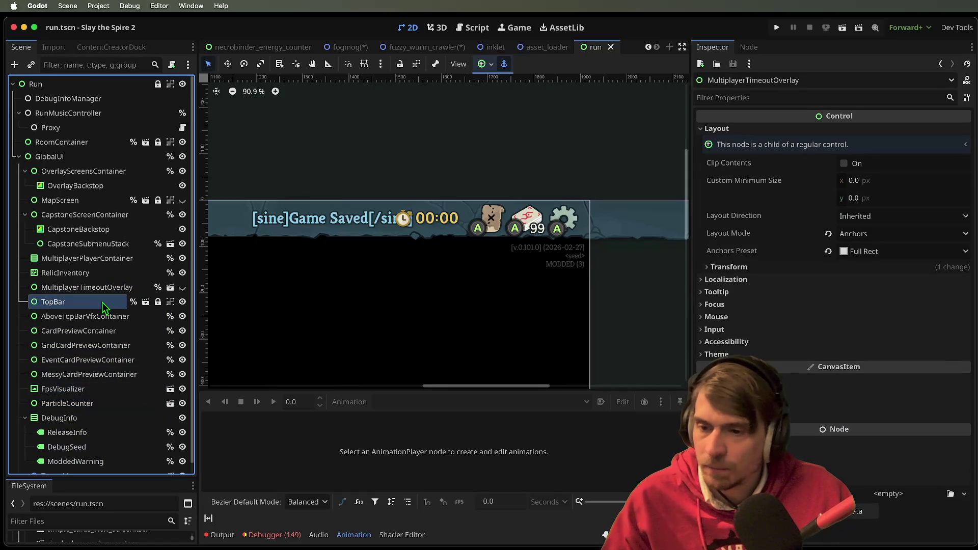
left_click(81, 316)
left_click(84, 346)
left_click(94, 360)
left_click(102, 375)
Collapse the OverlayScreensContainer and CapstoneScreenContainer branches
scroll(489, 210, "down", 6)
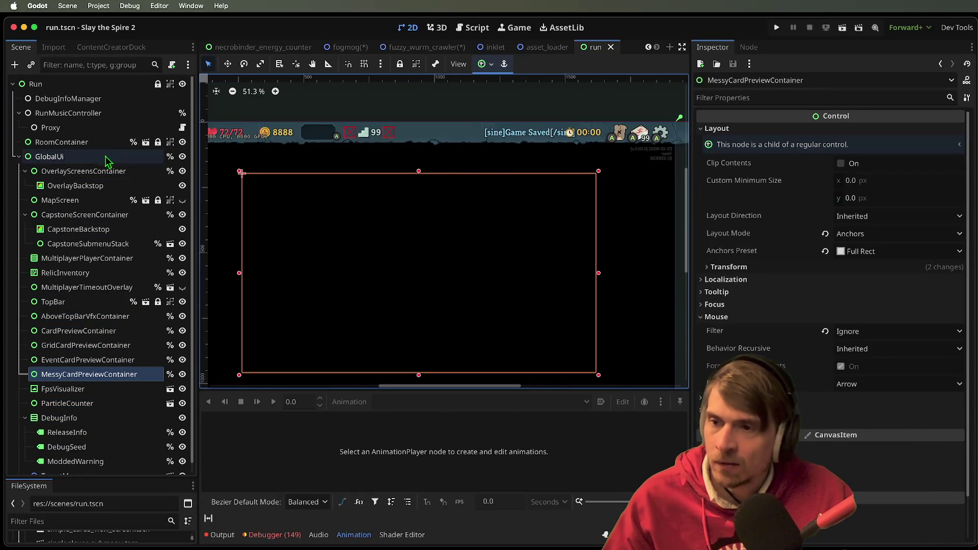
left_click(128, 173)
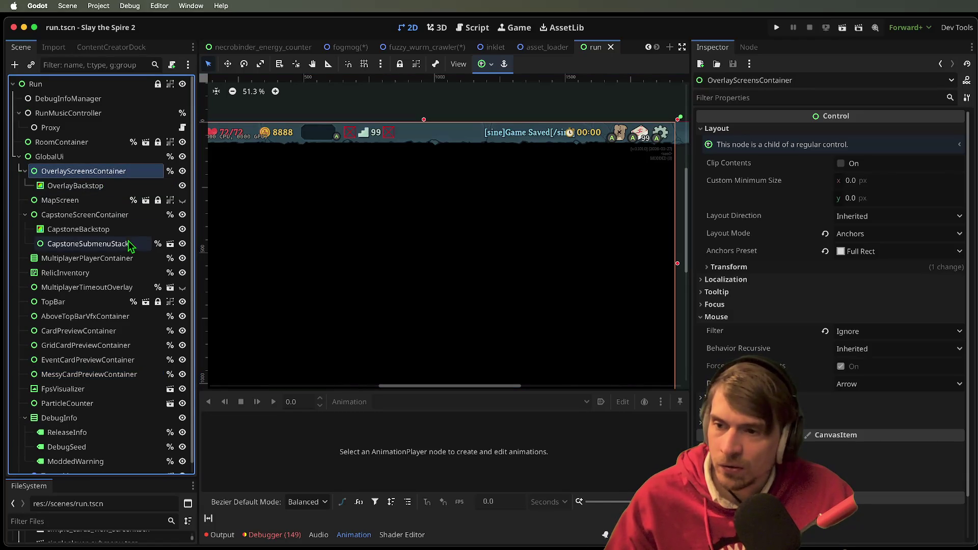
key("Left")
key("Down")
key("Down")
key("Down")
key("Up")
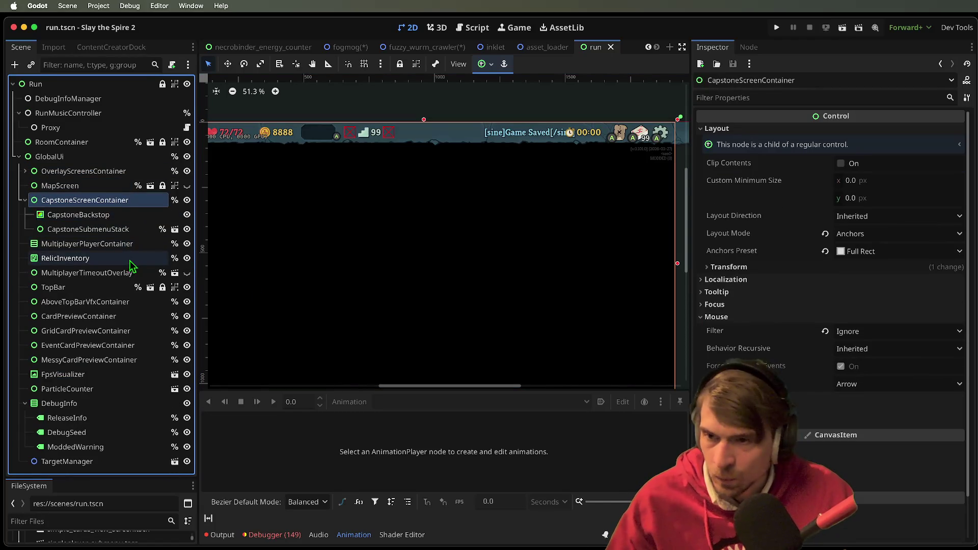
key("Left")
Select RelicInventory and bring its rectangle into view on the canvas
left_click(65, 229)
mouse_move(285, 219)
left_mouse_down()
mouse_move(313, 284)
mouse_move(391, 251)
left_mouse_up()
scroll(391, 251, "right", 2)
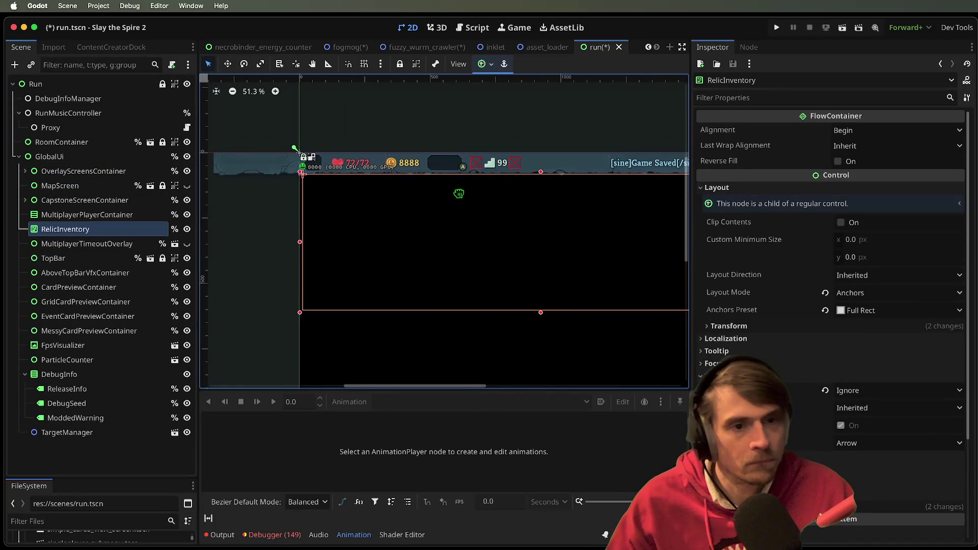
scroll(461, 194, "right", 3)
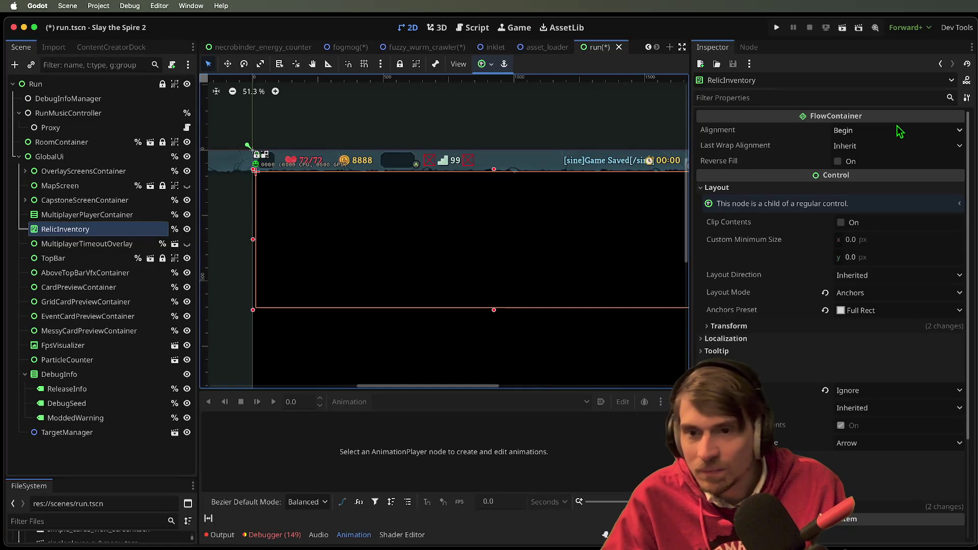
Inspect OverlayScreensContainer's properties, then clear the selection
left_click(341, 113)
scroll(281, 167, "up", 5)
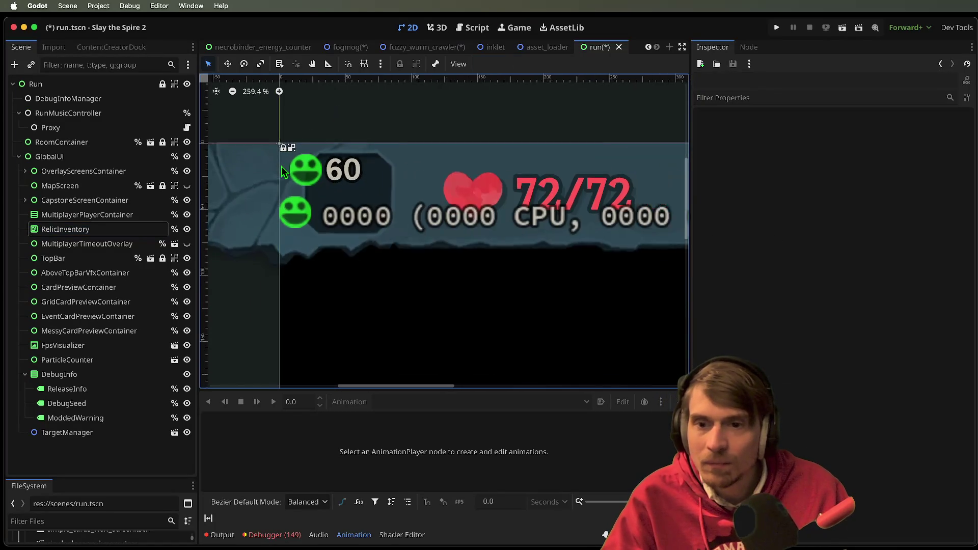
scroll(282, 166, "down", 1)
scroll(282, 171, "down", 5)
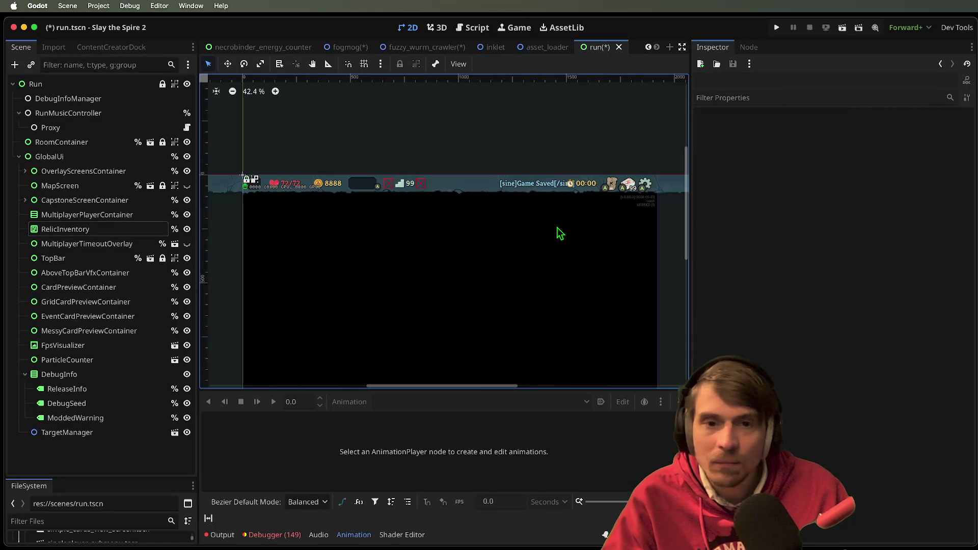
scroll(571, 230, "up", 4)
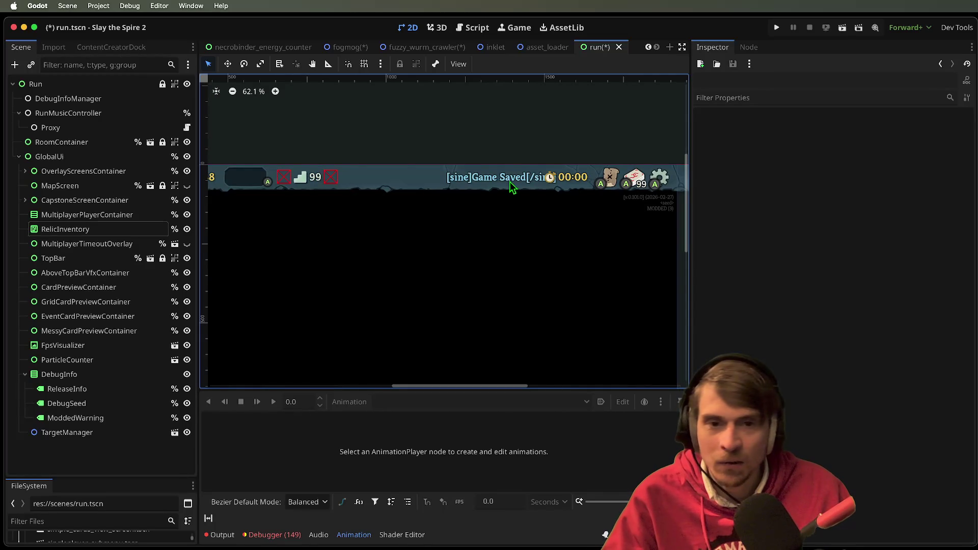
scroll(428, 164, "left", 2)
scroll(428, 164, "up", 1)
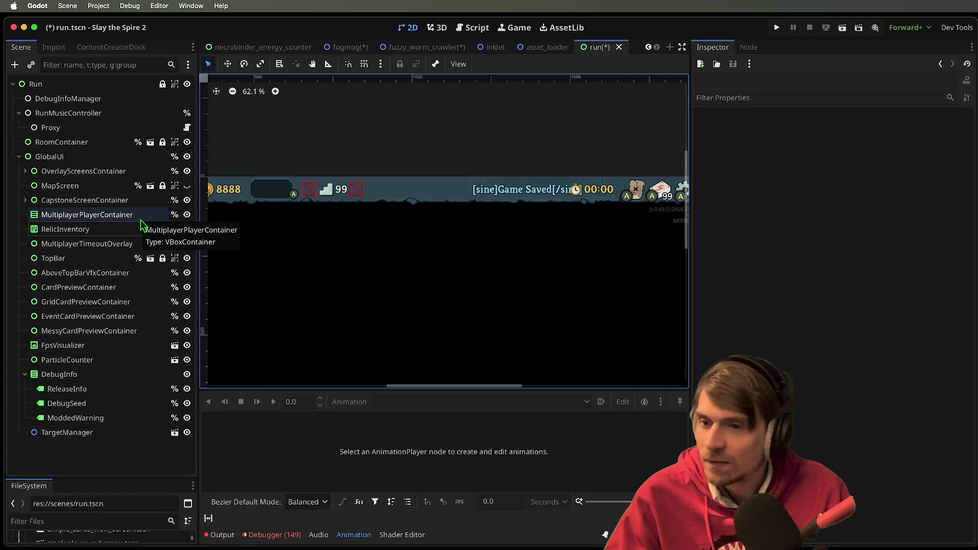
left_click(131, 172)
scroll(457, 165, "up", 1)
left_click(455, 110)
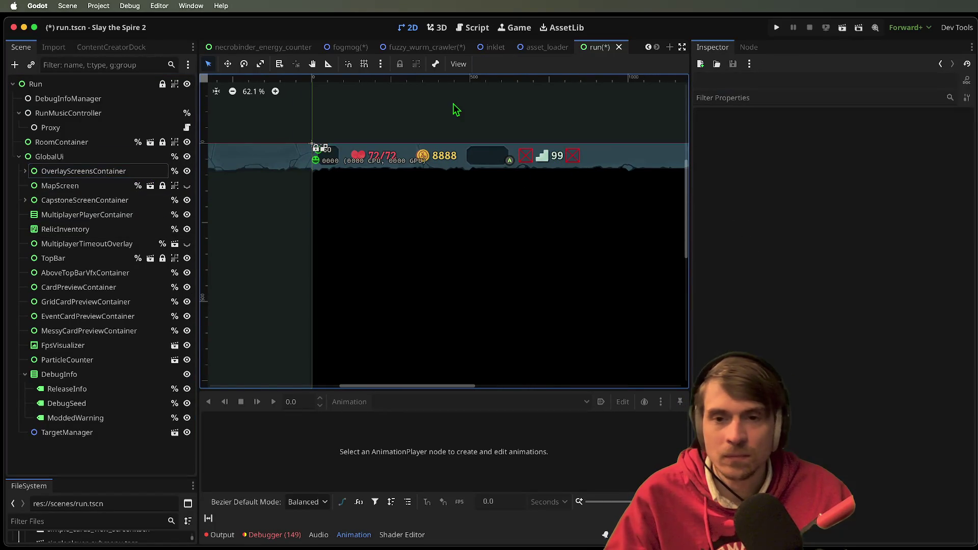
Inspect AboveTopBarVfx, GridCardPreview, MultiplayerTimeoutOverlay, RelicInventory, MultiplayerPlayer and CapstoneScreen containers
left_click(91, 273)
left_click_drag(496, 264, 468, 255)
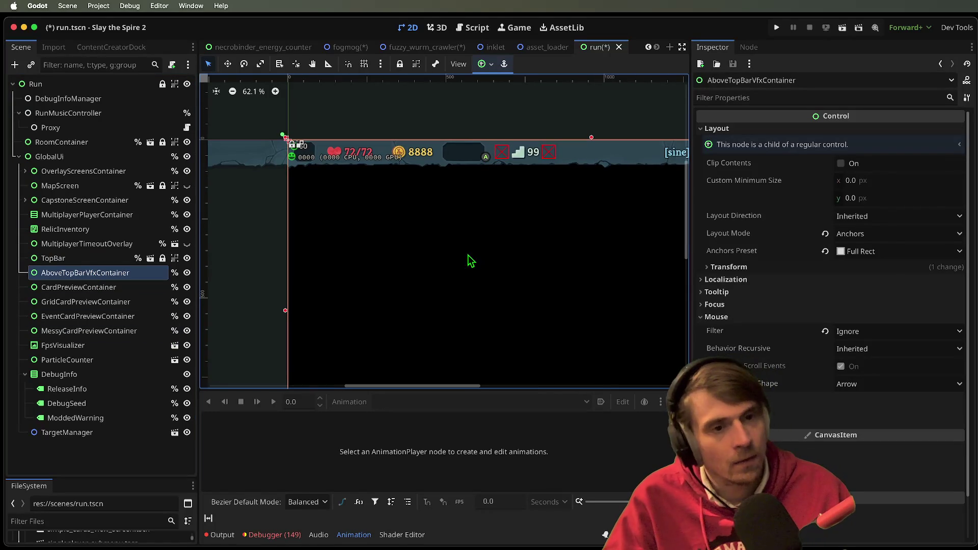
left_click(104, 303)
left_click(90, 245)
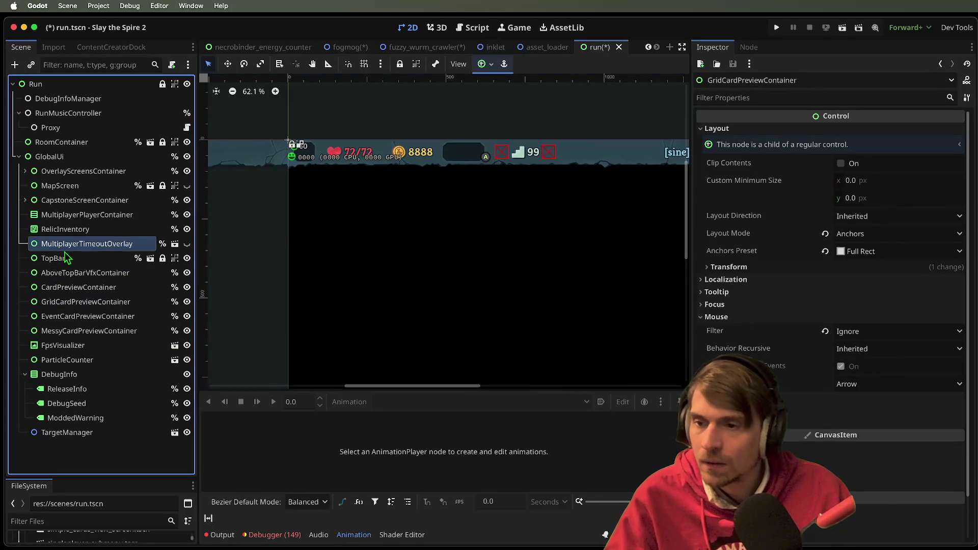
left_click(97, 228)
left_click(122, 217)
left_click(125, 201)
left_click(125, 215)
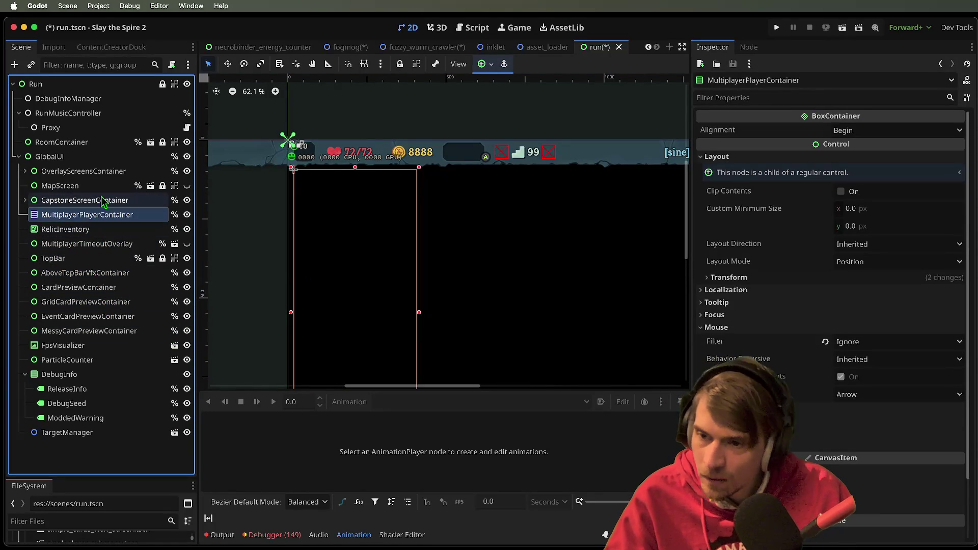
left_click(69, 202)
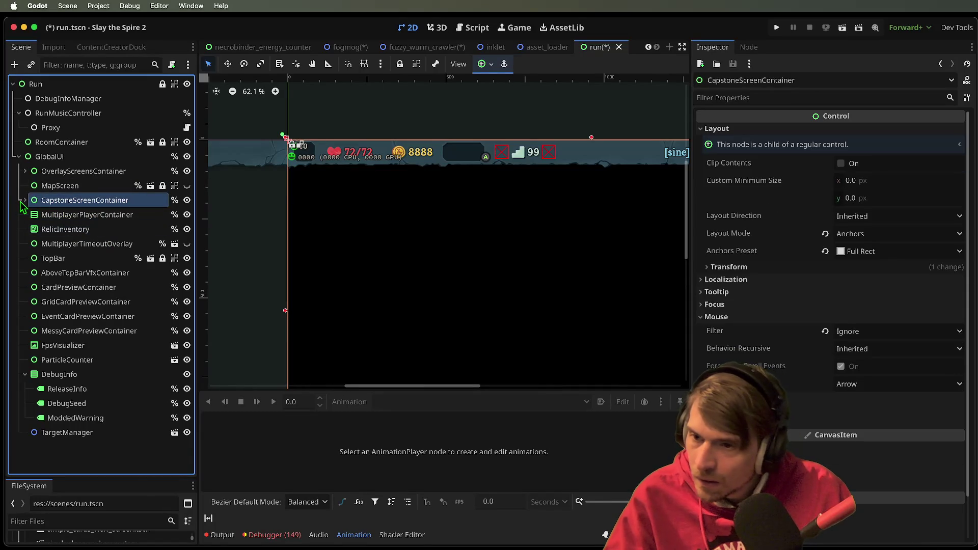
Expand CapstoneScreenContainer to reveal CapstoneBackstop and CapstoneSubmenuStack, inspecting CapstoneBackstop
left_click(22, 201)
left_click(76, 215)
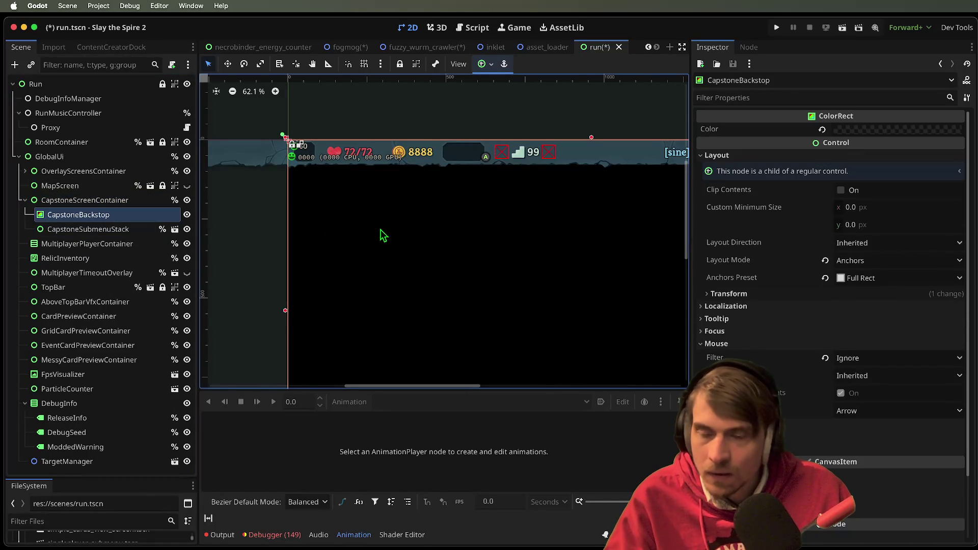
scroll(309, 238, "down", 2)
scroll(431, 234, "up", 3)
scroll(521, 350, "down", 4)
left_click(560, 356)
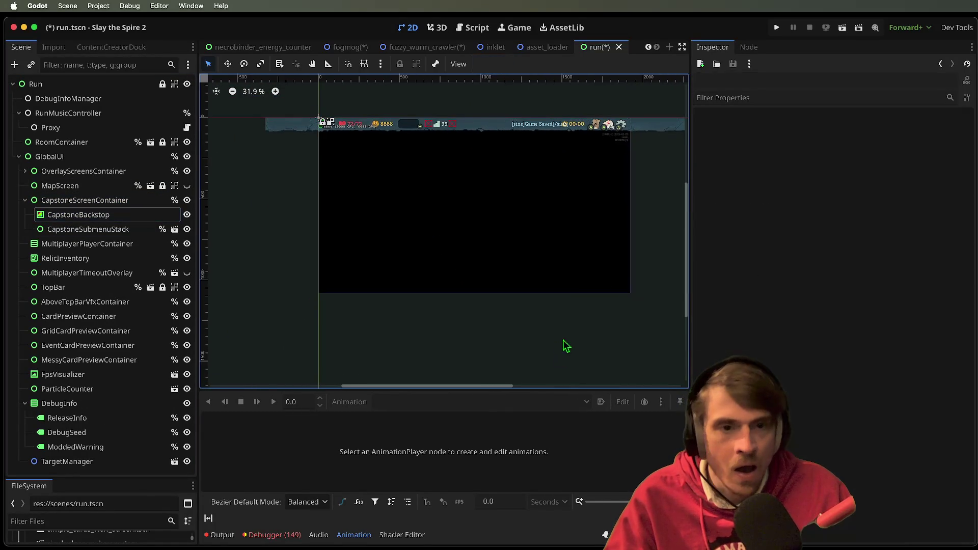
scroll(561, 357, "right", 5)
scroll(454, 345, "up", 3)
scroll(464, 332, "down", 2)
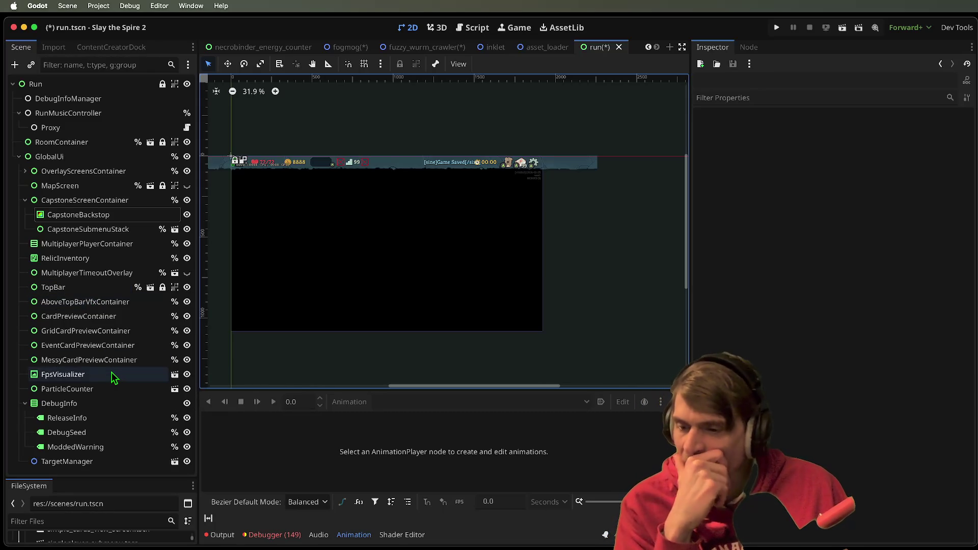
Collapse and re-expand GlobalUi, then drag the splitter up to enlarge FileSystem
left_click(19, 157)
left_click(19, 157)
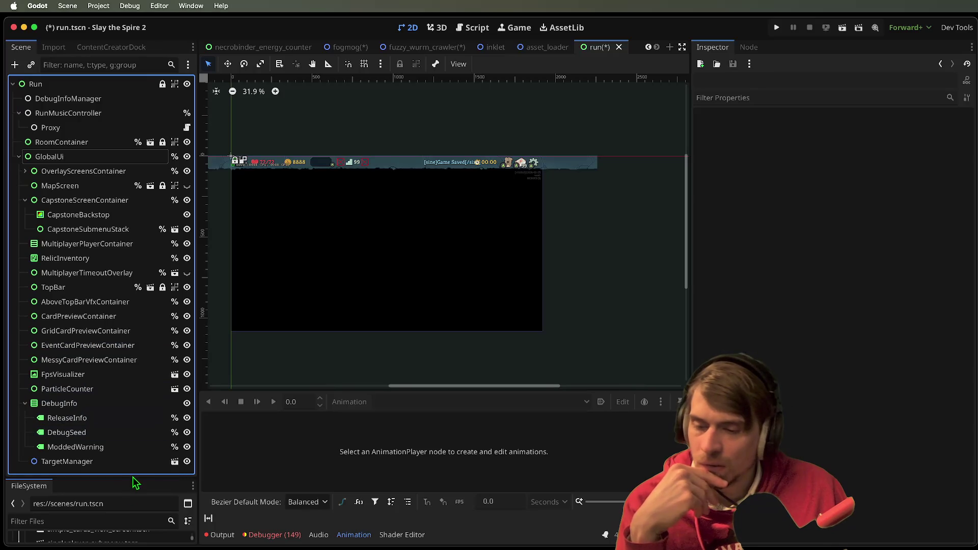
left_click_drag(132, 478, 131, 242)
scroll(131, 408, "down", 2)
scroll(131, 372, "up", 4)
Open game.tscn, inspect and collapse DebugAudioManager and InputManager, then open Project Settings
double_click(109, 420)
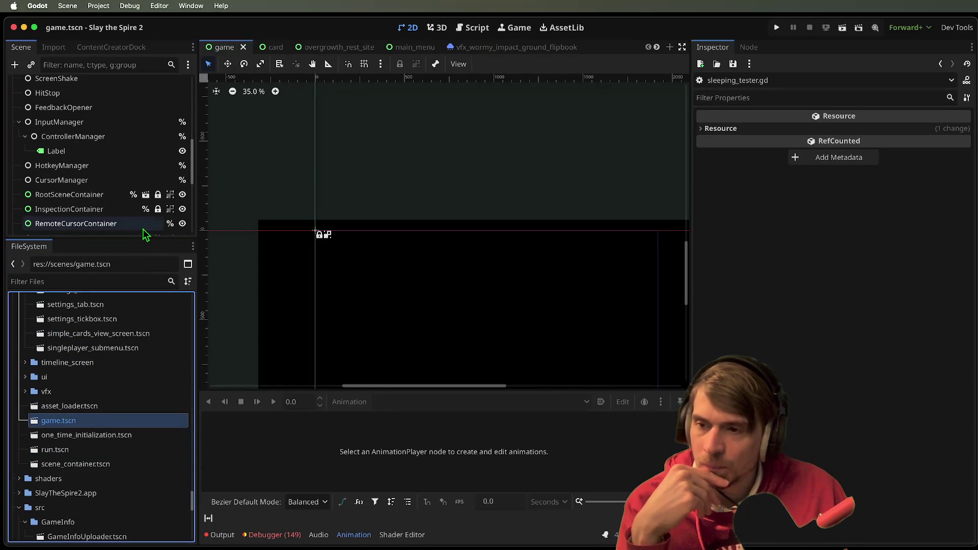
left_click_drag(136, 238, 136, 482)
scroll(97, 383, "up", 5)
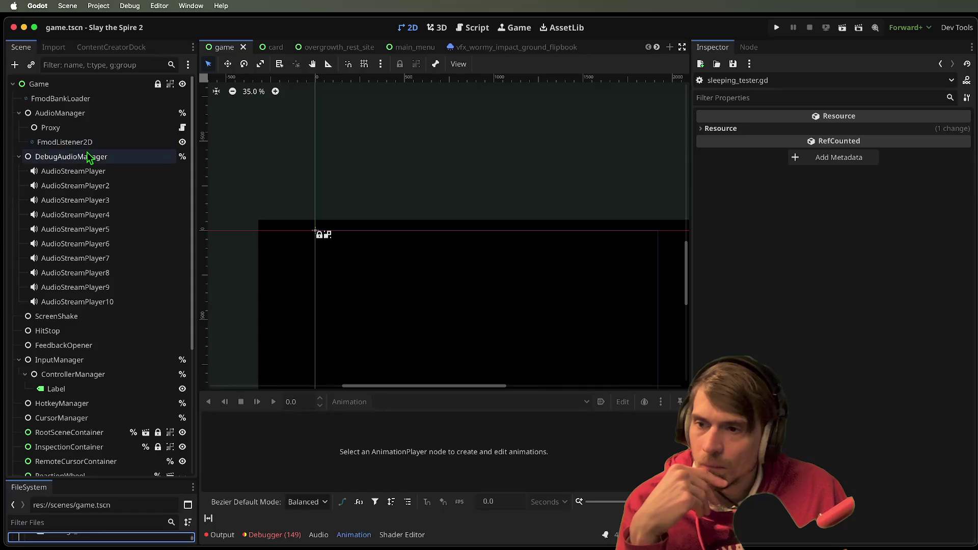
left_click(51, 161)
left_click(18, 158)
key("Down")
key("Down")
key("Down")
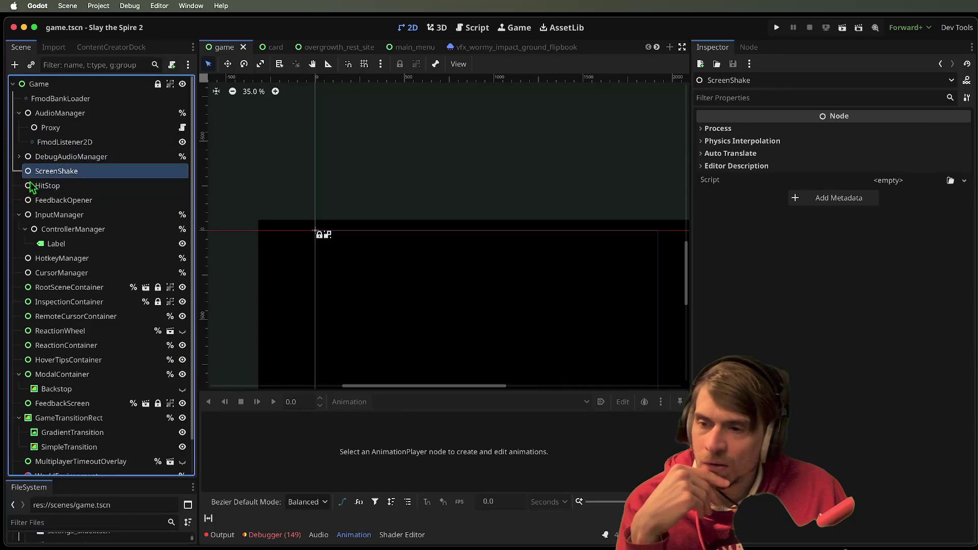
left_click(35, 214)
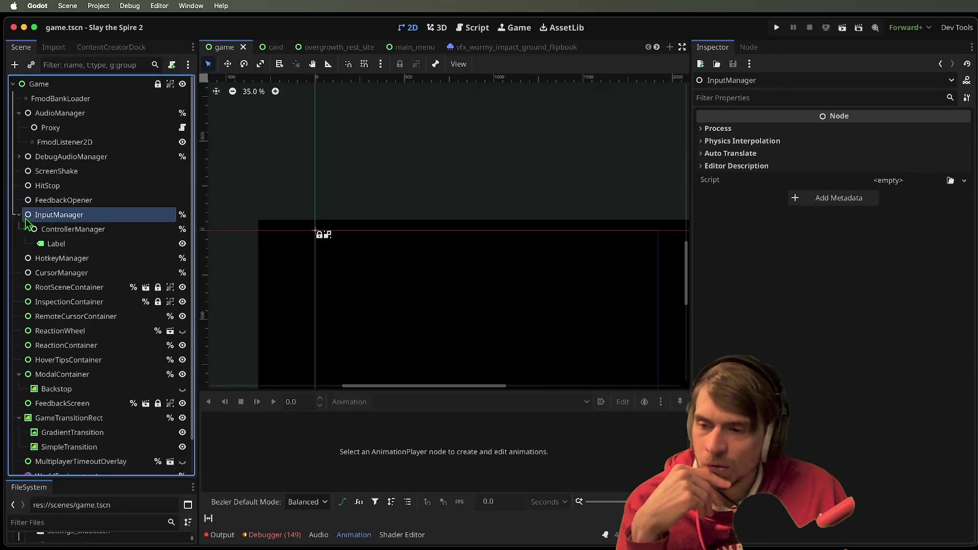
left_click(19, 215)
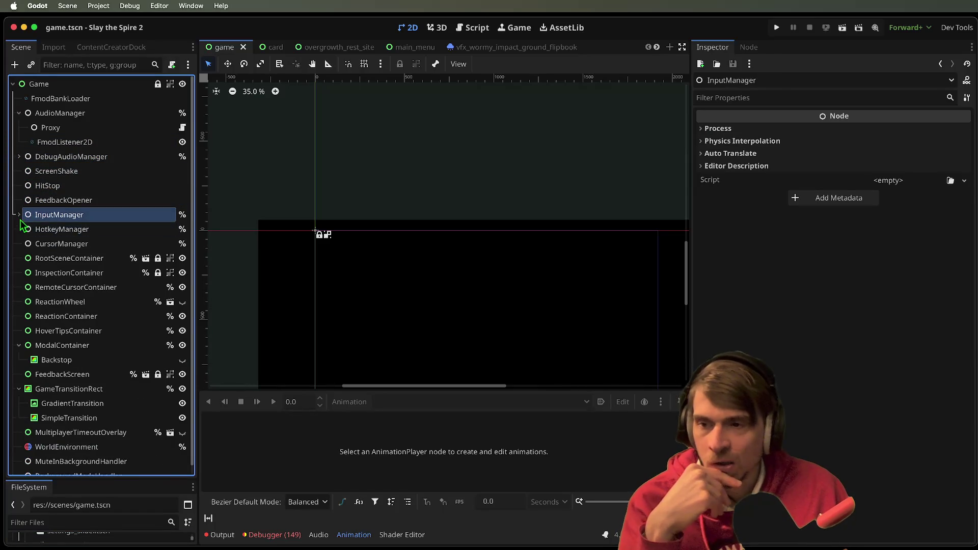
left_click(111, 24)
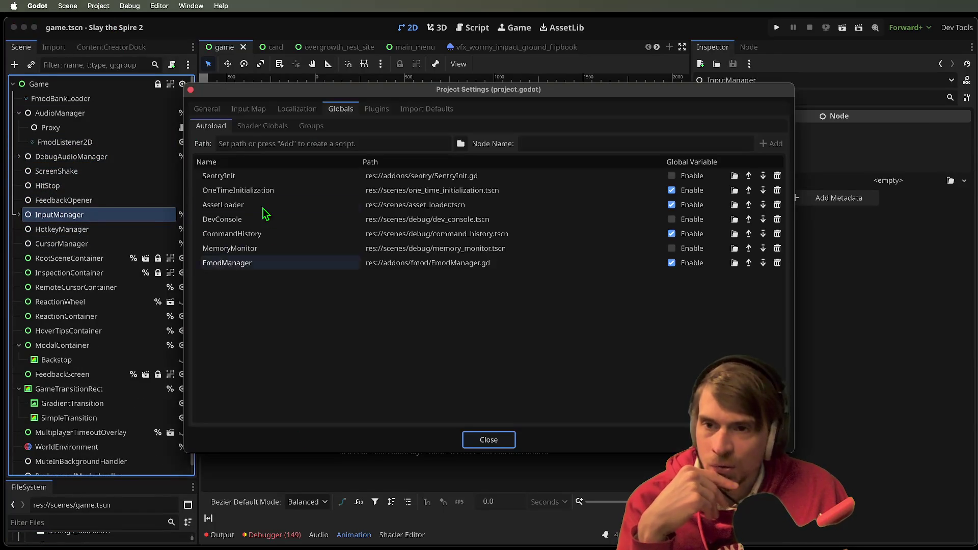
Show the Input Map in an enlarged window and scroll through actions like mega_up, view_map and joy_up
left_click(265, 109)
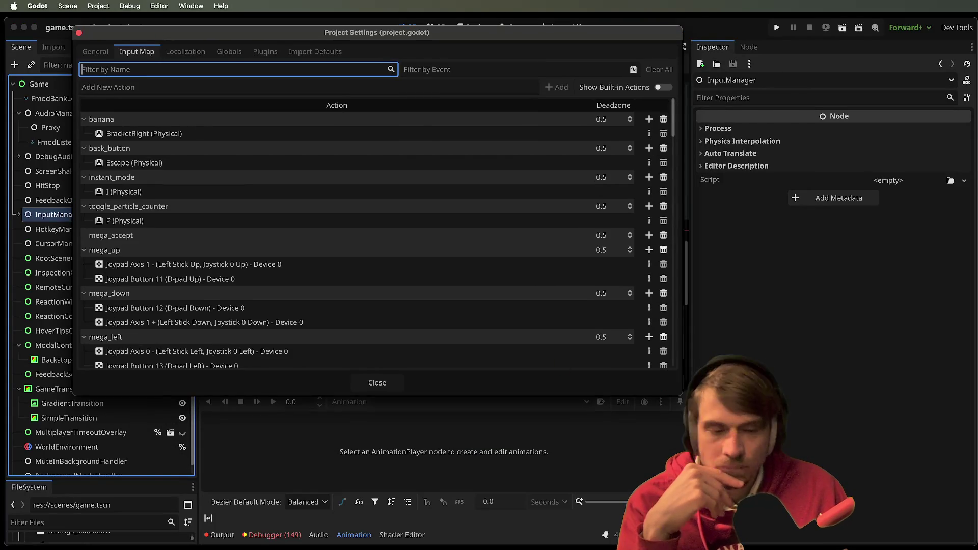
mouse_move(680, 393)
left_mouse_down()
mouse_move(724, 438)
mouse_move(737, 549)
left_mouse_up()
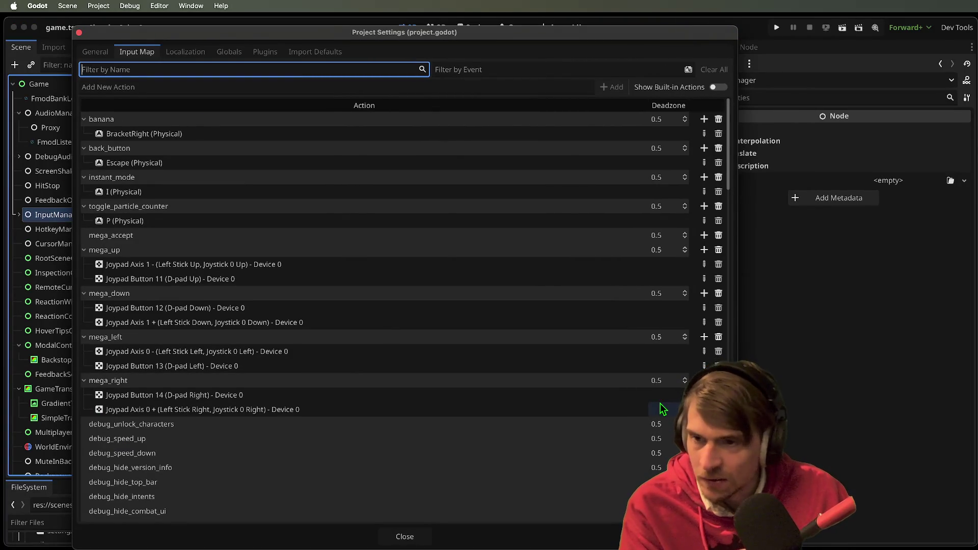
scroll(575, 398, "down", 15)
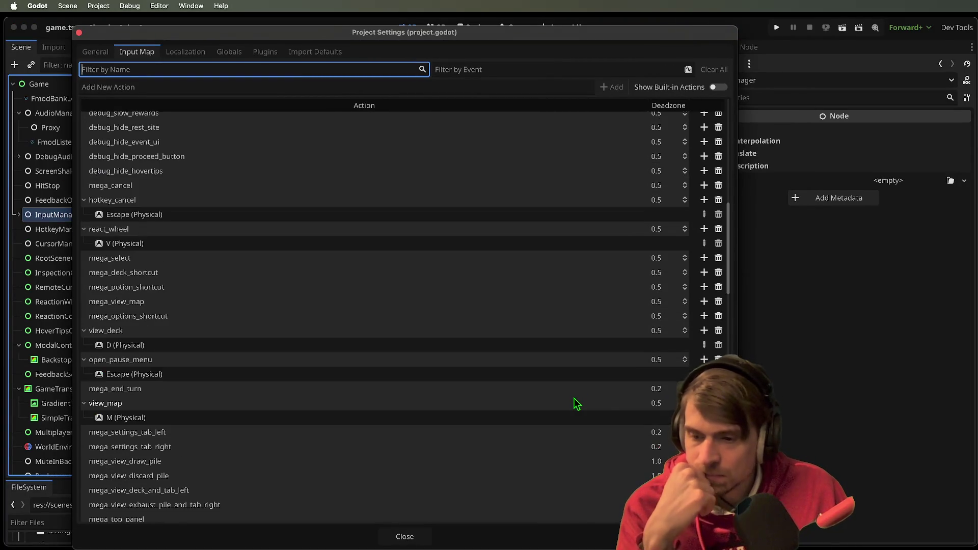
scroll(574, 400, "down", 3)
scroll(576, 404, "down", 15)
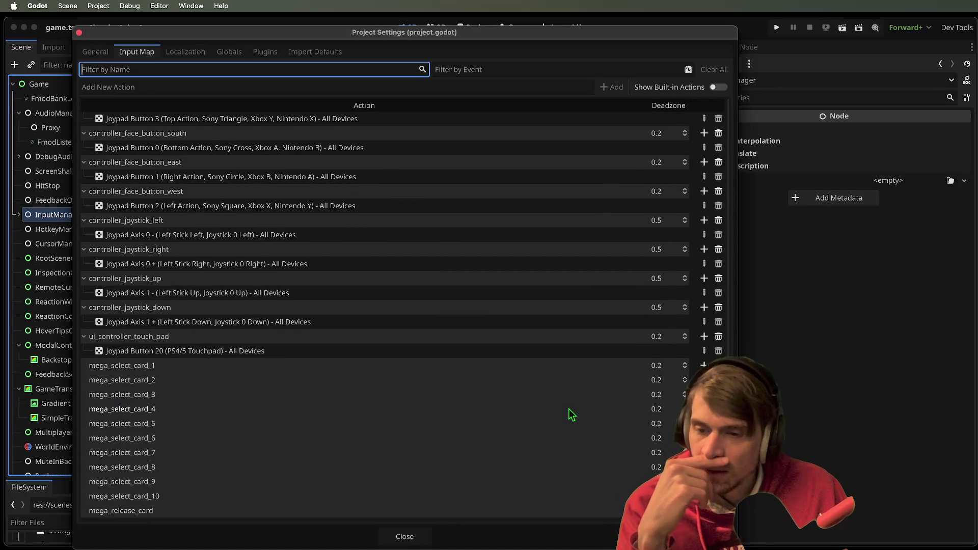
scroll(576, 413, "up", 15)
scroll(571, 413, "up", 5)
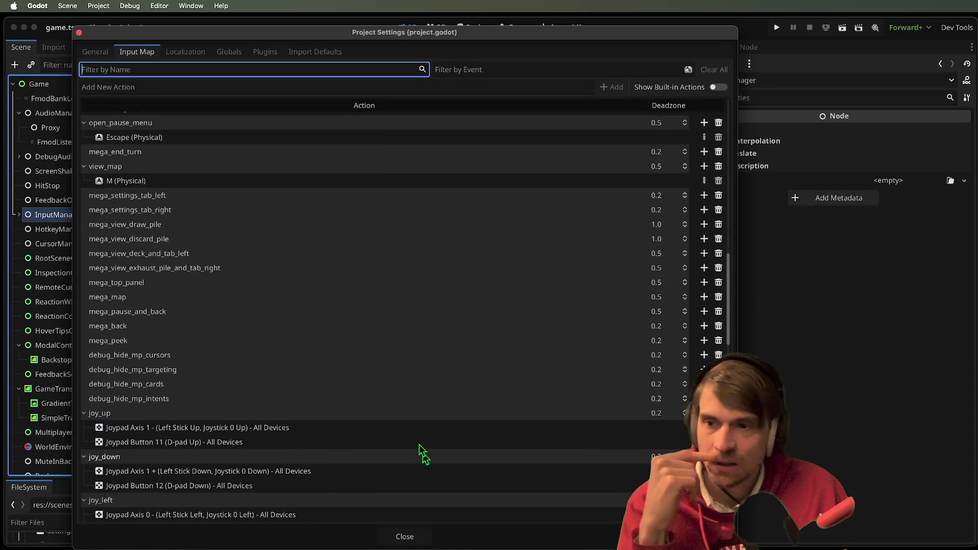
scroll(362, 306, "up", 10)
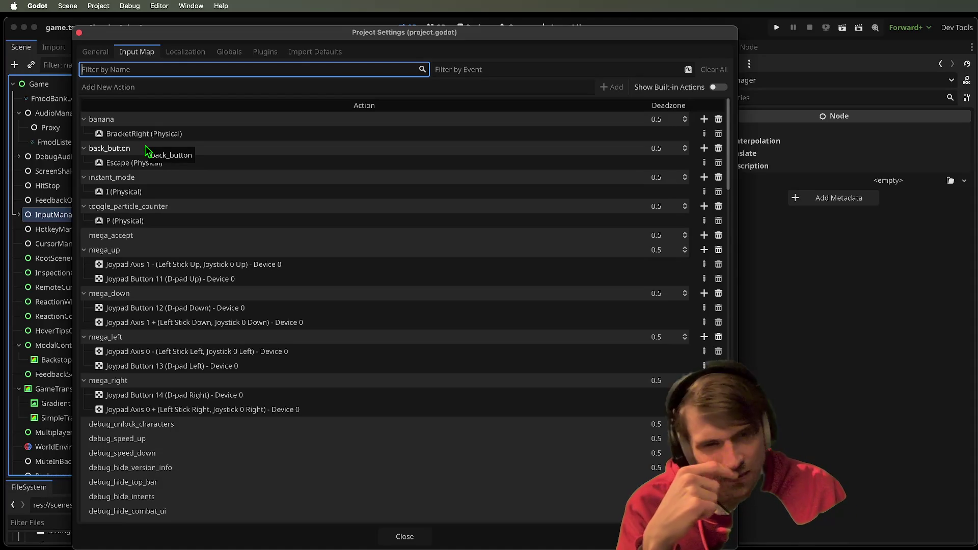
Close Project Settings and inspect game.tscn's HotkeyManager, CursorManager and RootSceneContainer
left_click(81, 34)
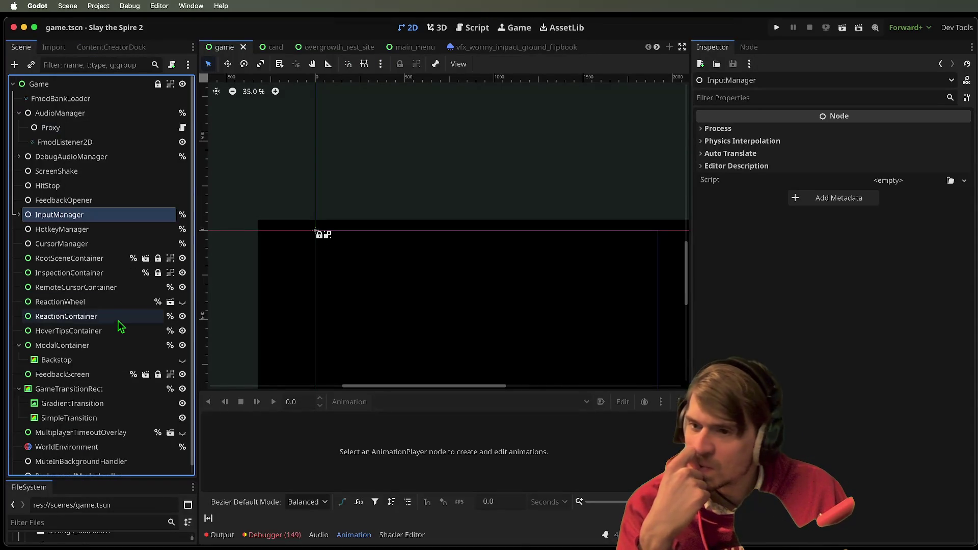
left_click(122, 230)
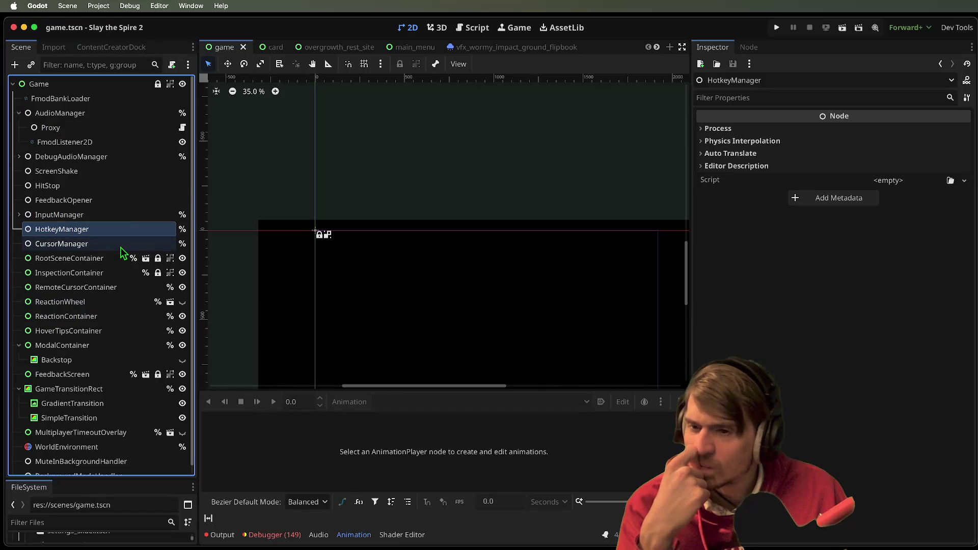
left_click(123, 245)
left_click(122, 261)
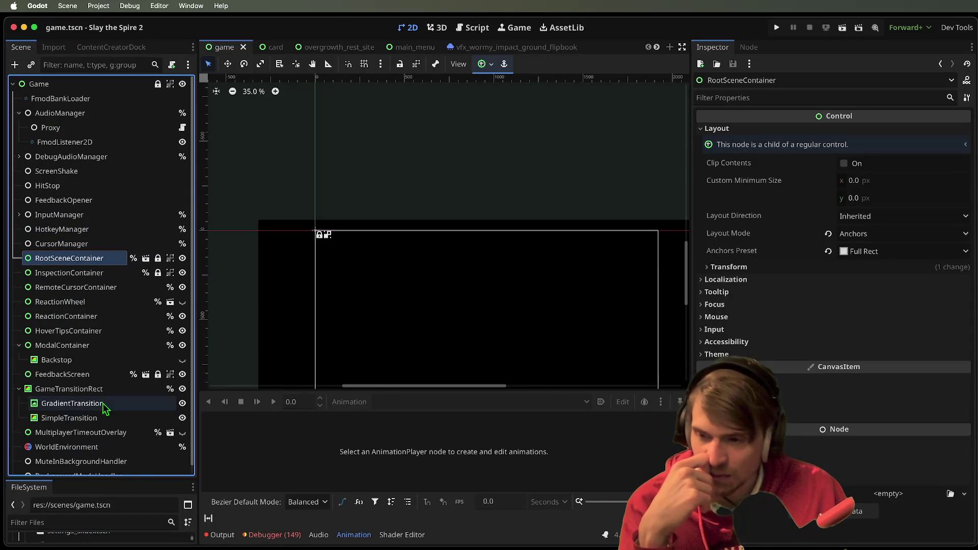
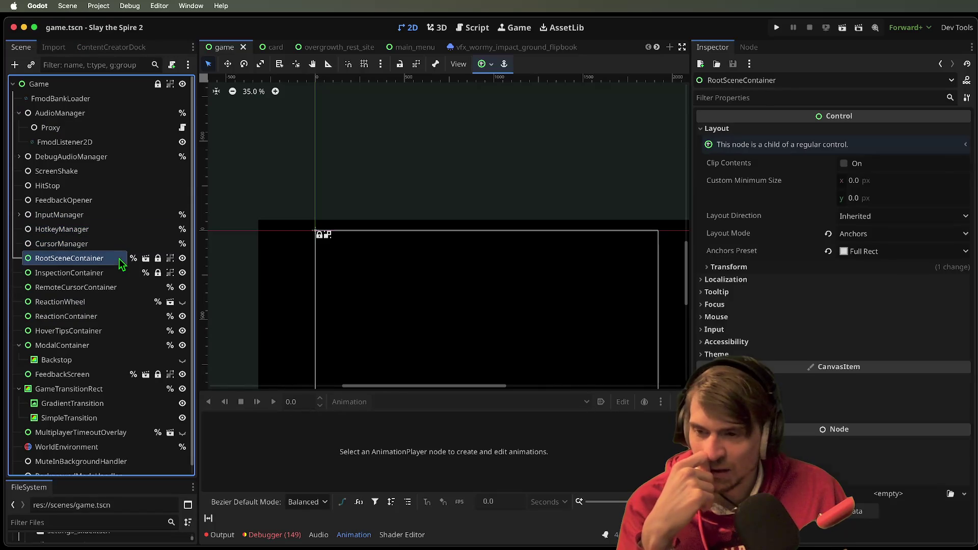
Inspect the GradientTransition, GameTransitionRect, WorldEnvironment, MultiplayerTimeoutOverlay and Backstop nodes
left_click(87, 404)
left_click(87, 388)
left_click(88, 449)
key("Up")
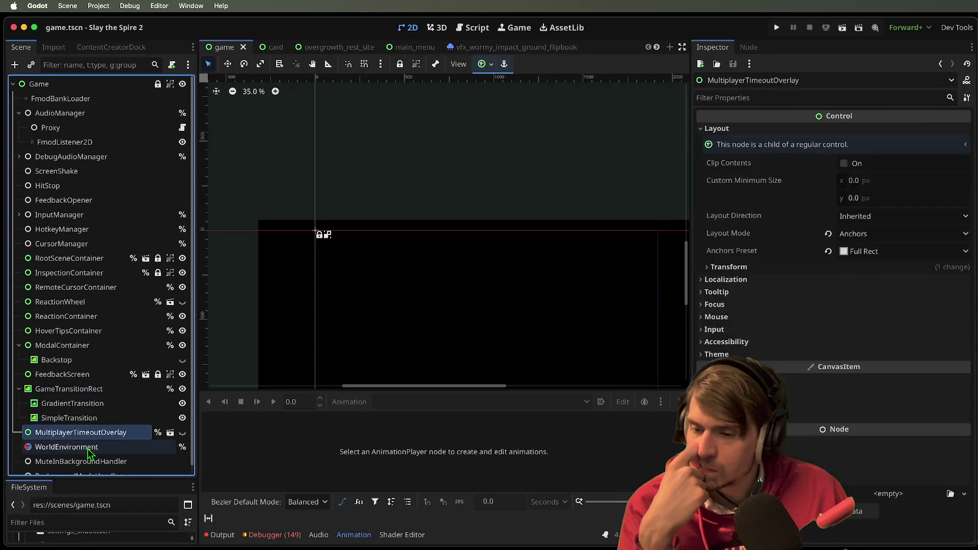
key("Down")
key("Down")
key("Down")
left_click(98, 422)
left_click(113, 396)
left_click(121, 379)
left_click(61, 356)
key("Up")
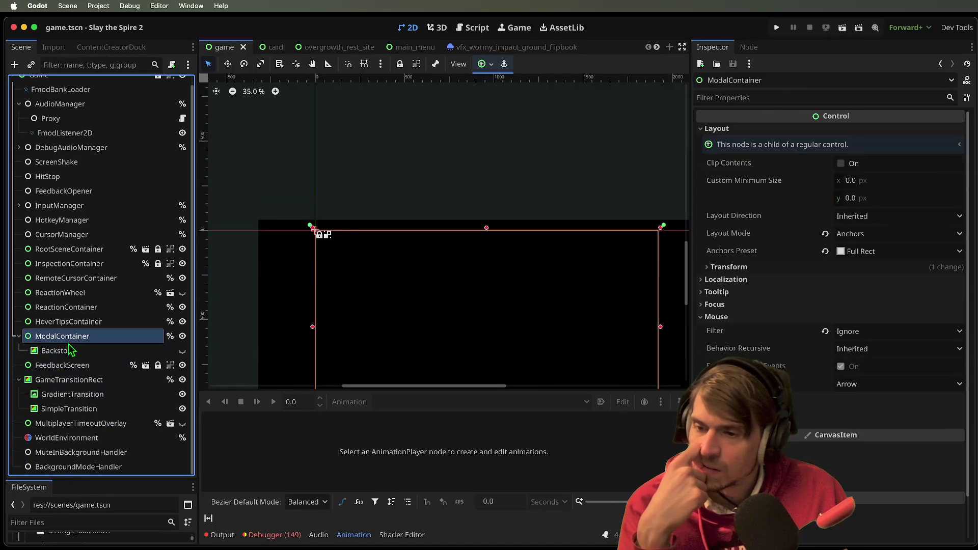
Inspect the HoverTipsContainer, ReactionWheel, RemoteCursorContainer, HotkeyManager and FeedbackOpener nodes
left_click(69, 321)
left_click(80, 293)
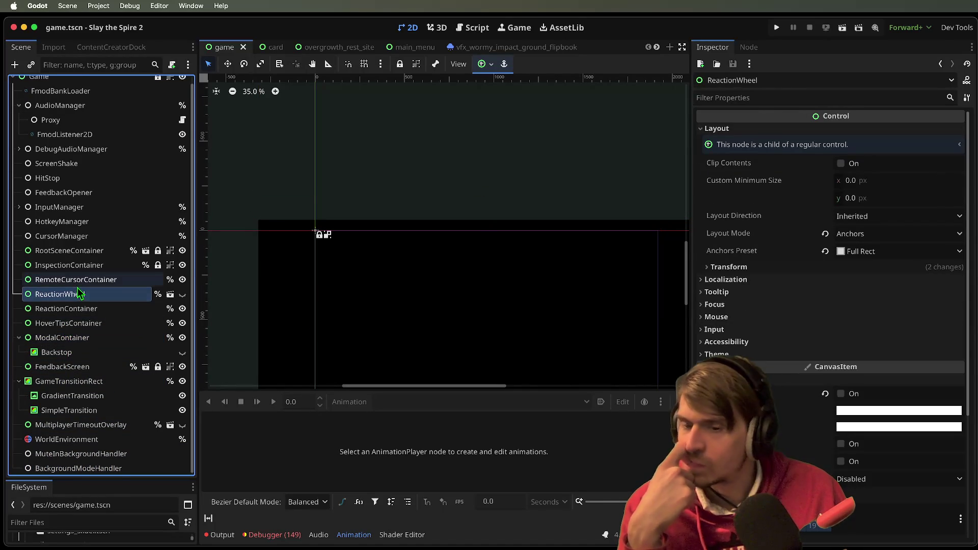
left_click(104, 281)
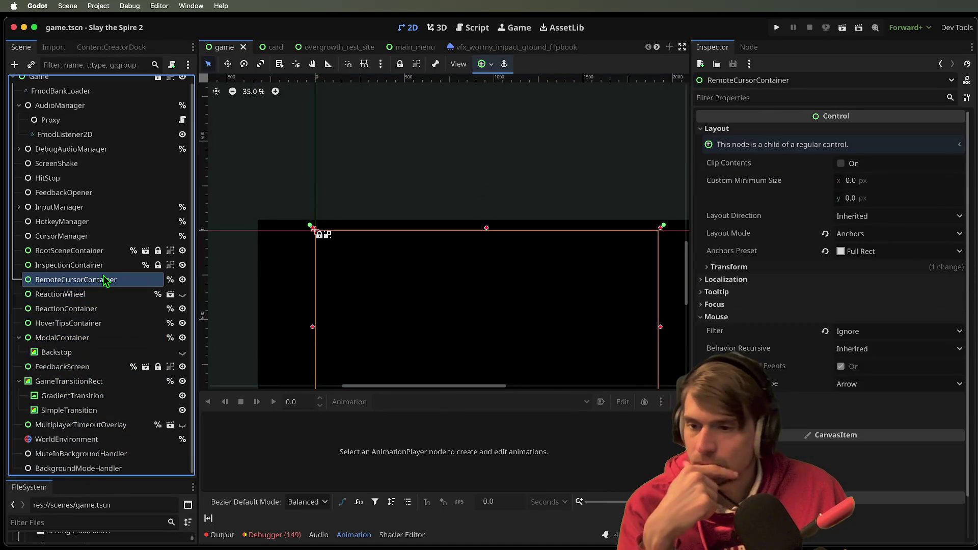
left_click(102, 221)
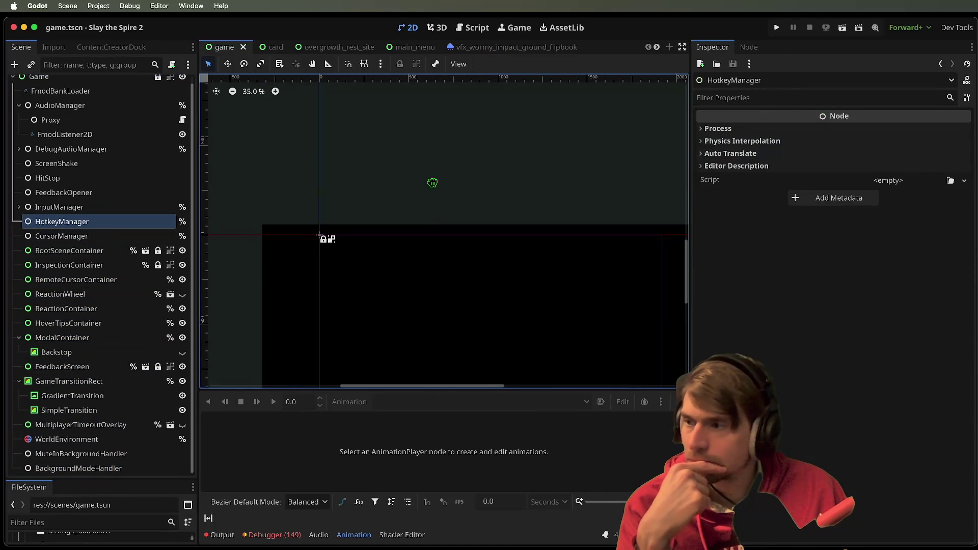
scroll(430, 174, "down", 2)
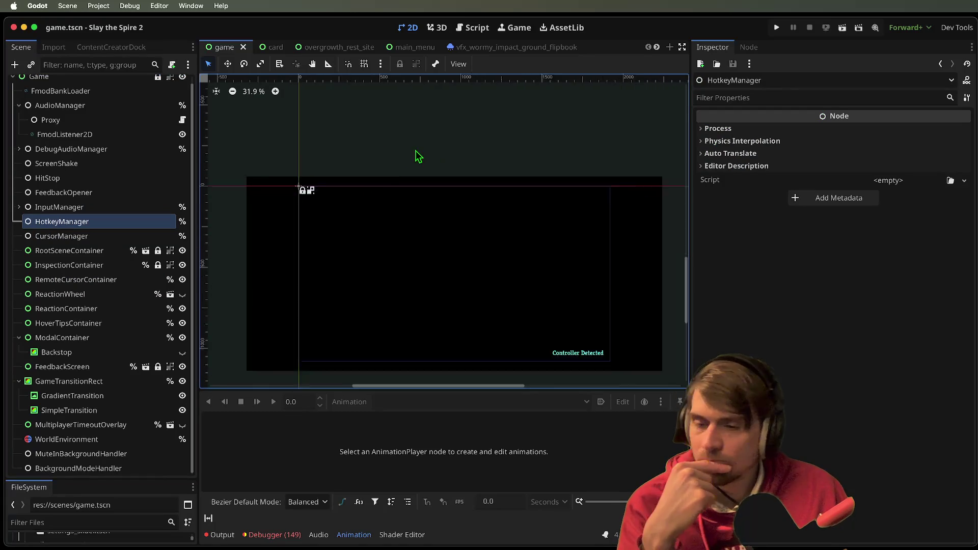
left_click(94, 194)
scroll(95, 193, "up", 1)
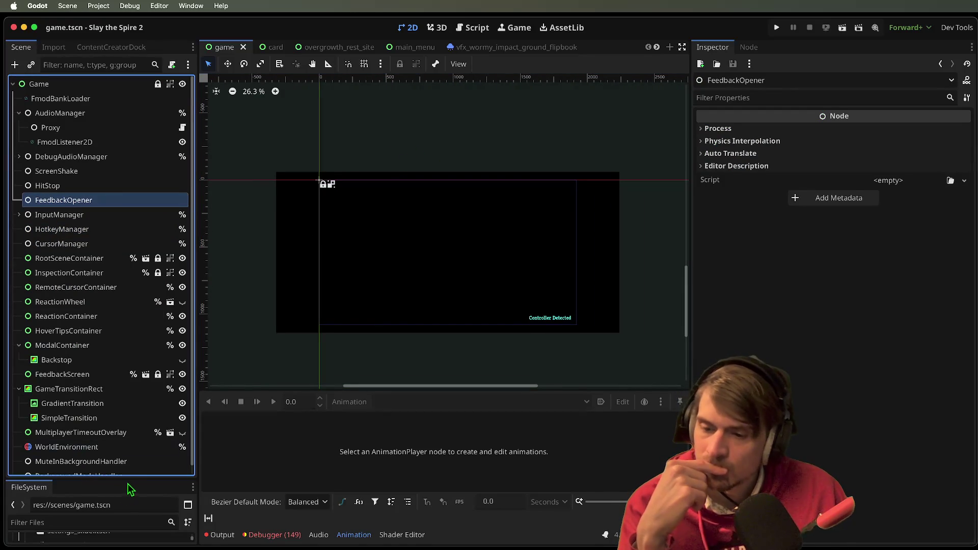
Enlarge the FileSystem dock and select the src folder
mouse_move(128, 478)
left_mouse_down()
mouse_move(130, 316)
mouse_move(152, 251)
left_mouse_up()
scroll(74, 418, "down", 3)
left_click(61, 427)
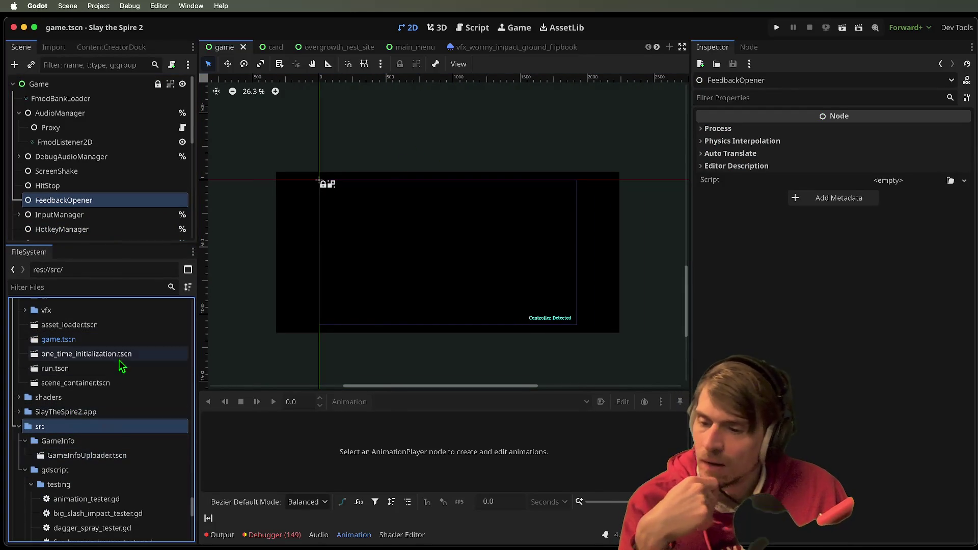
scroll(116, 479, "down", 2)
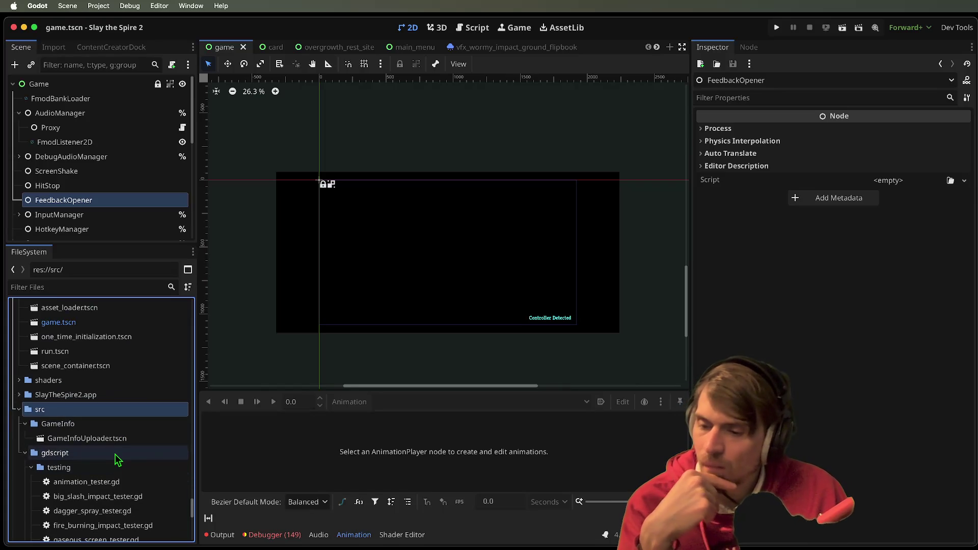
scroll(115, 461, "down", 10)
Look over the testing scripts and open sweeping_beam_tester.gd
left_click(117, 495)
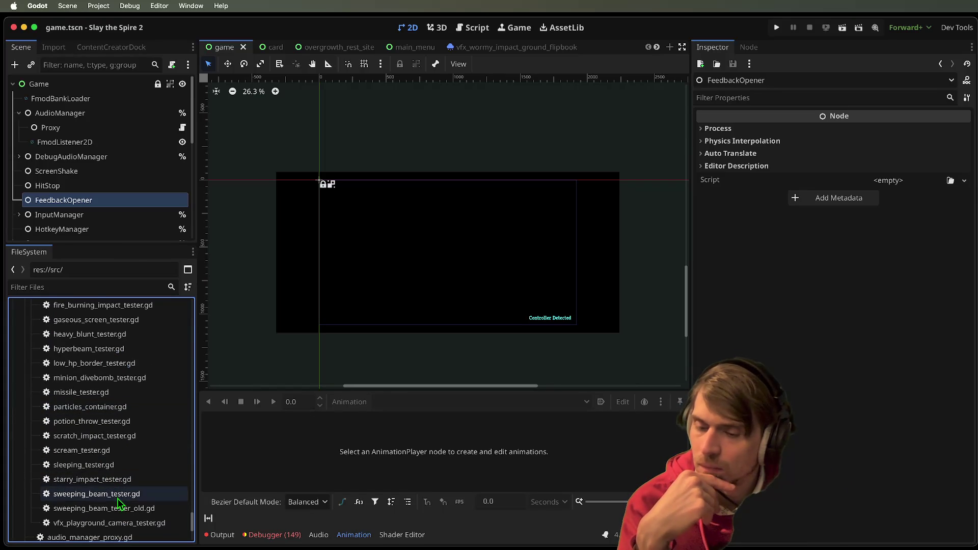
scroll(119, 495, "down", 2)
scroll(118, 490, "up", 2)
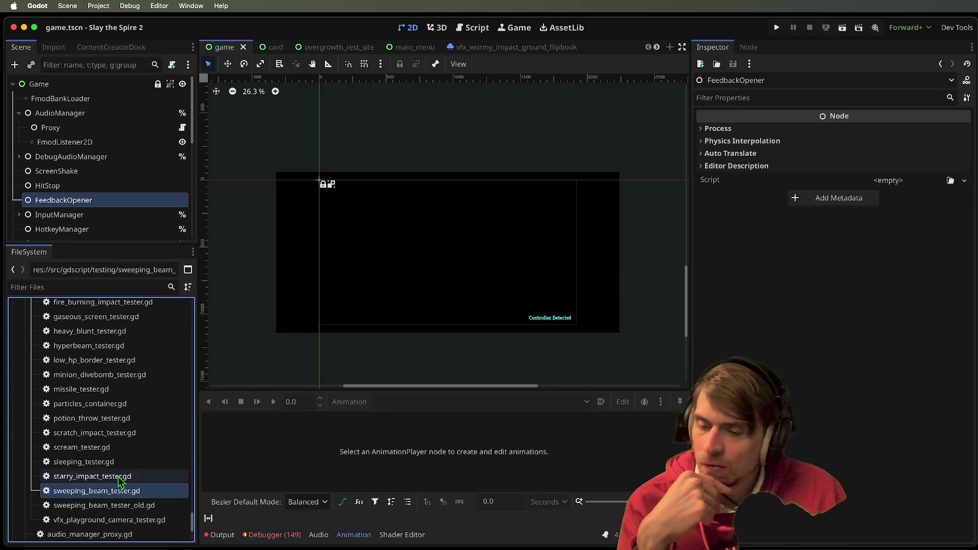
left_click(117, 477)
double_click(124, 486)
Return to the 2D view and filter project files by 'tester'
left_click(410, 33)
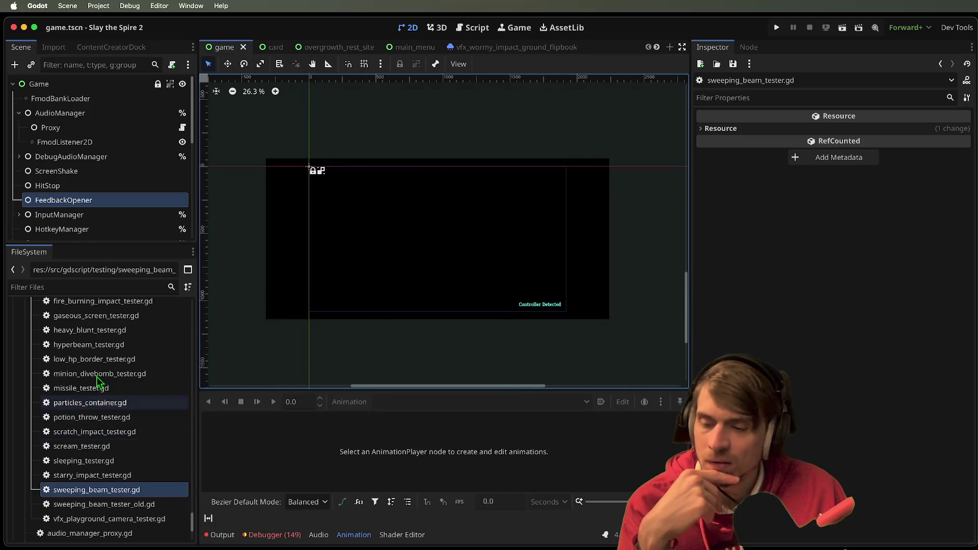
left_click(102, 287)
type("test")
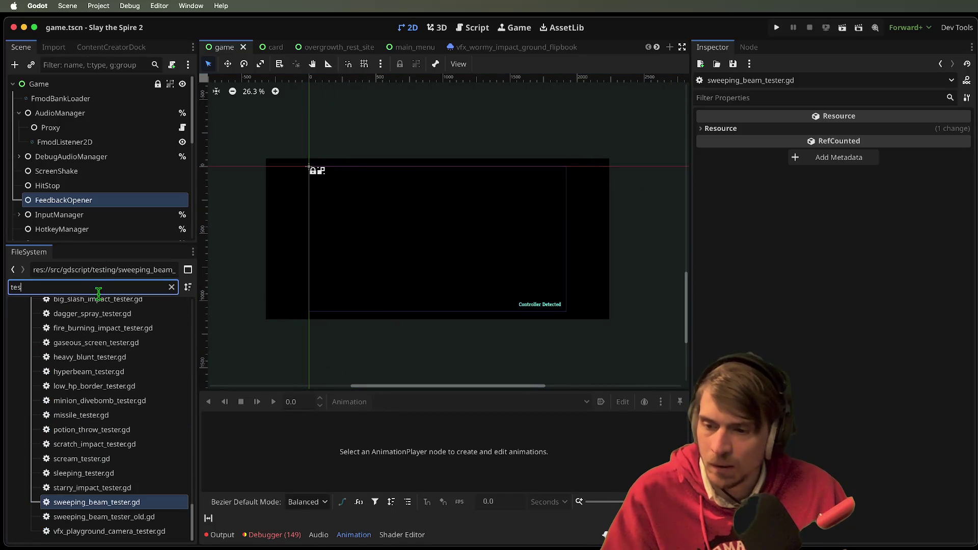
type("er")
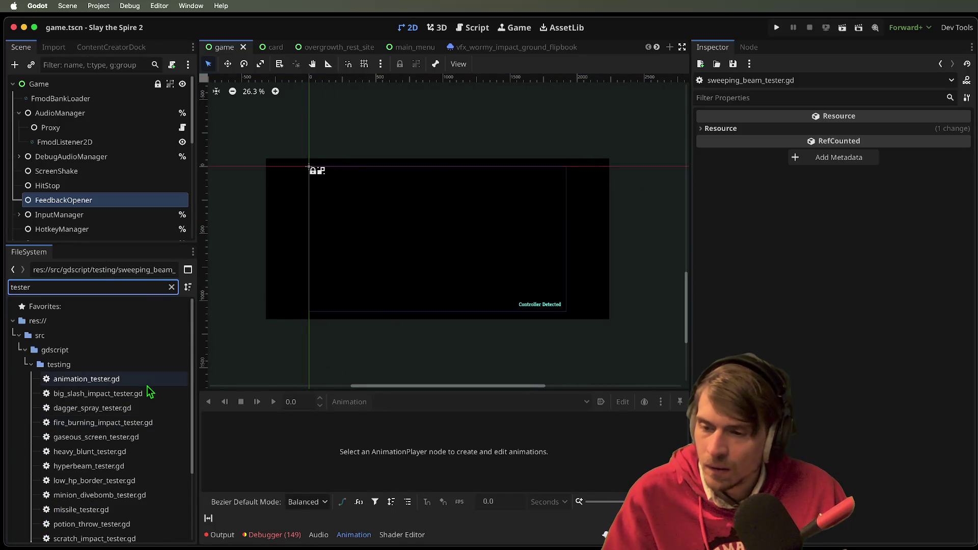
Broaden the filter to 'test' and open scenes/vfx/trail_test.tscn, triggering a load error
key("BackSpace")
key("BackSpace")
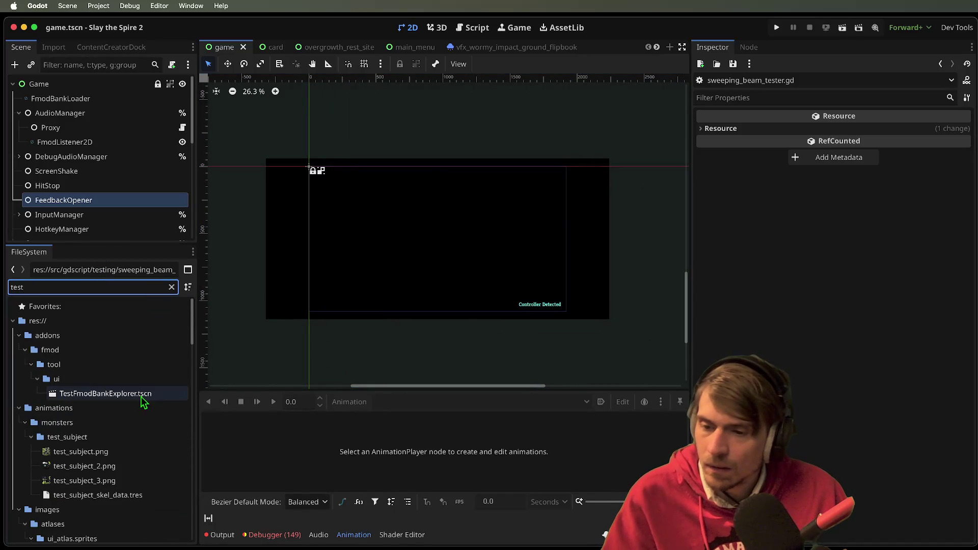
scroll(143, 403, "down", 5)
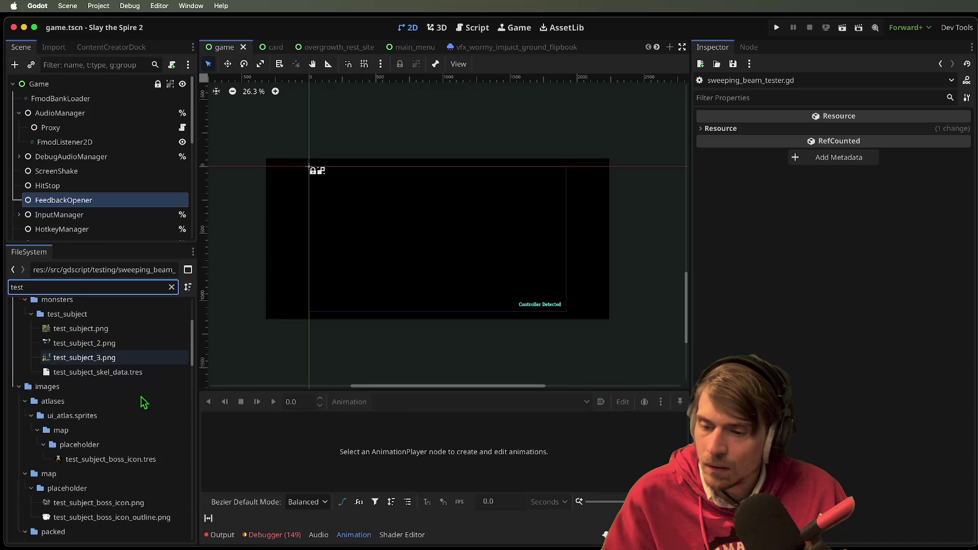
scroll(142, 405, "down", 1)
scroll(140, 407, "down", 10)
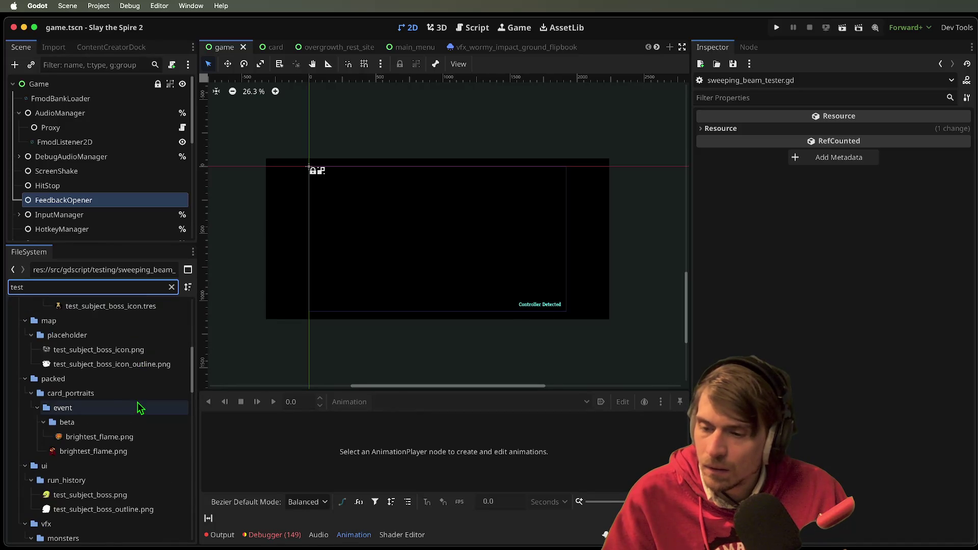
scroll(140, 408, "down", 6)
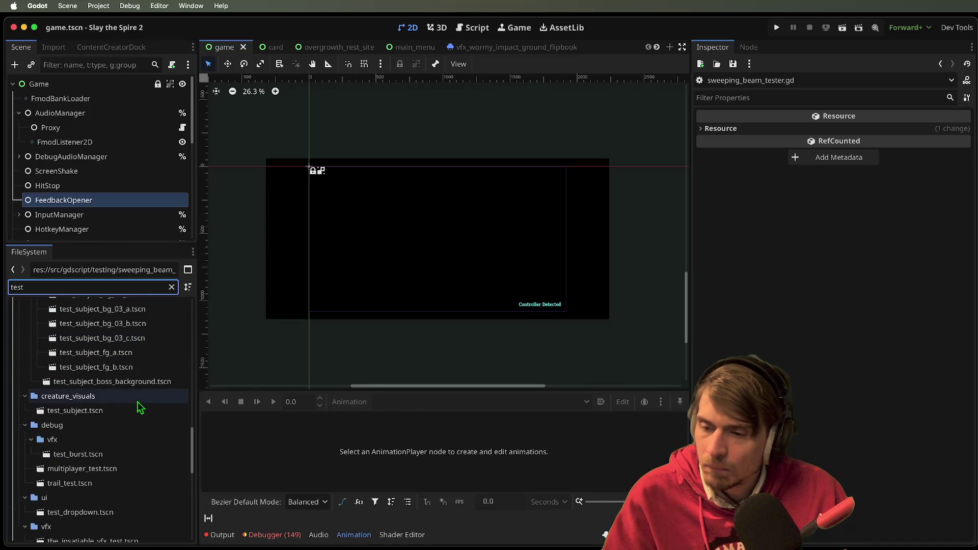
scroll(97, 466, "down", 1)
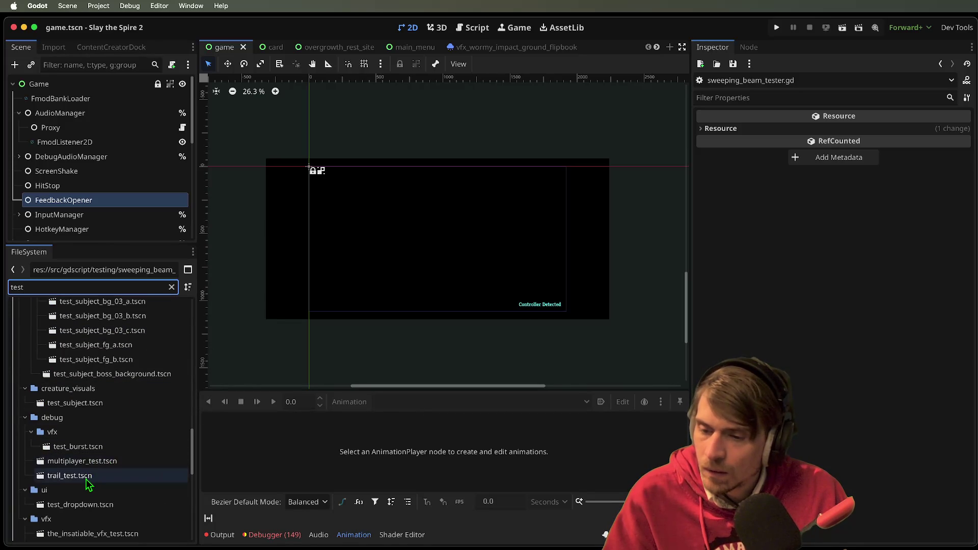
scroll(88, 485, "down", 2)
scroll(94, 479, "down", 3)
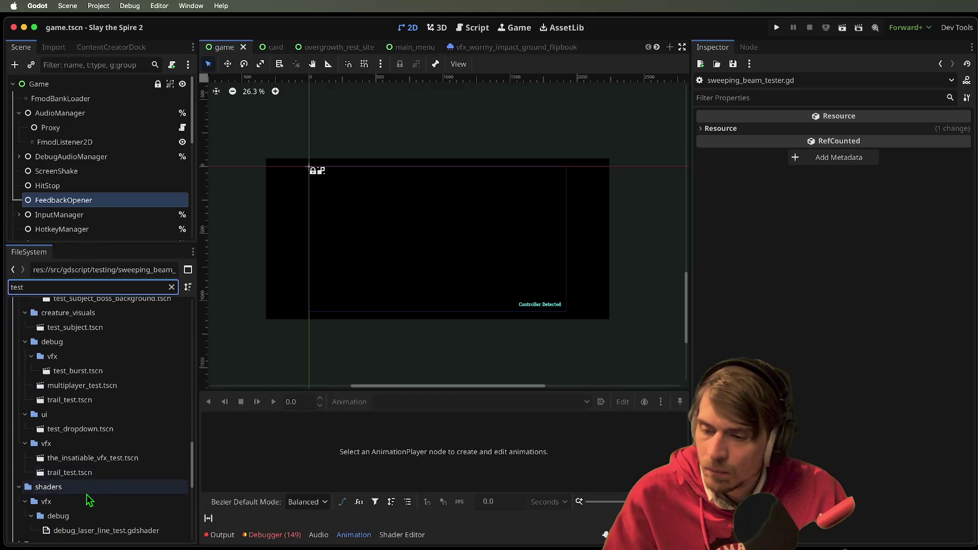
scroll(100, 477, "down", 6)
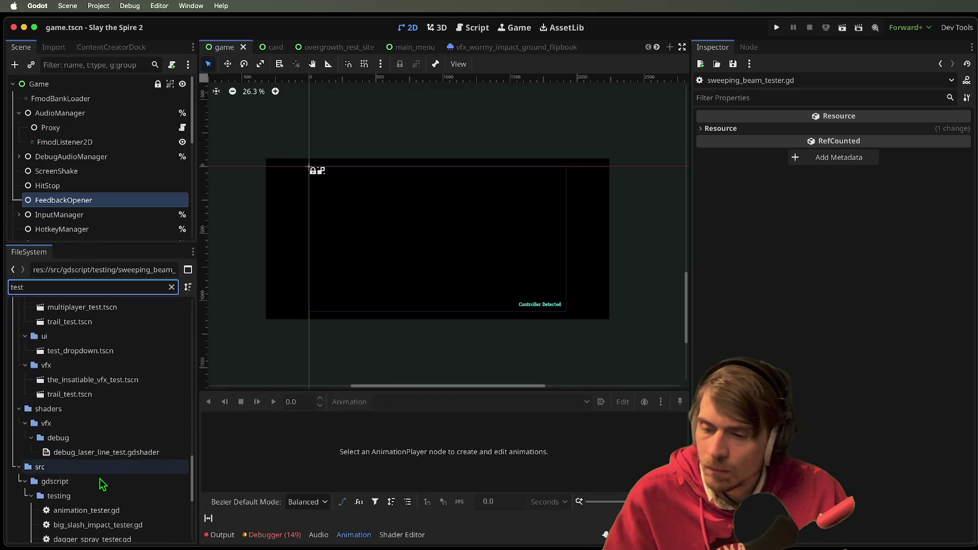
scroll(102, 479, "down", 2)
scroll(98, 476, "up", 6)
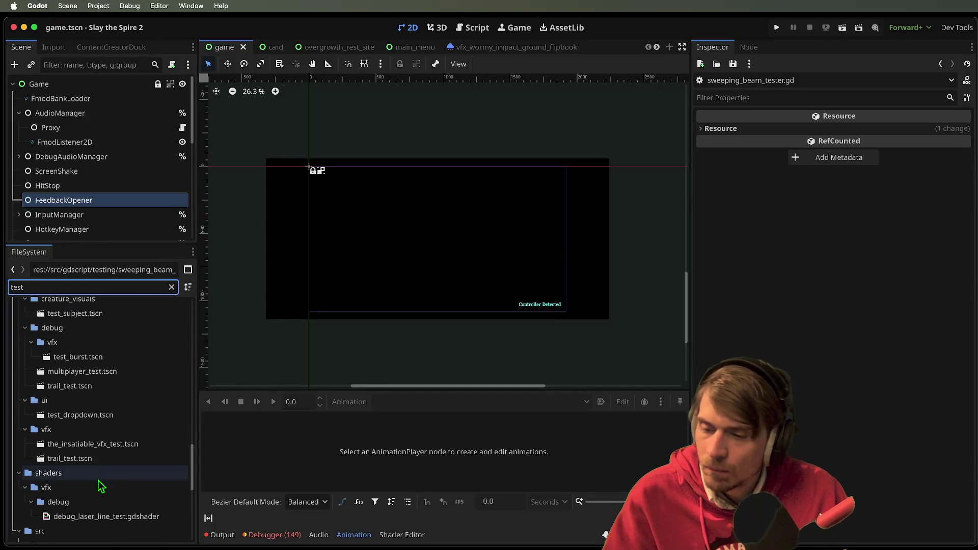
scroll(89, 515, "down", 5)
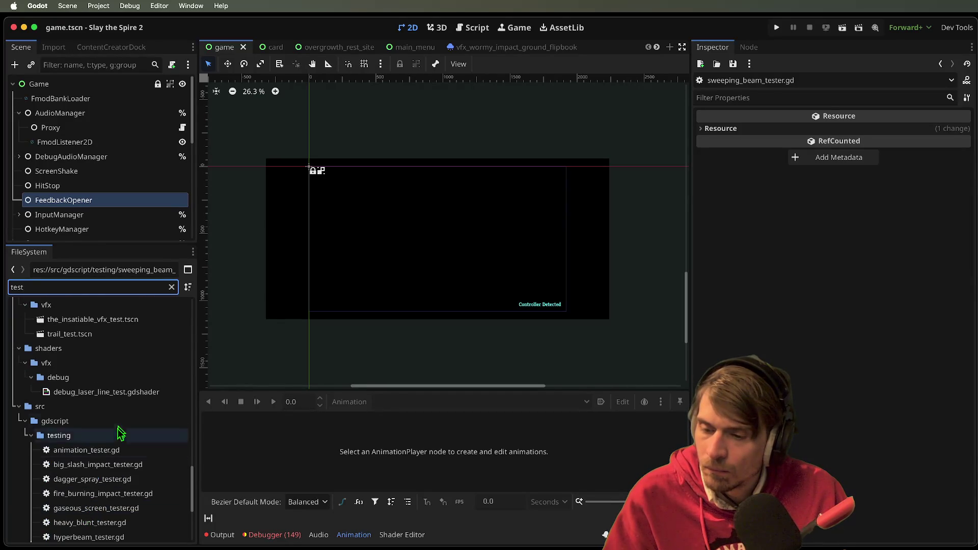
scroll(116, 445, "up", 1)
double_click(122, 343)
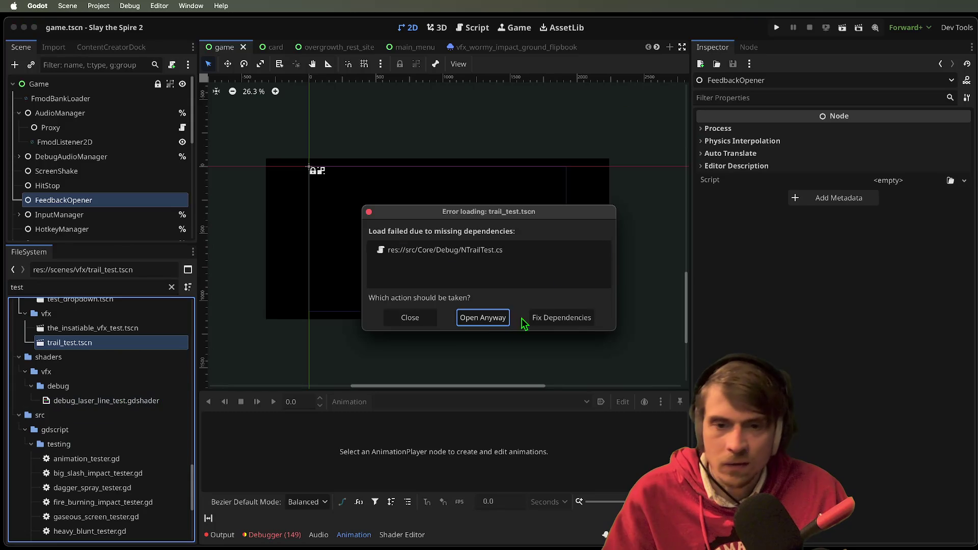
Open trail_test.tscn despite missing dependencies and check its TrailTest root node
left_click(484, 317)
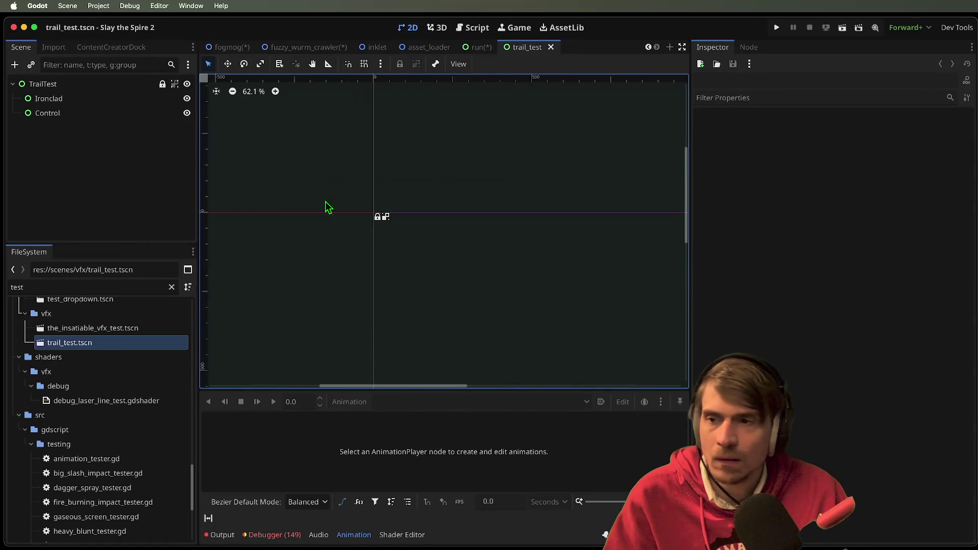
left_click(102, 86)
left_click(94, 178)
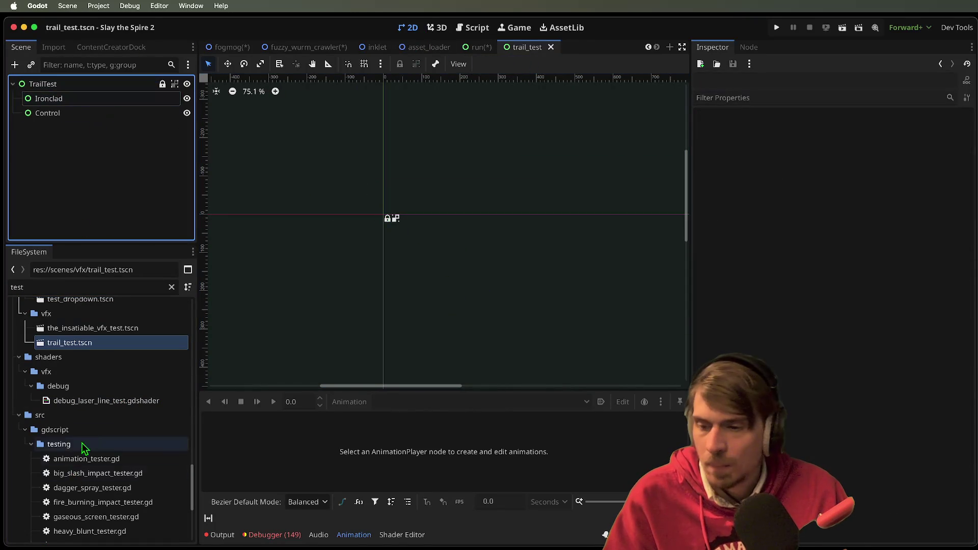
scroll(91, 404, "up", 5)
scroll(97, 418, "up", 10)
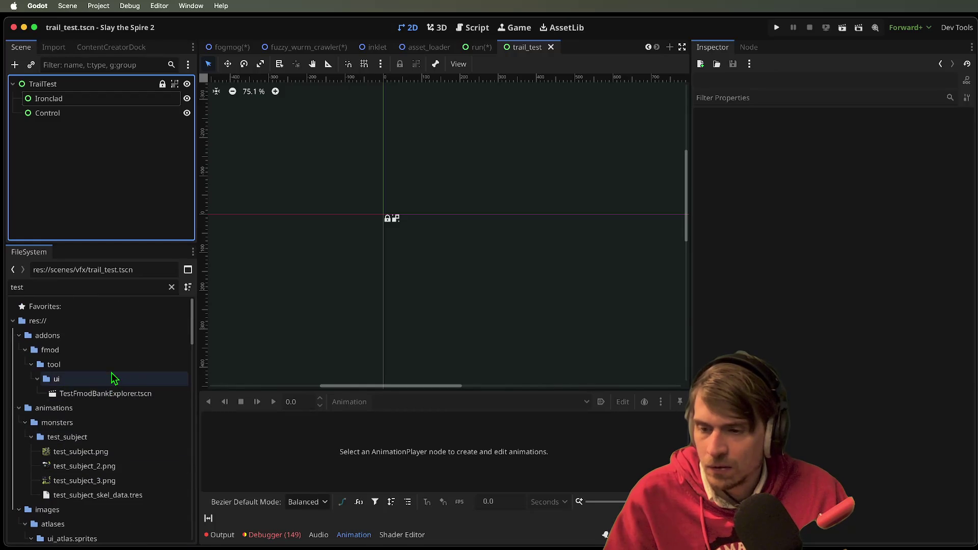
Browse the fmod addon's ui and tool folders, then collapse the addon
left_click(109, 379)
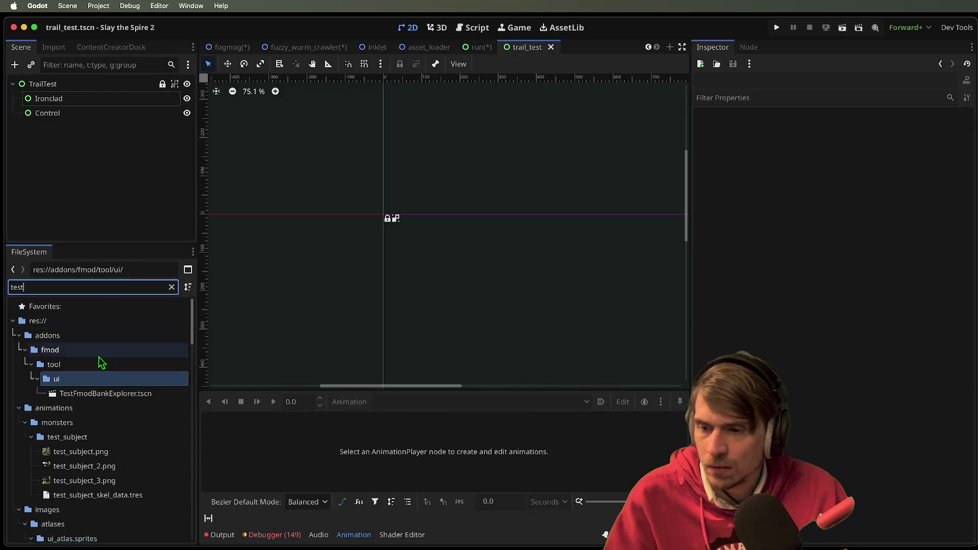
left_click(97, 366)
left_click(53, 350)
left_click(25, 351)
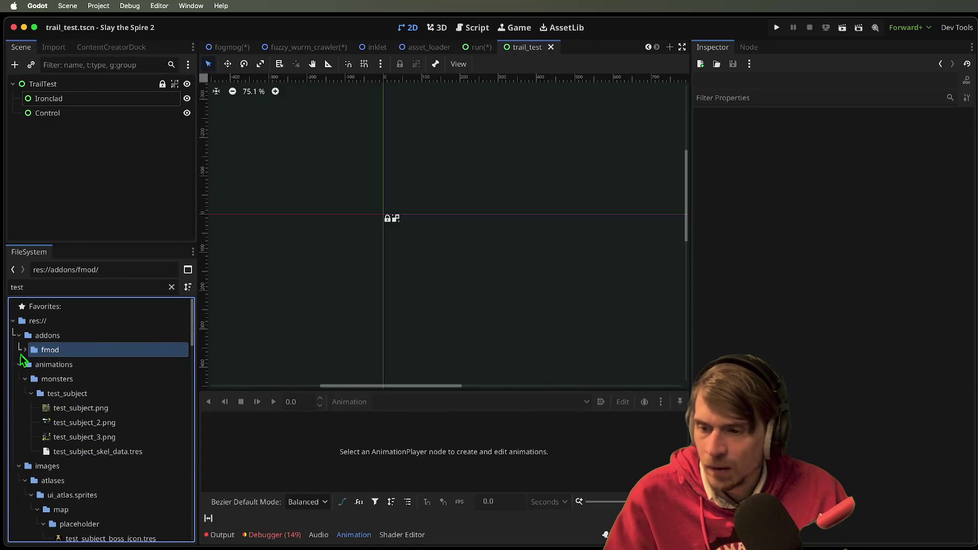
scroll(46, 448, "down", 10)
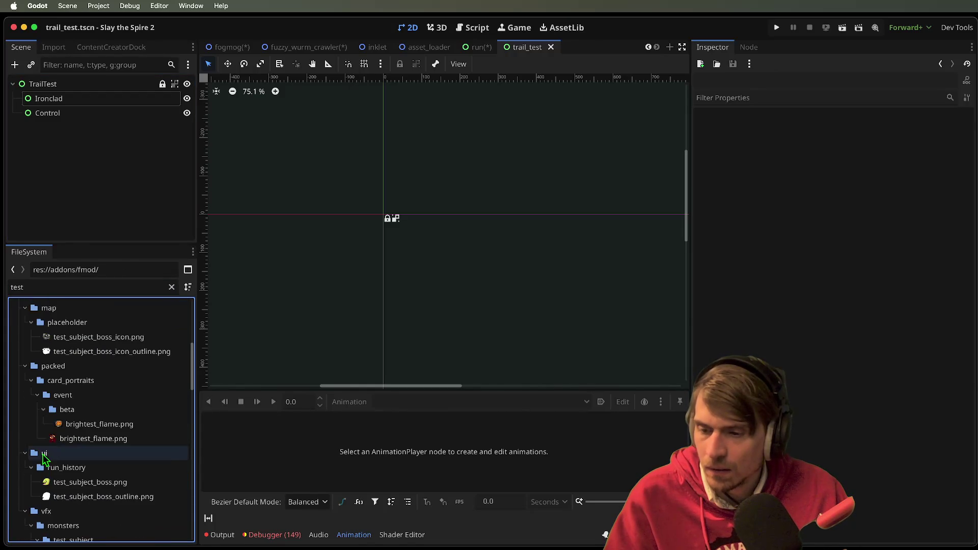
Preview the test_subject_boss.png texture in the ui folder, then browse the scenes folder
left_click(49, 453)
left_click(77, 482)
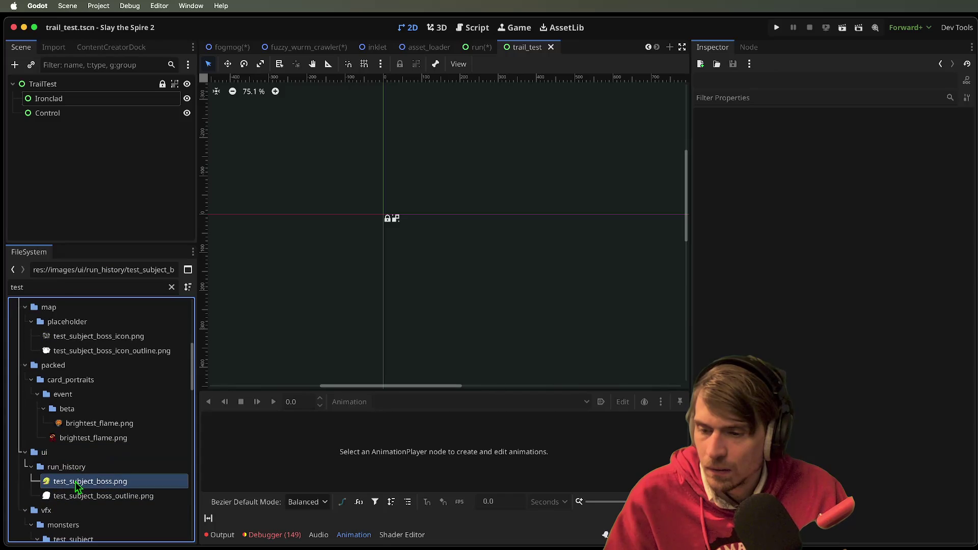
scroll(97, 489, "down", 9)
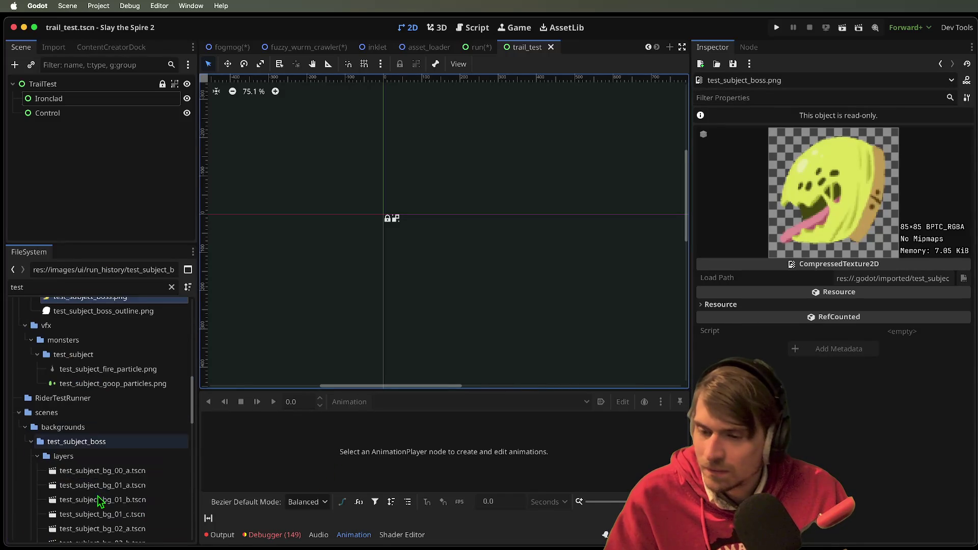
left_click(84, 411)
scroll(88, 406, "down", 5)
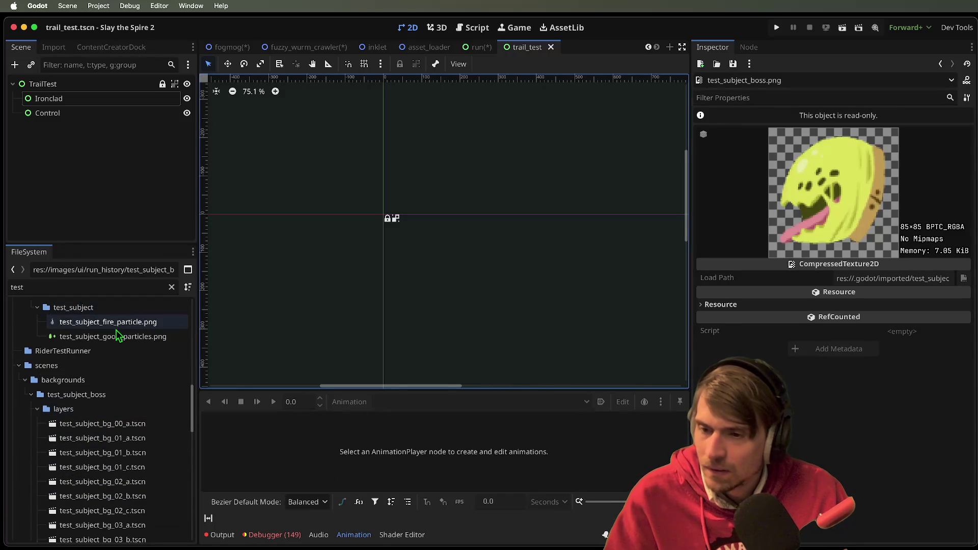
scroll(117, 360, "down", 4)
scroll(113, 360, "up", 9)
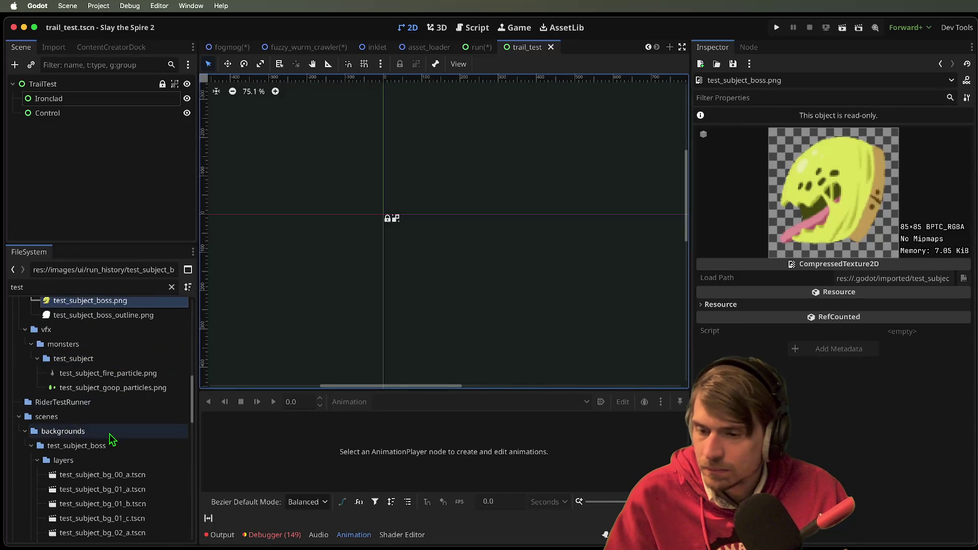
scroll(109, 436, "down", 2)
scroll(112, 439, "down", 2)
Open the test_subject_bg_01_b, bg_00_a, bg_02_c and fg_a layer scenes
double_click(123, 420)
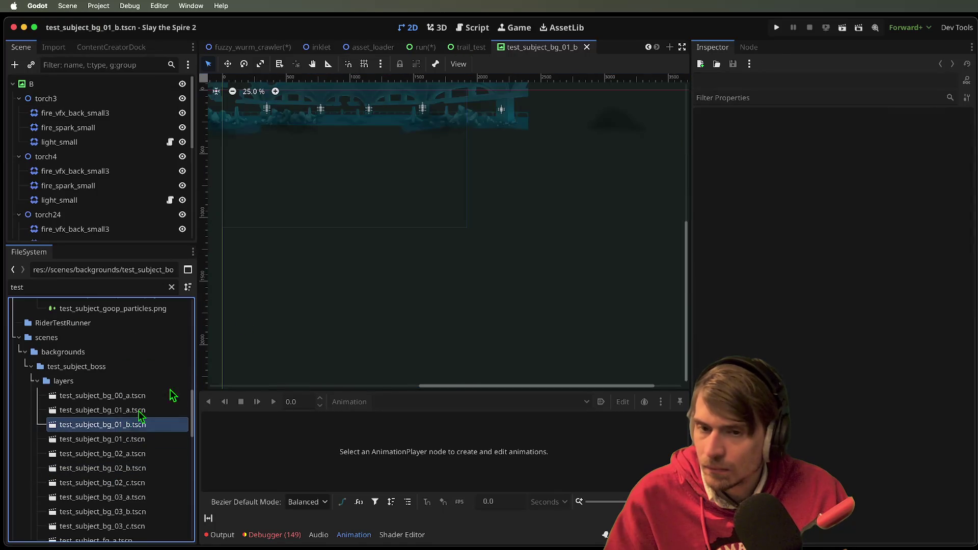
left_click_drag(347, 246, 369, 287)
double_click(102, 396)
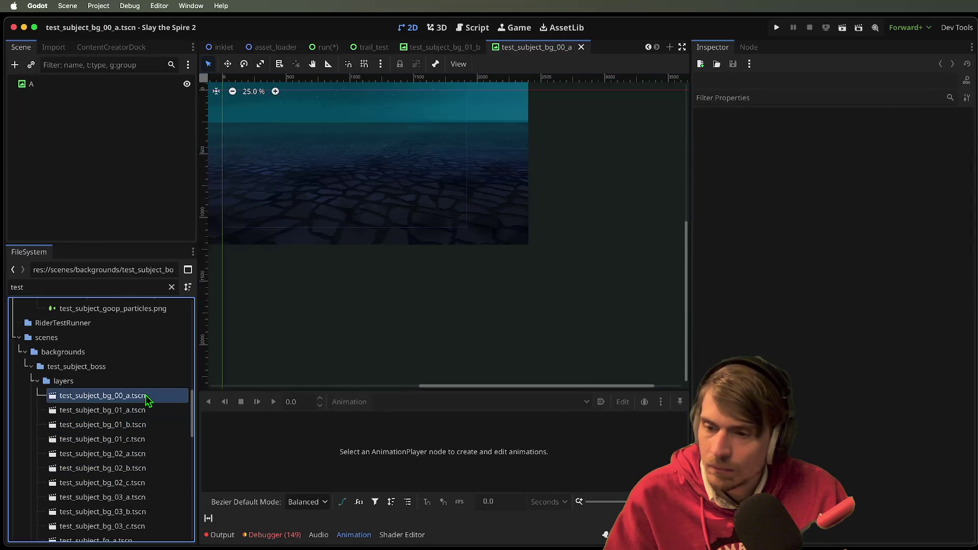
double_click(100, 484)
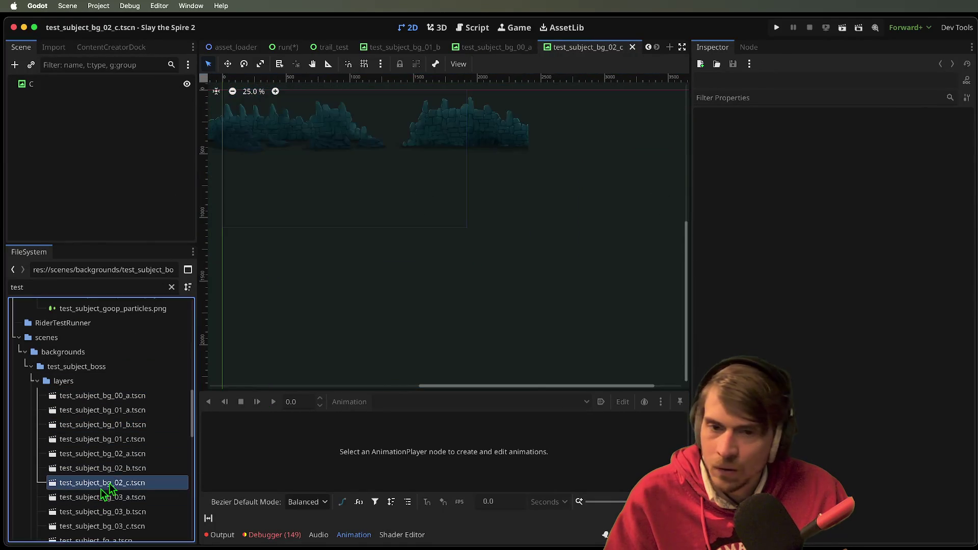
scroll(79, 522, "down", 2)
double_click(95, 493)
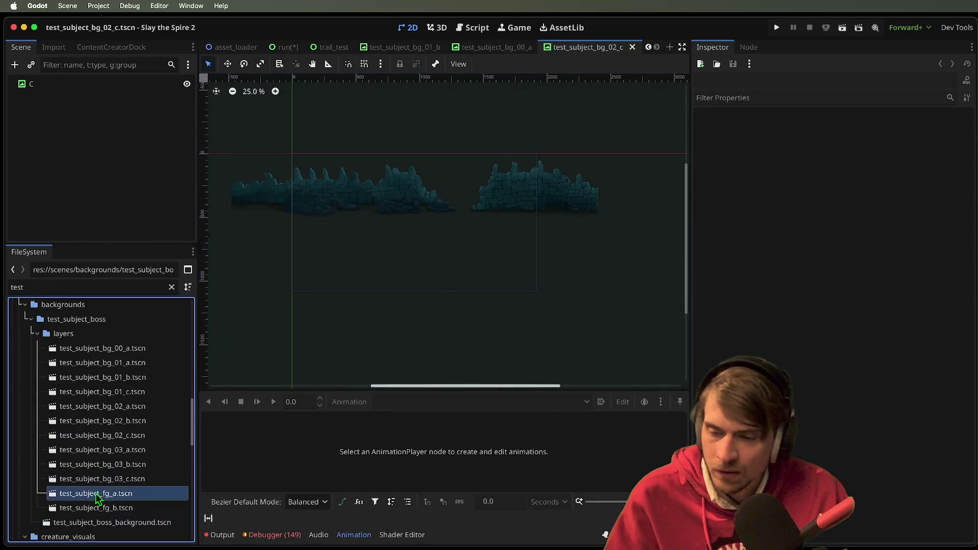
mouse_move(297, 304)
left_mouse_down()
mouse_move(333, 320)
mouse_move(457, 327)
left_mouse_up()
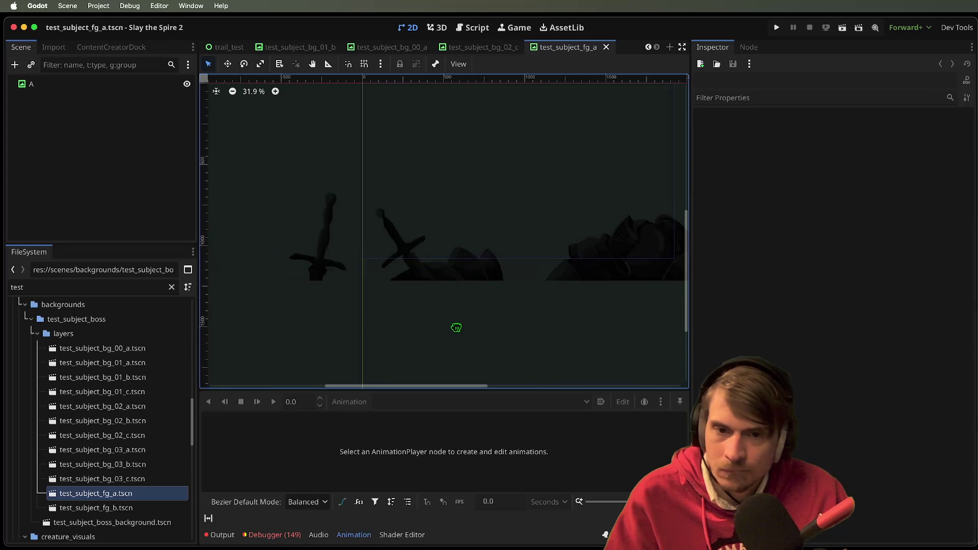
scroll(428, 275, "up", 5)
scroll(79, 470, "down", 2)
Open test_subject_boss_background.tscn, dismissing the loading error
double_click(78, 471)
left_click(497, 319)
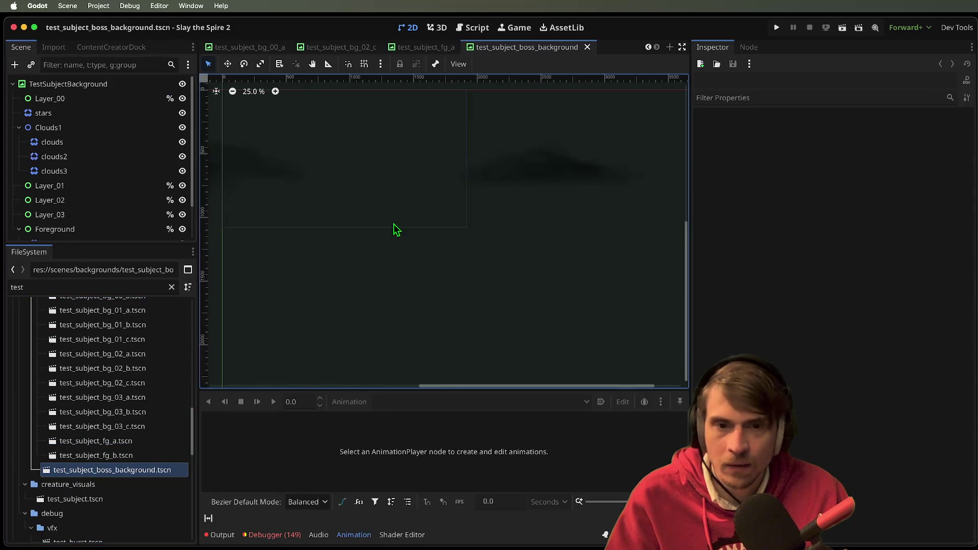
scroll(423, 281, "up", 15)
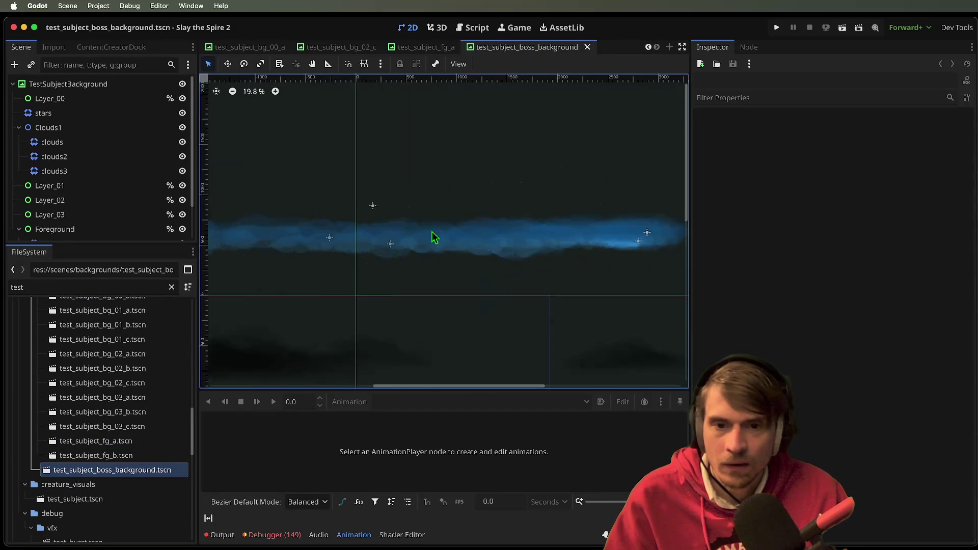
scroll(380, 251, "right", 5)
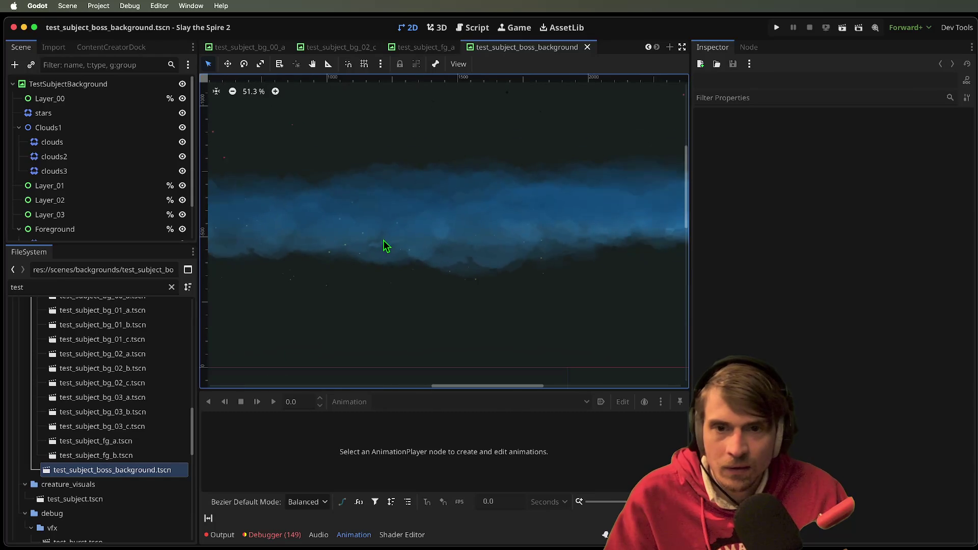
scroll(387, 244, "down", 2)
scroll(363, 262, "up", 3)
scroll(485, 250, "down", 2)
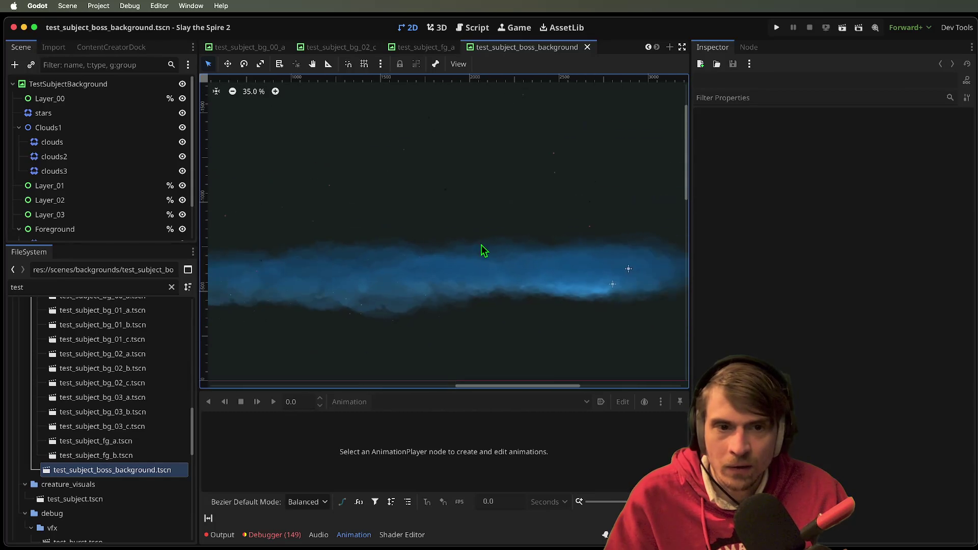
Zoom and pan the viewport to examine the blue cloud band
left_click_drag(464, 295, 384, 232)
scroll(384, 232, "up", 5)
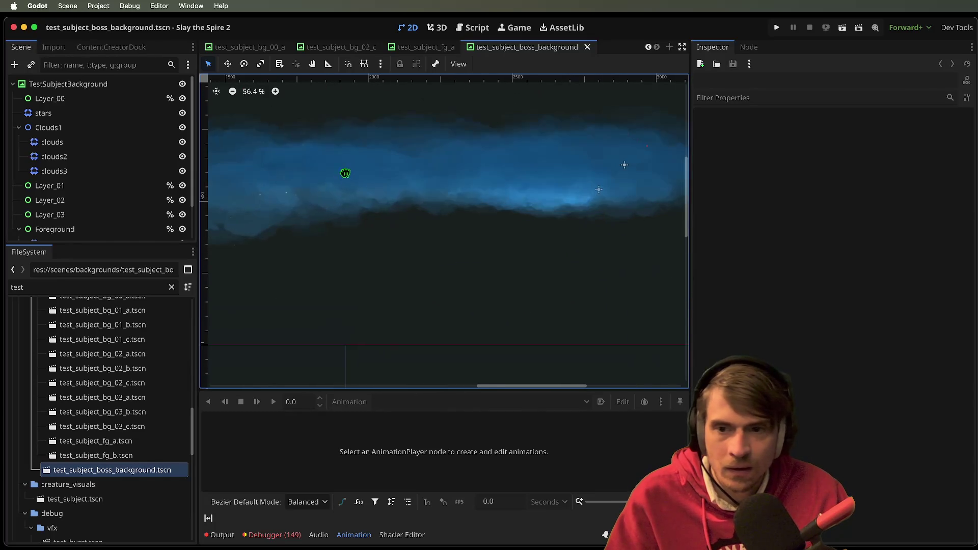
scroll(367, 249, "up", 2)
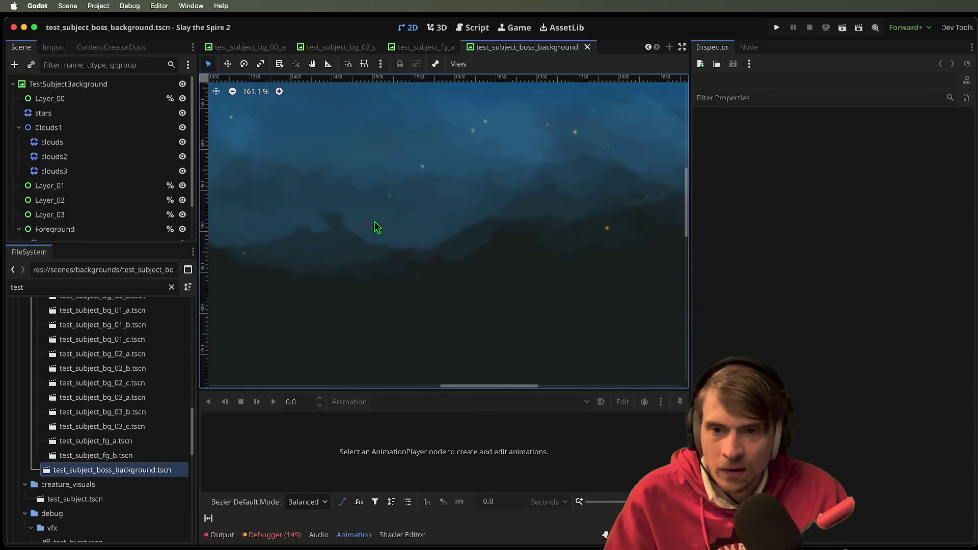
scroll(569, 244, "up", 4)
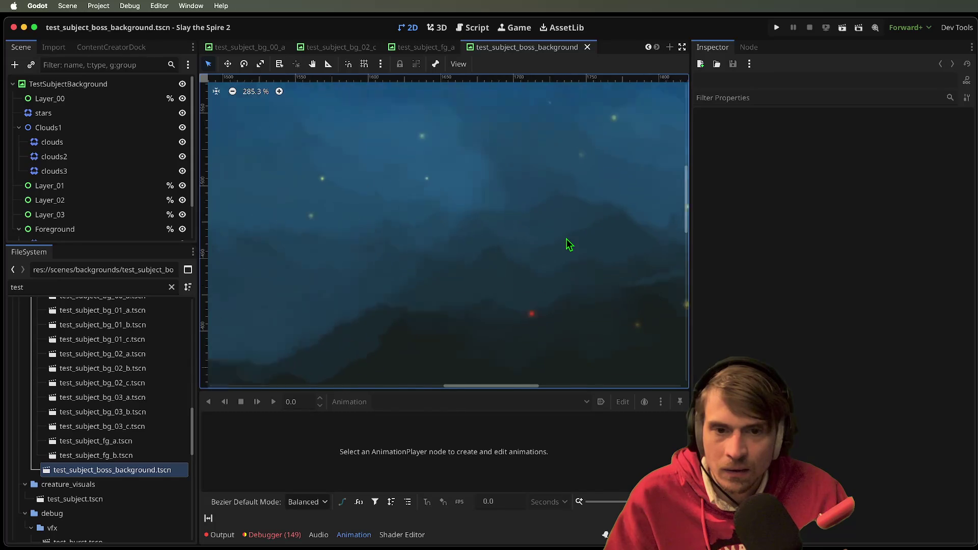
scroll(567, 246, "down", 9)
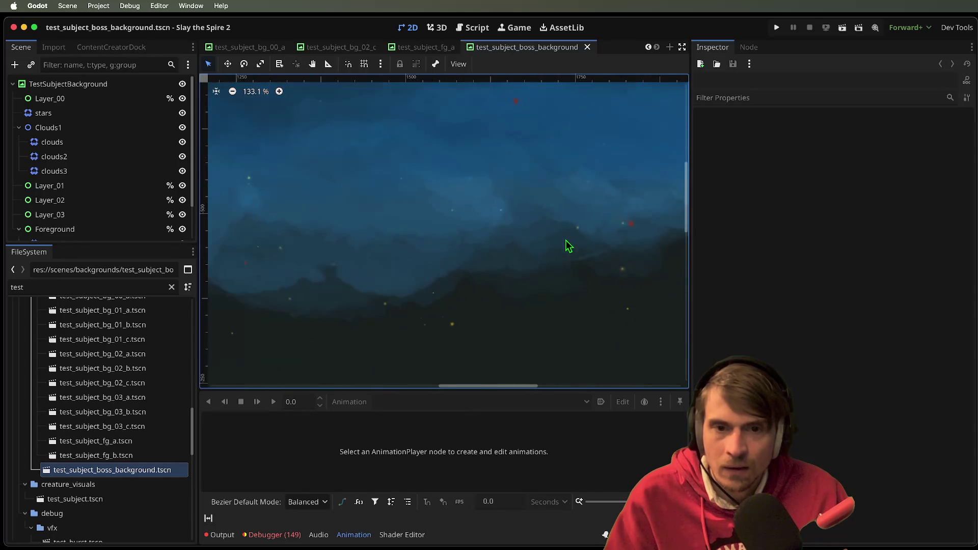
scroll(501, 291, "down", 5)
scroll(502, 291, "left", 10)
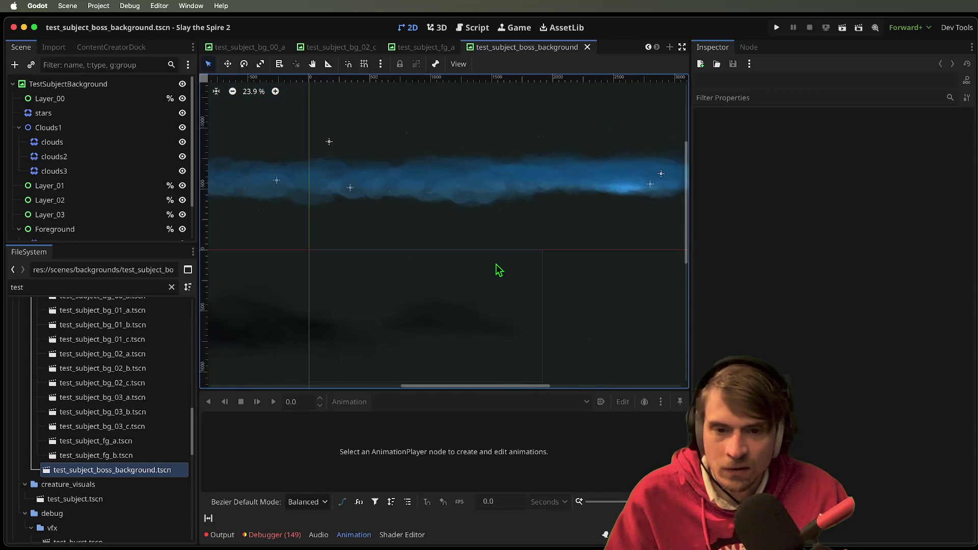
scroll(323, 224, "up", 3)
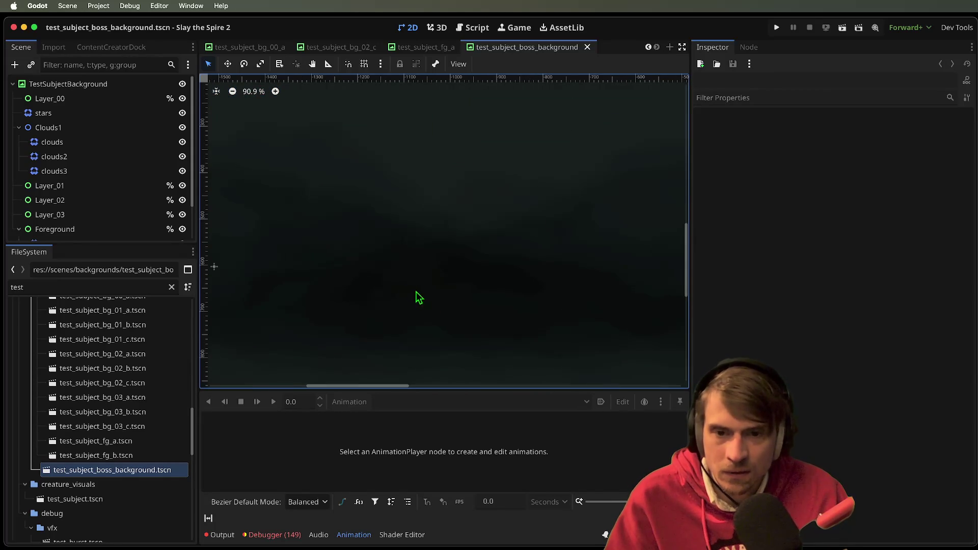
scroll(434, 268, "right", 5)
scroll(435, 269, "down", 2)
scroll(94, 472, "down", 1)
scroll(95, 477, "down", 5)
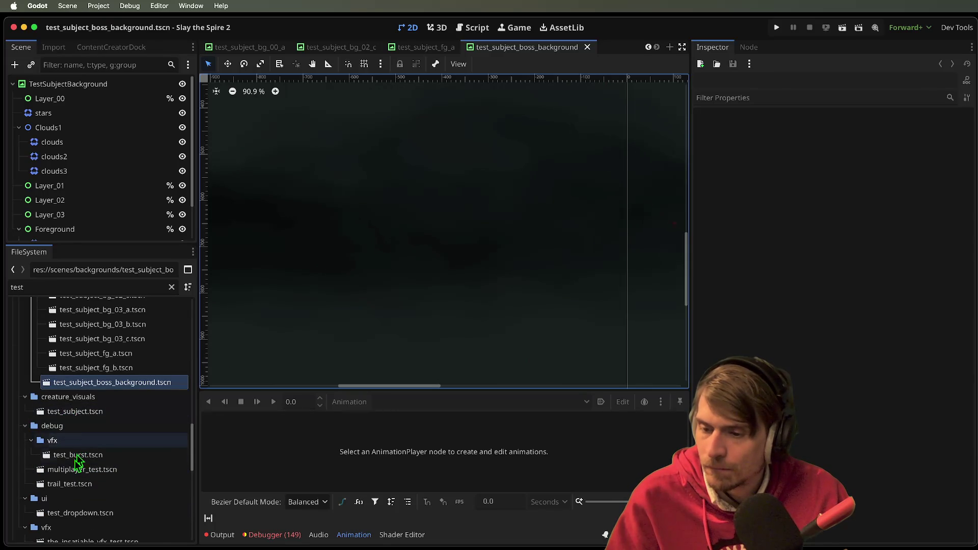
scroll(81, 448, "down", 15)
Clear the file filter and expand the steam and themes folders
left_click(82, 270)
key("BackSpace")
scroll(105, 403, "down", 15)
double_click(102, 445)
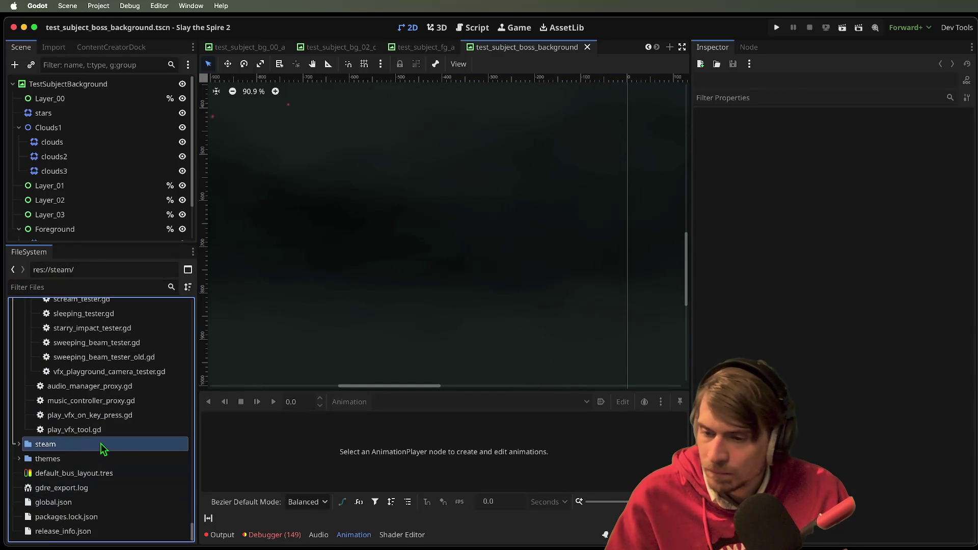
double_click(144, 475)
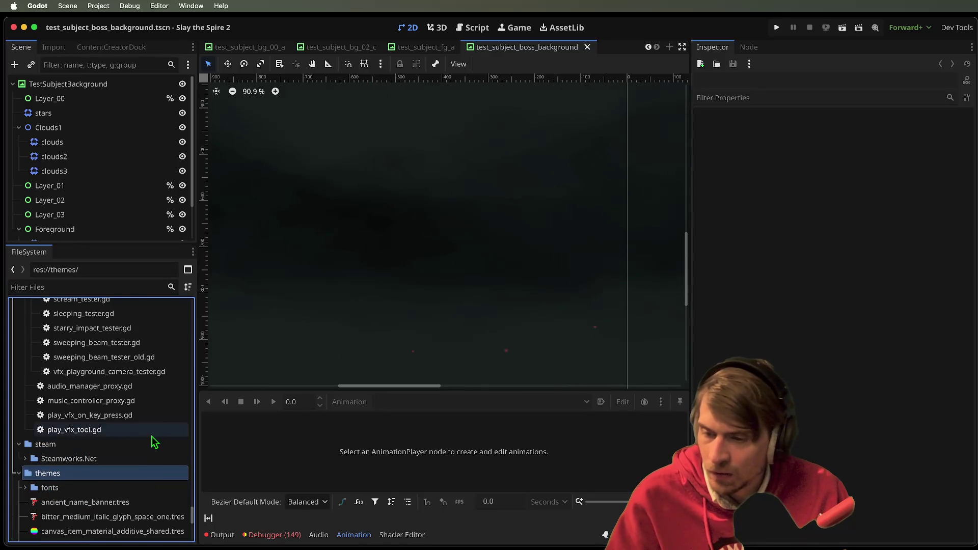
scroll(133, 474, "down", 5)
scroll(124, 498, "up", 5)
Collapse the testing, gdscript and GameInfo folders in the file tree
scroll(122, 503, "down", 10)
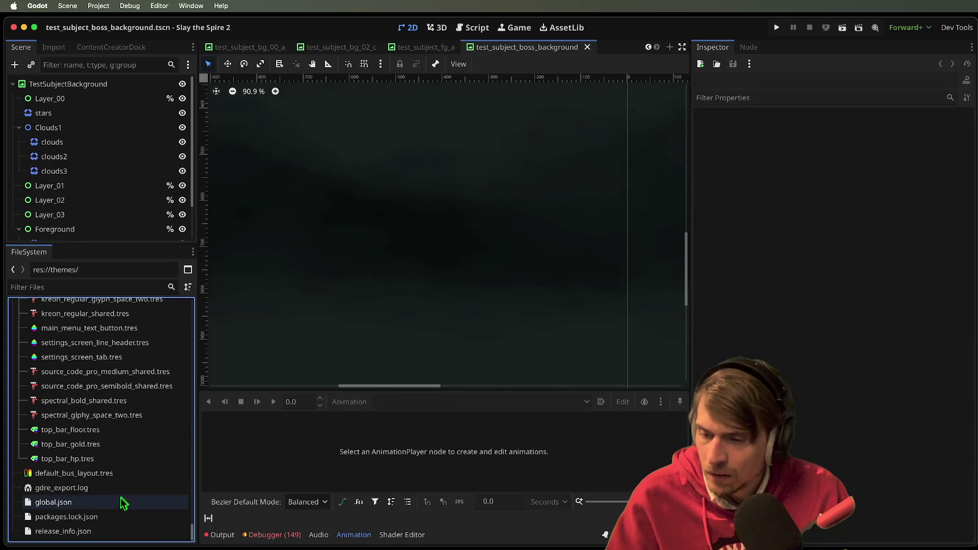
scroll(115, 509, "up", 3)
scroll(116, 510, "down", 3)
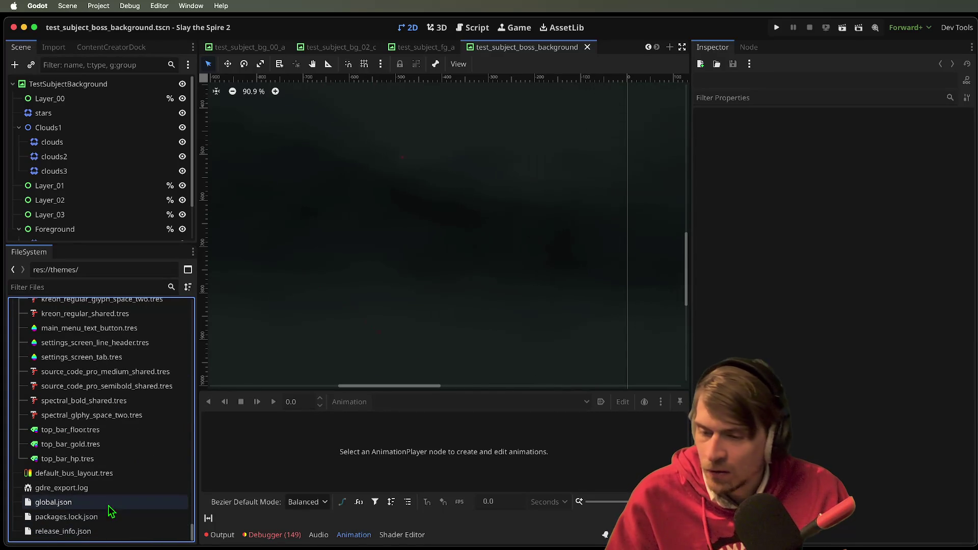
scroll(107, 492, "up", 5)
scroll(108, 468, "up", 15)
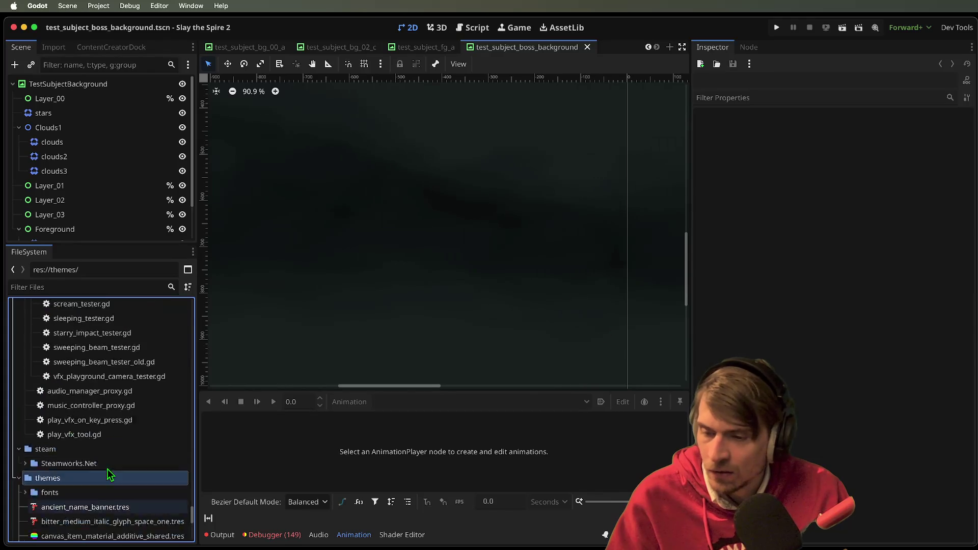
scroll(107, 502, "up", 10)
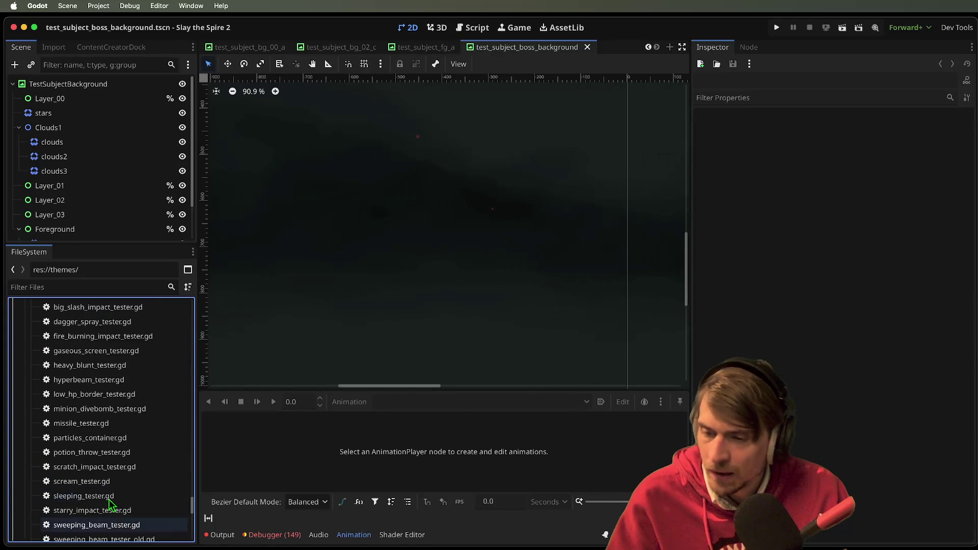
double_click(103, 476)
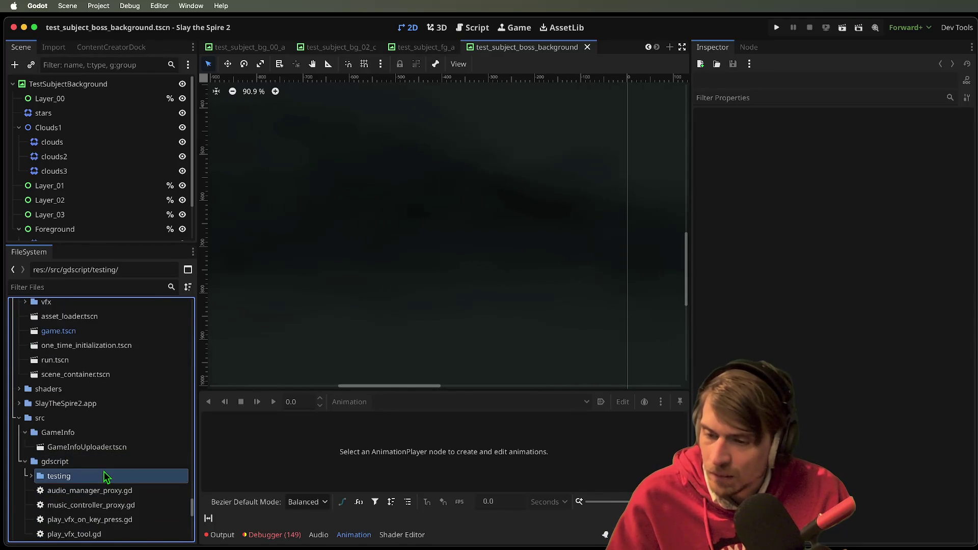
double_click(105, 464)
double_click(111, 432)
scroll(123, 398, "up", 5)
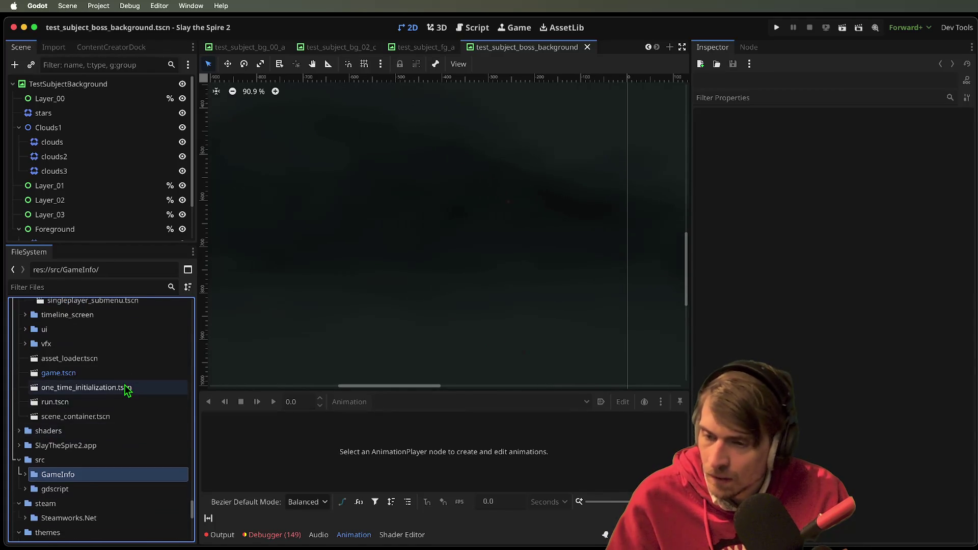
Open ui/save_indicator.tscn anyway, then select the boss background's clouds node
double_click(125, 362)
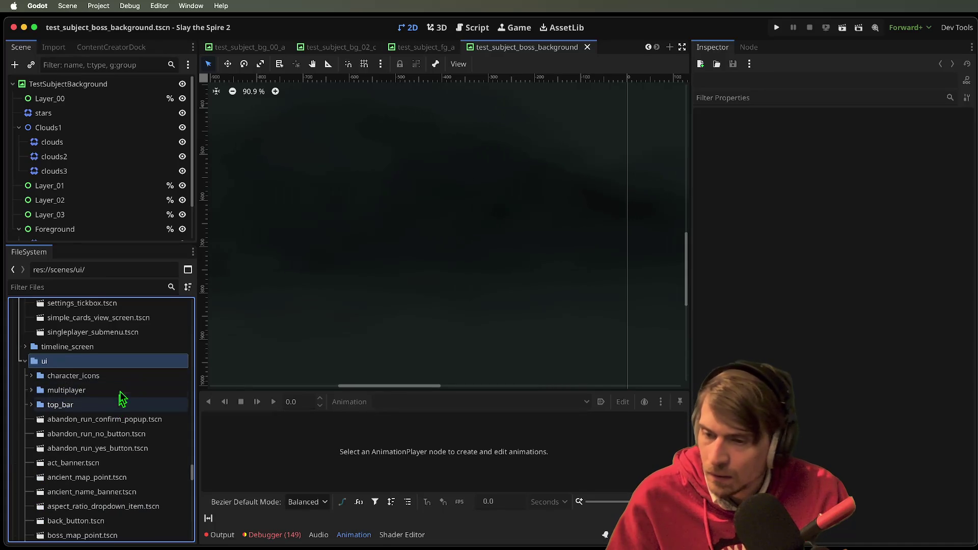
left_click(123, 392)
scroll(68, 484, "down", 2)
scroll(76, 494, "down", 4)
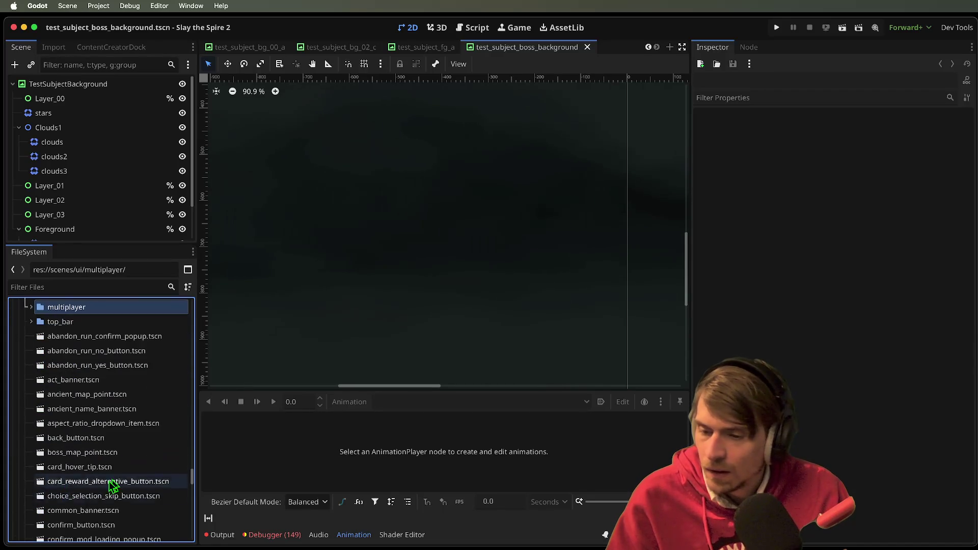
scroll(89, 494, "down", 5)
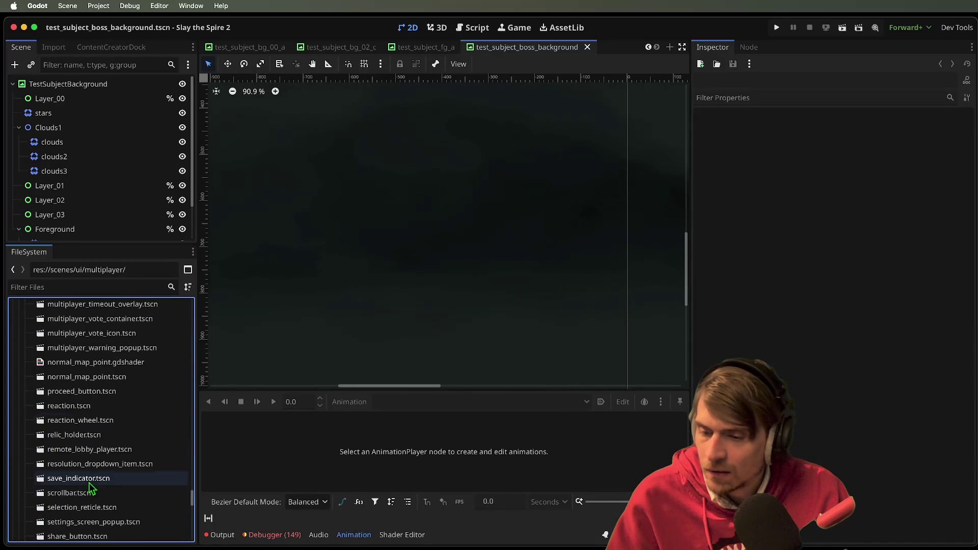
double_click(89, 479)
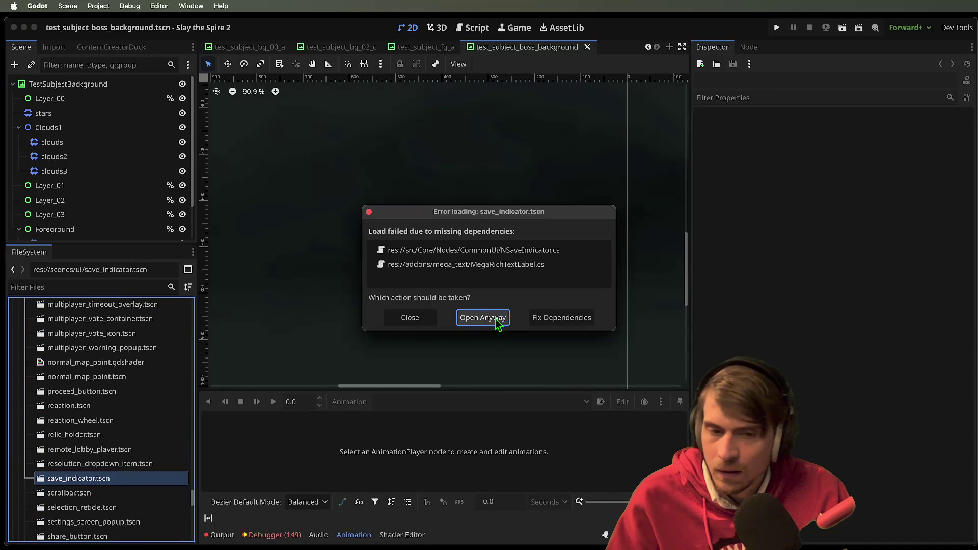
left_click(498, 329)
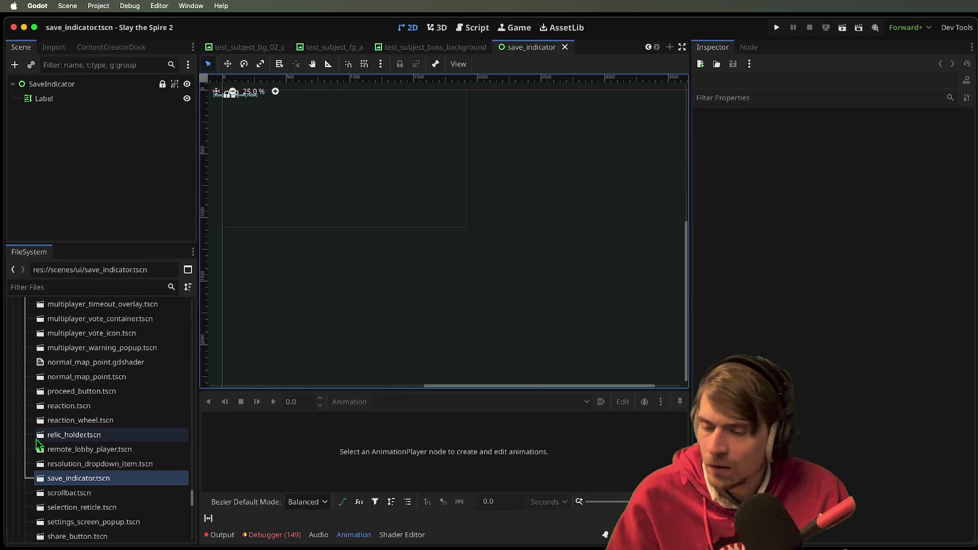
left_click(454, 46)
left_click(96, 145)
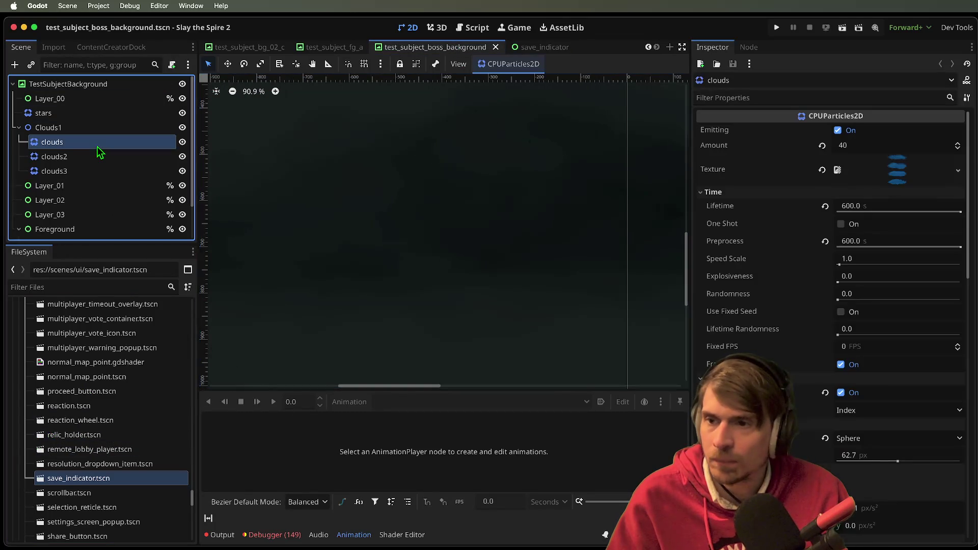
Preview the clouds' cloud_sheet.png texture and pan the viewport to the cloud band
left_click(894, 176)
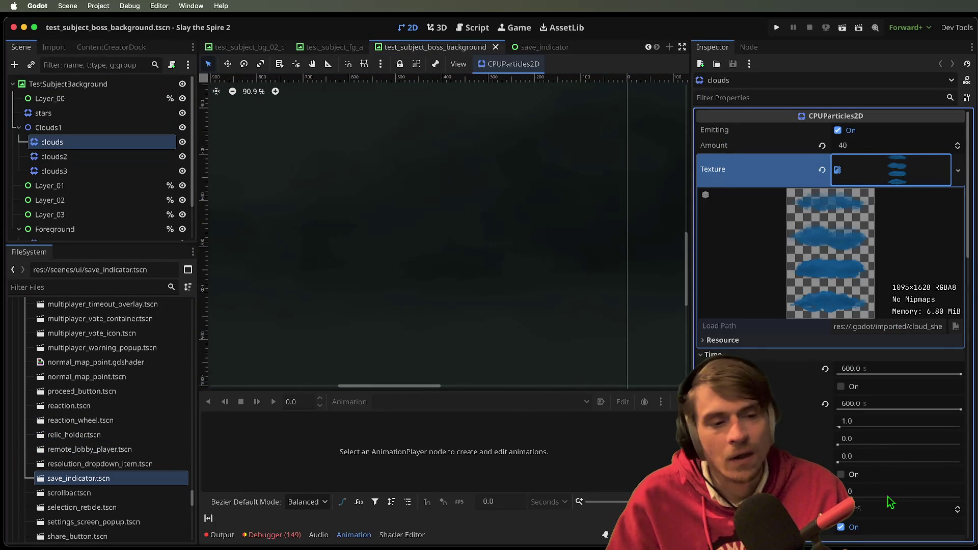
scroll(873, 441, "down", 3)
scroll(872, 442, "up", 3)
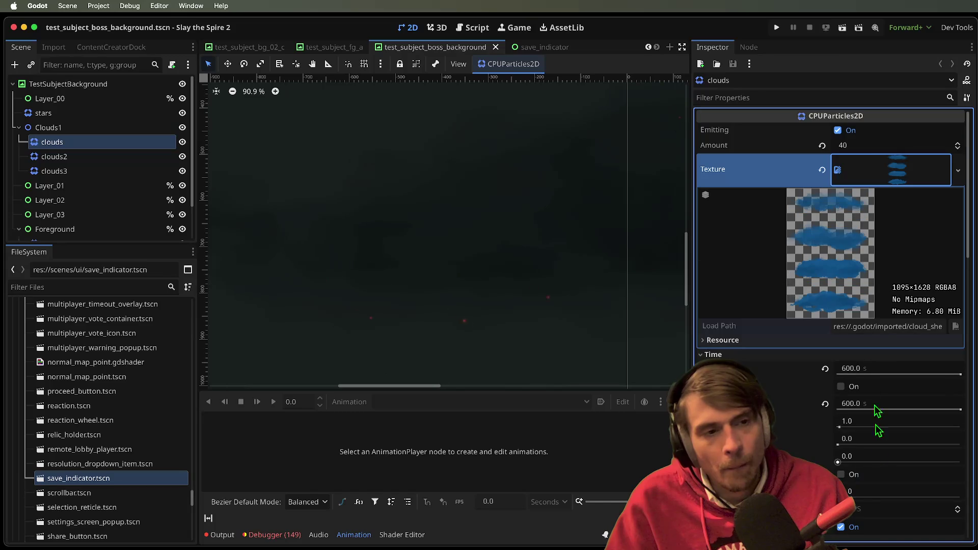
scroll(415, 193, "down", 10)
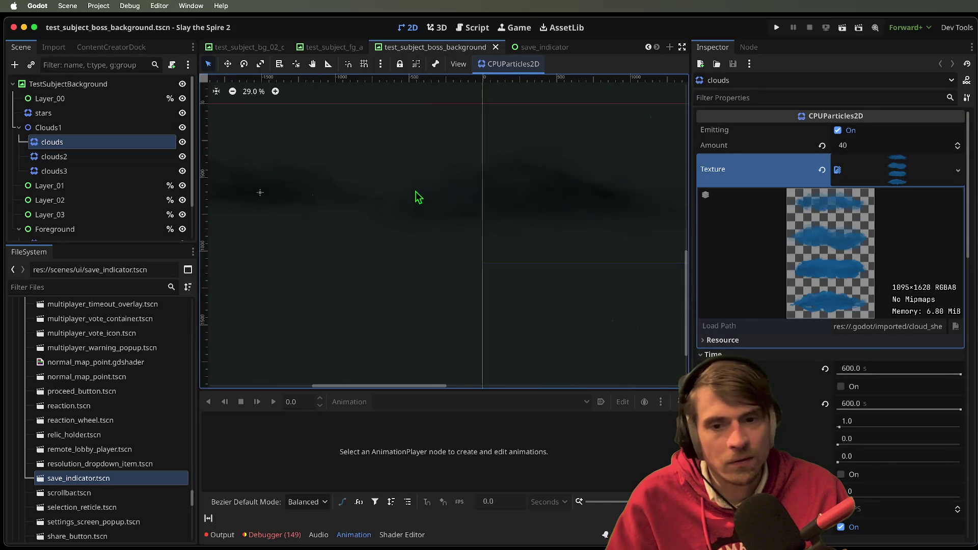
left_click_drag(484, 188, 400, 243)
Set the clouds particle Amount to 500, after briefly trying 120
left_click(876, 148)
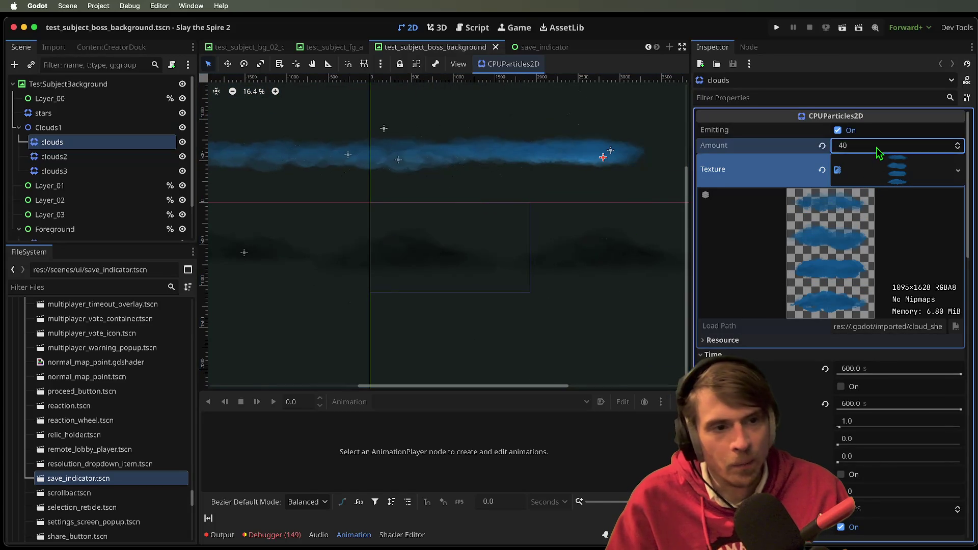
type("120")
key("Return")
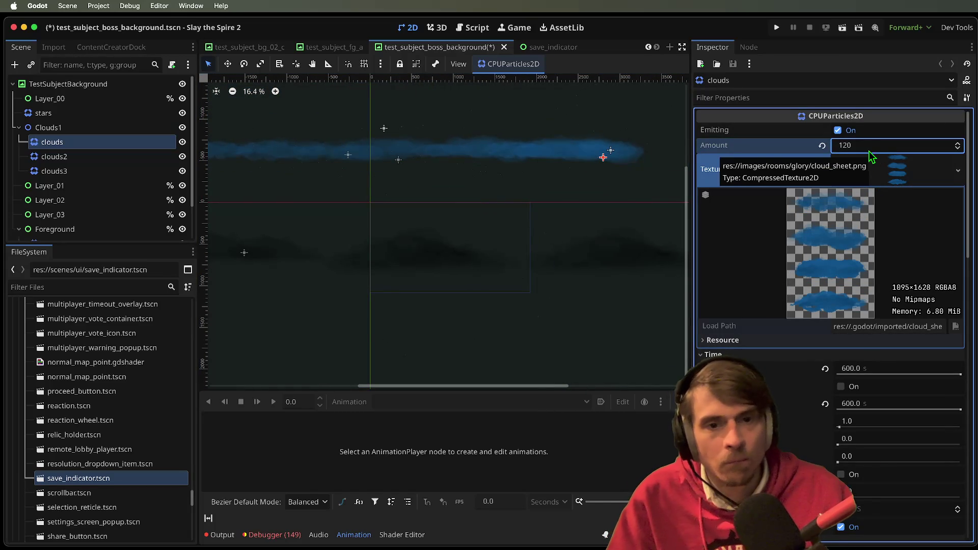
left_click(821, 146)
type("500")
key("Return")
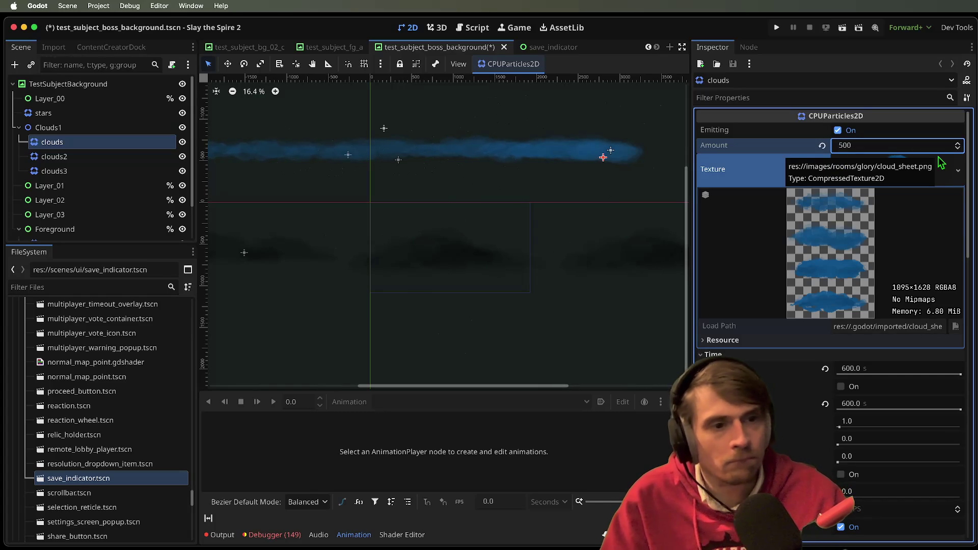
Toggle Emitting off and on to restart the denser clouds, then recentre the view
left_click(908, 131)
left_click(907, 134)
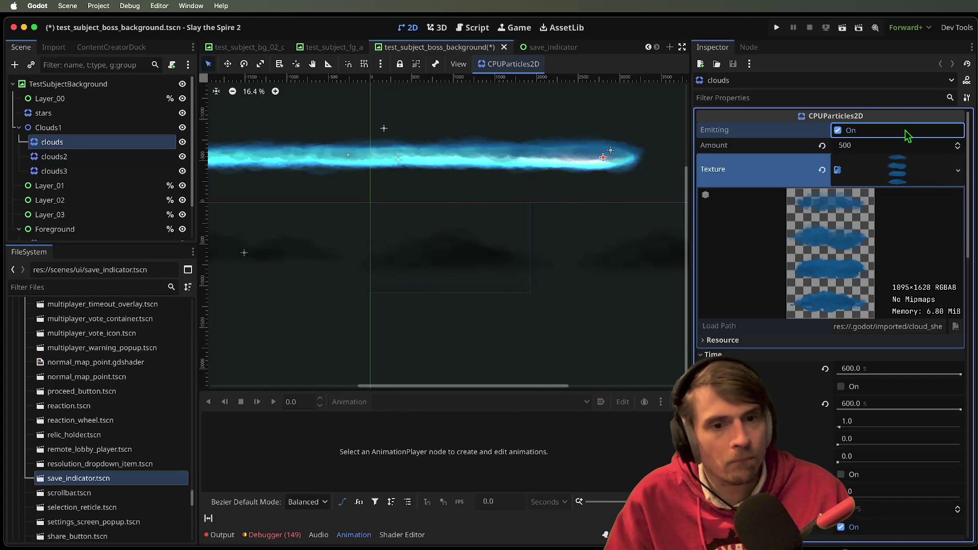
scroll(448, 160, "up", 4)
left_click_drag(448, 159, 430, 235)
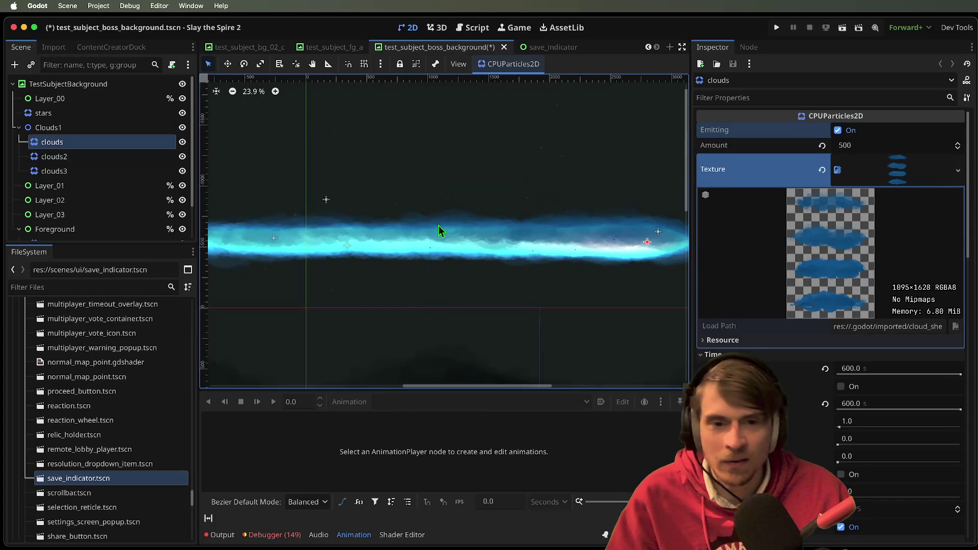
left_click_drag(474, 207, 465, 206)
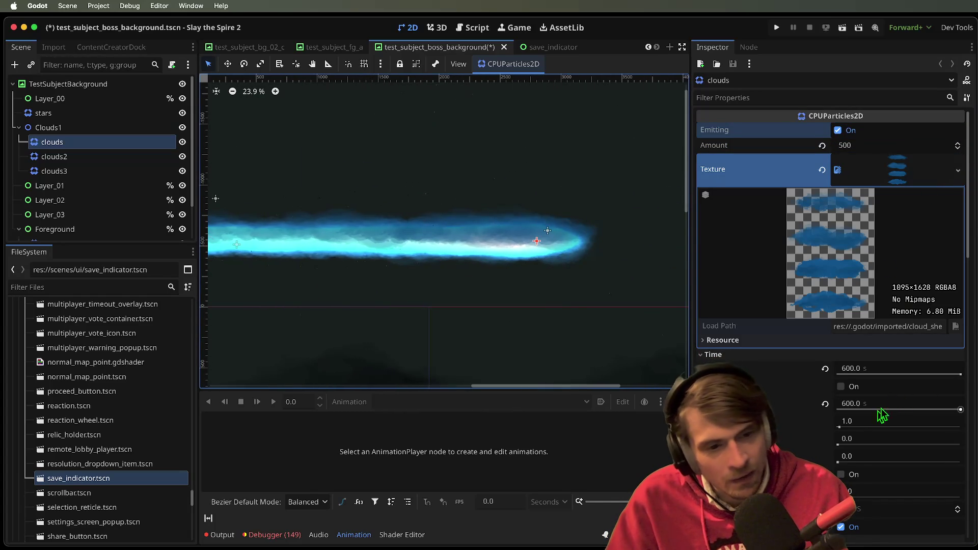
scroll(867, 414, "down", 1)
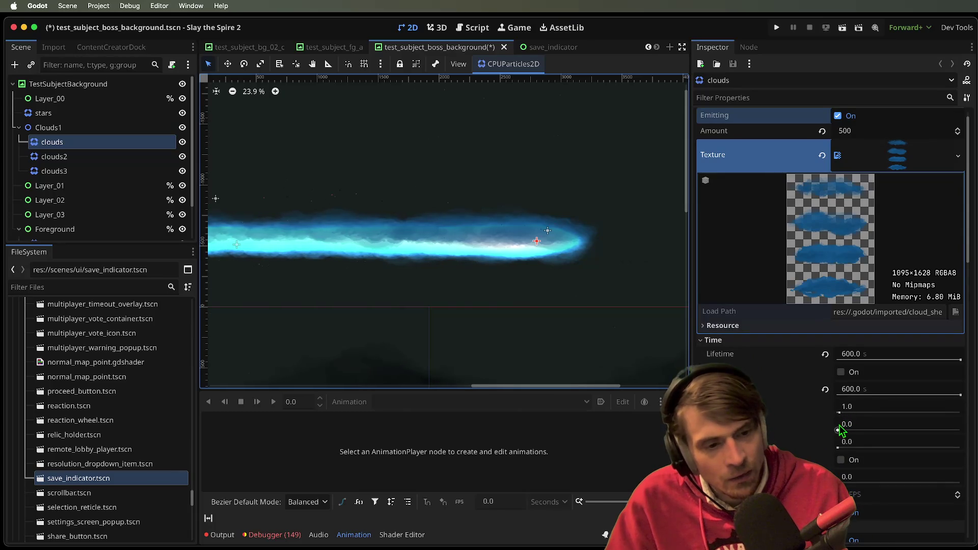
Raise the clouds particles' explosiveness and randomness to 1.0
left_click_drag(839, 430, 899, 431)
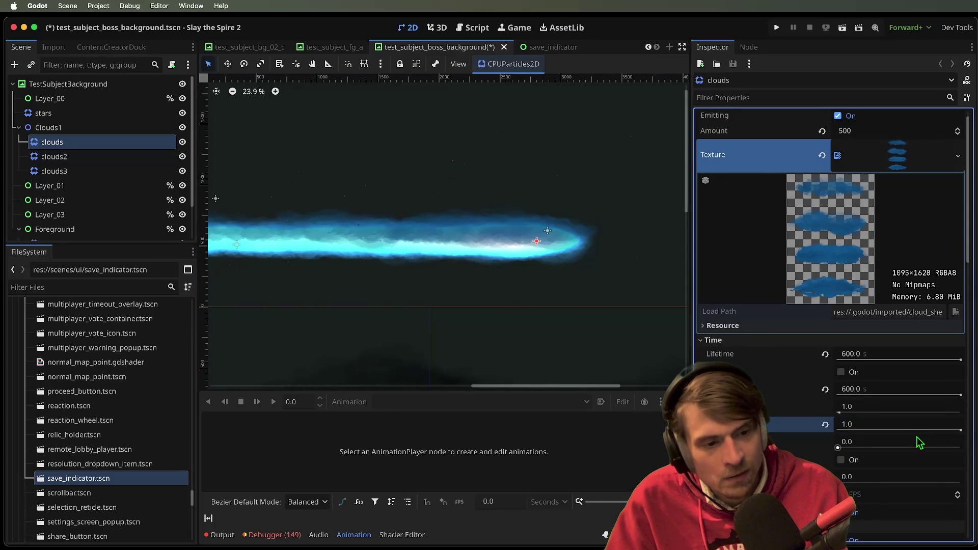
left_click_drag(842, 443, 961, 442)
scroll(912, 474, "down", 5)
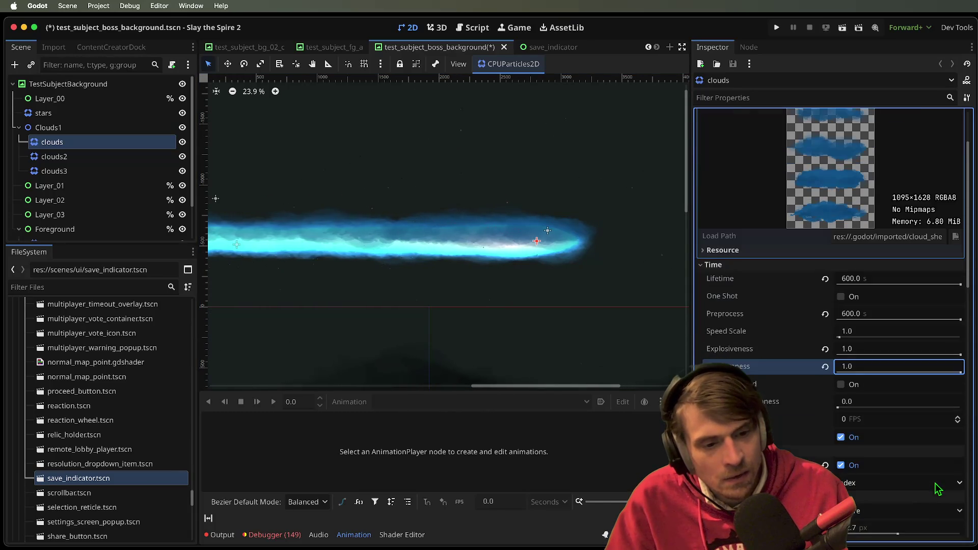
scroll(889, 467, "down", 5)
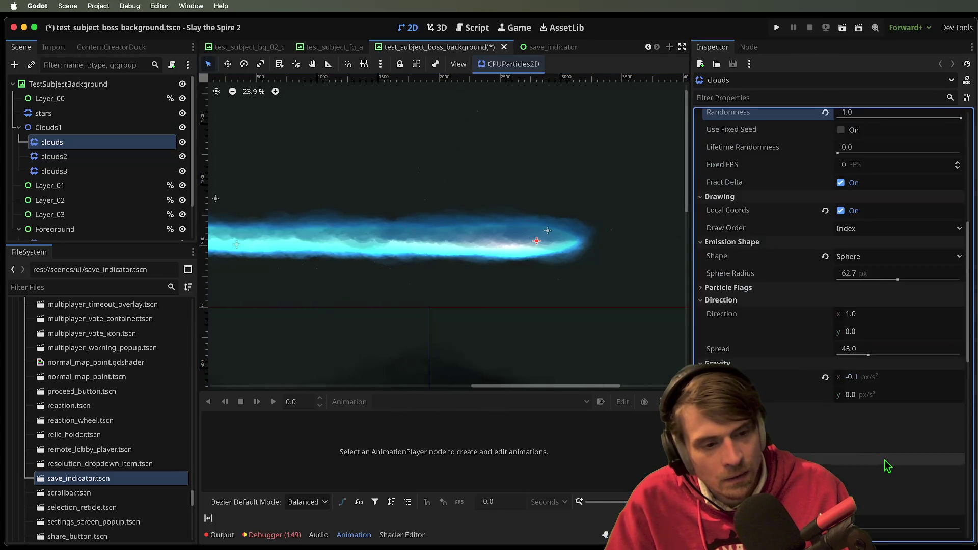
left_click_drag(866, 355, 851, 402)
Turn off emitting and set the particle amount to 200
scroll(825, 255, "up", 10)
left_click(895, 170)
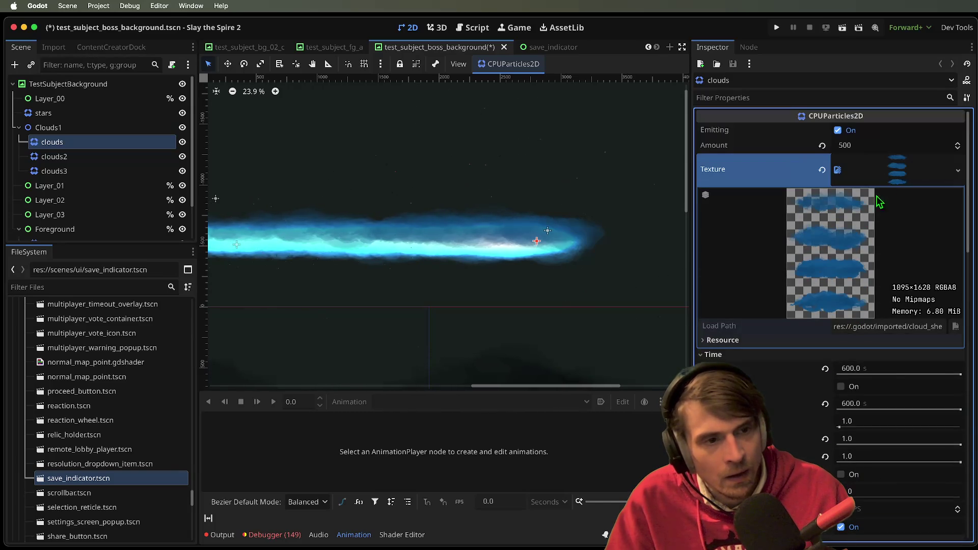
left_click(900, 134)
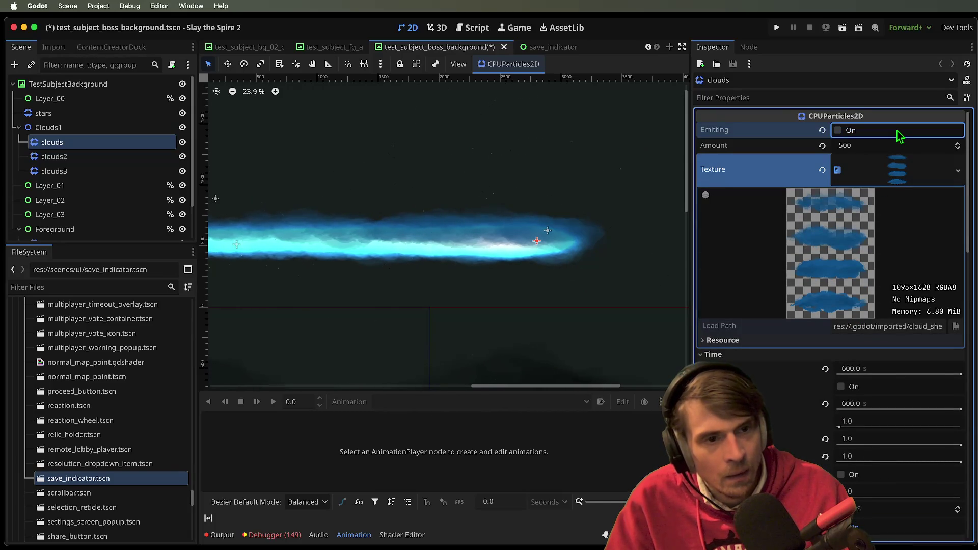
left_click(848, 146)
type("2000")
key("BackSpace")
key("Return")
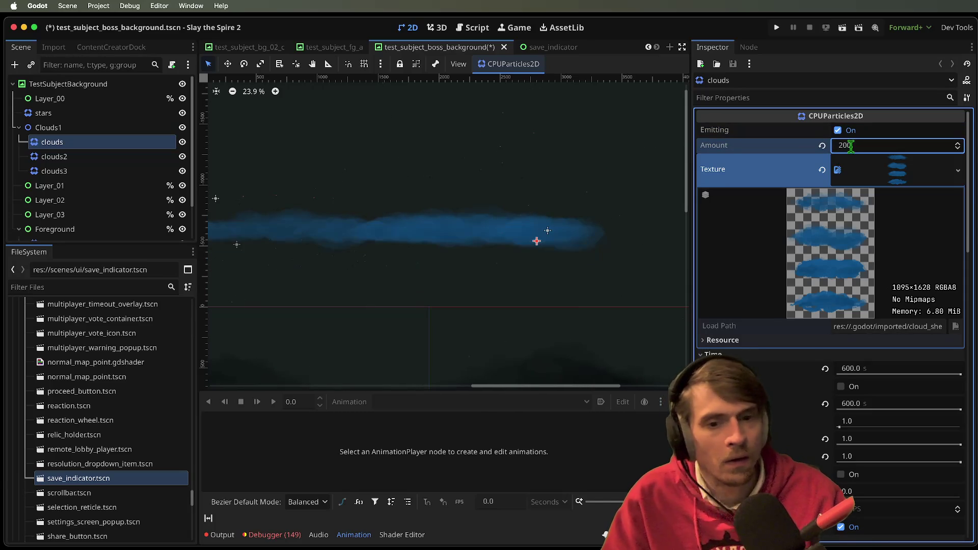
Reset preprocess to 0 and shorten the particle lifetime to 0.01 s
scroll(846, 361, "down", 5)
scroll(846, 362, "up", 5)
scroll(844, 362, "down", 5)
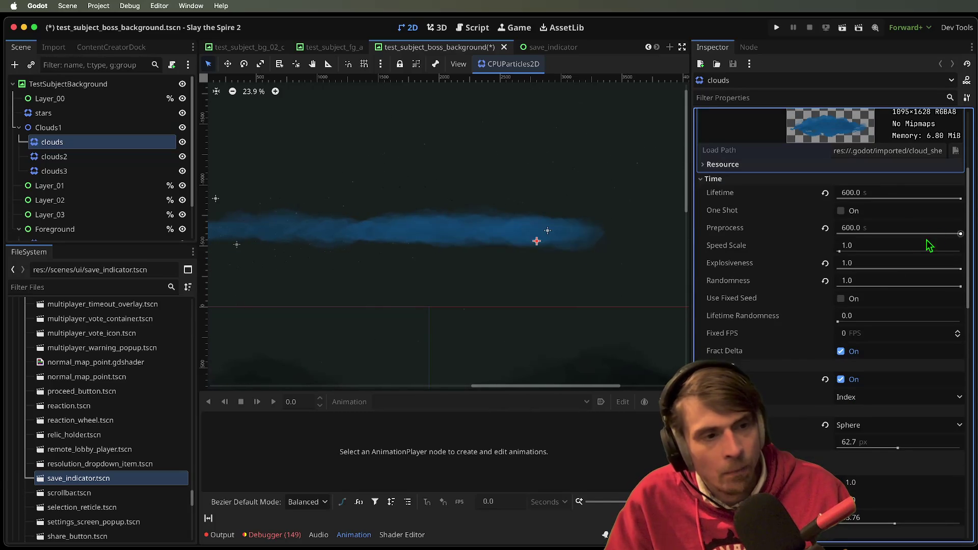
left_click(825, 229)
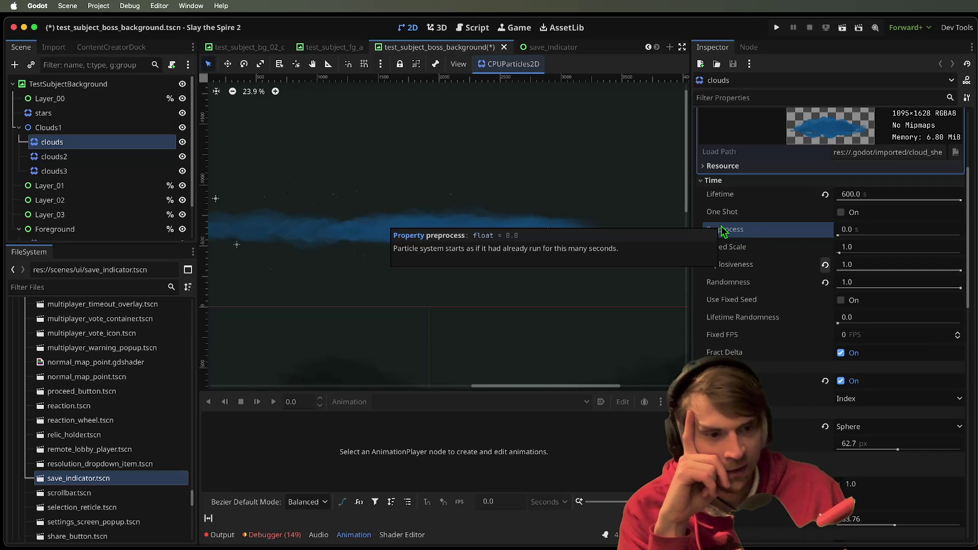
left_click(825, 195)
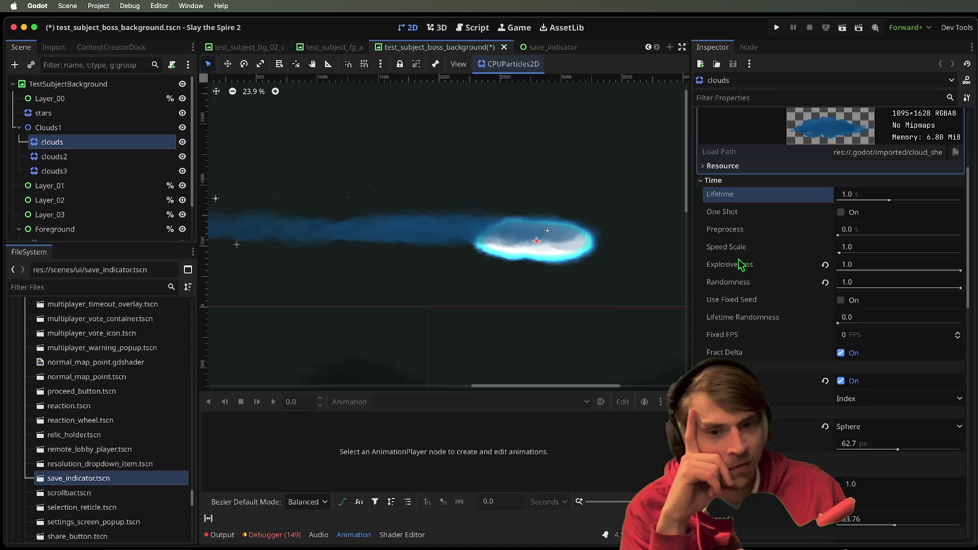
mouse_move(889, 201)
left_mouse_down()
mouse_move(947, 200)
mouse_move(883, 202)
mouse_move(866, 213)
mouse_move(848, 198)
mouse_move(818, 200)
mouse_move(900, 200)
mouse_move(838, 200)
left_mouse_up()
scroll(872, 184, "up", 5)
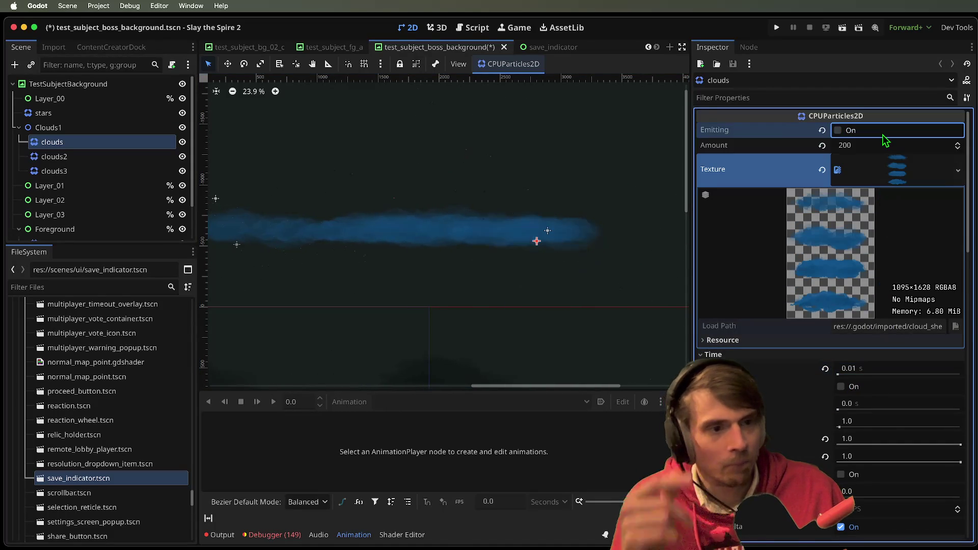
Re-enable emitting on the clouds and set the amount to 20, then zoom into the cloud
key("space")
key("Tab")
type("20")
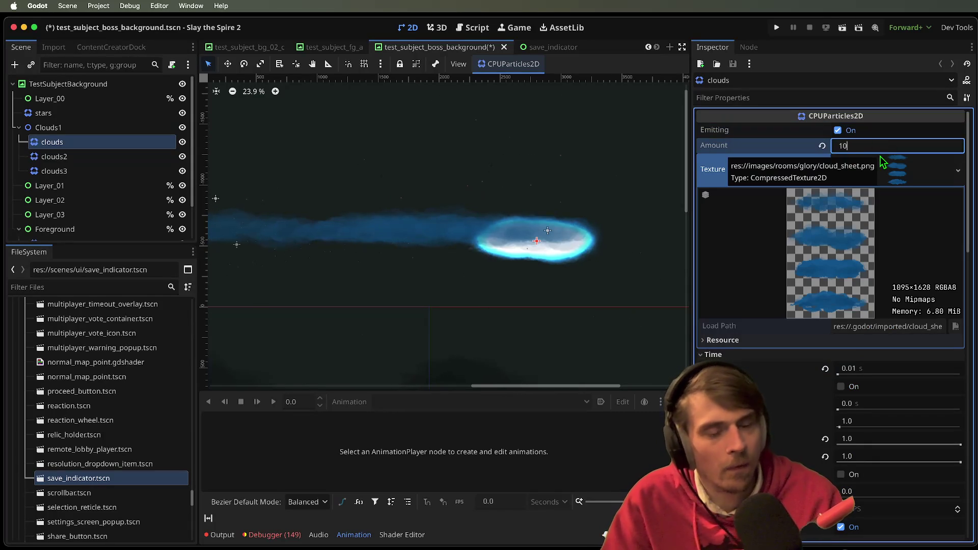
key("Tab")
scroll(567, 238, "up", 7)
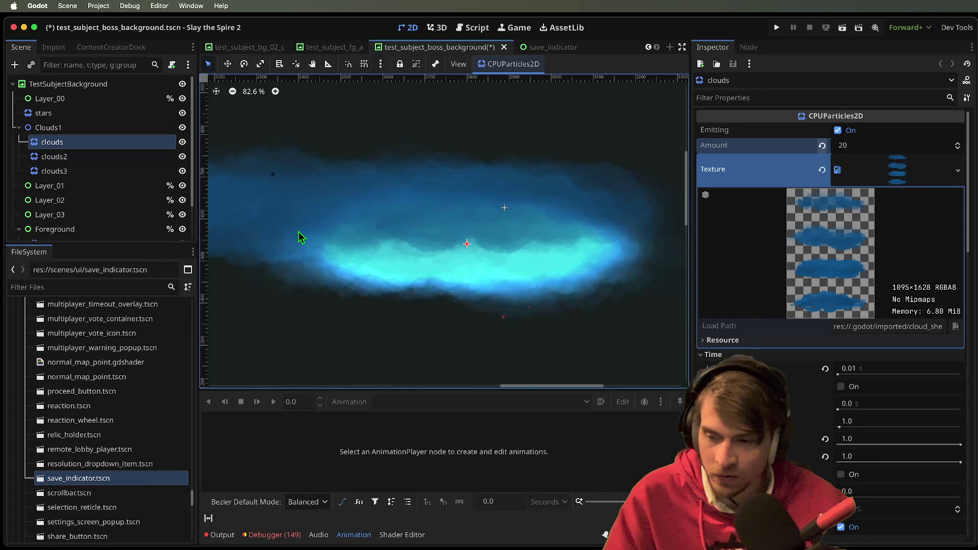
scroll(118, 520, "down", 5)
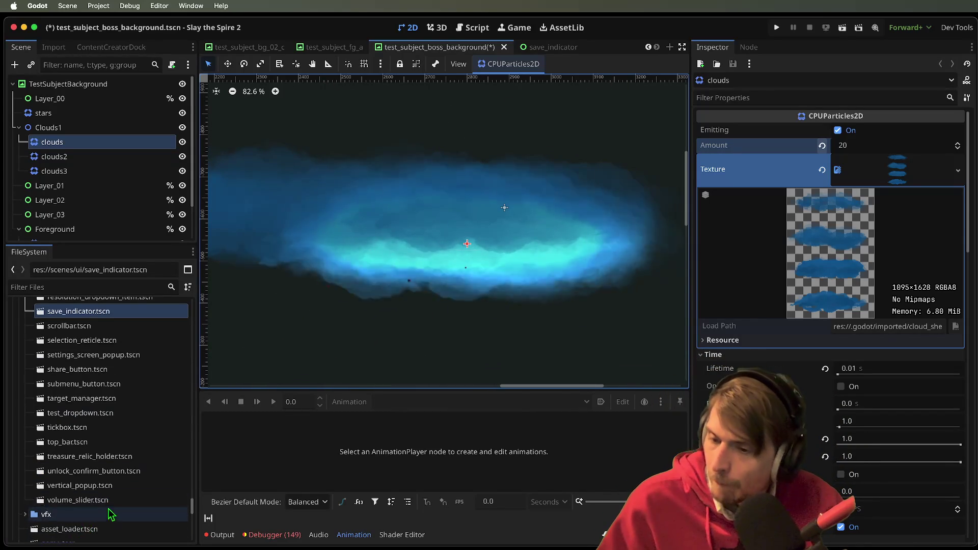
scroll(113, 508, "up", 12)
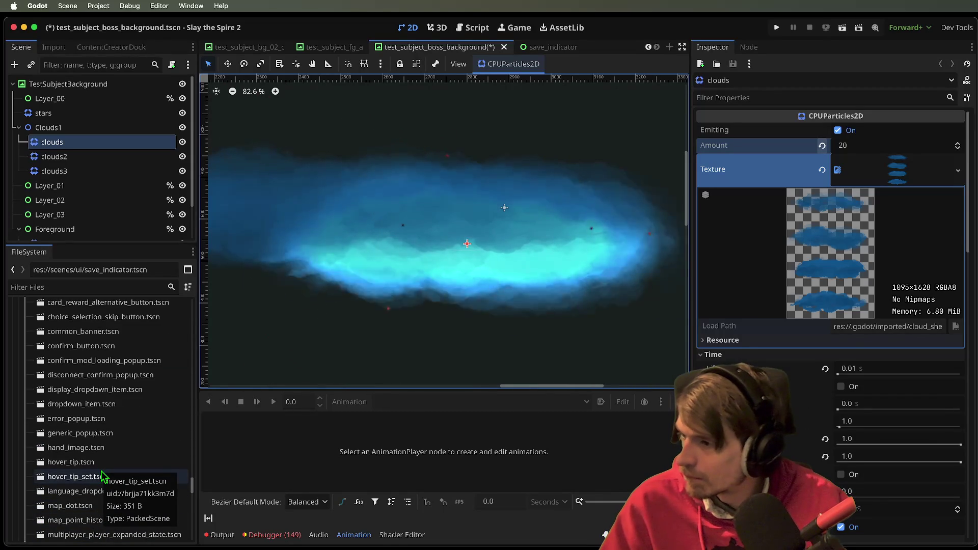
scroll(102, 463, "up", 6)
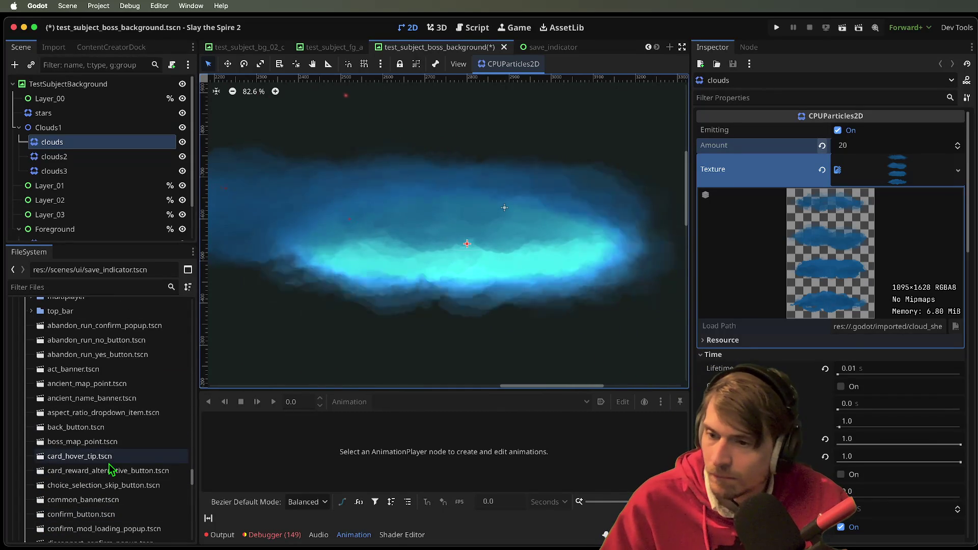
scroll(110, 331, "up", 2)
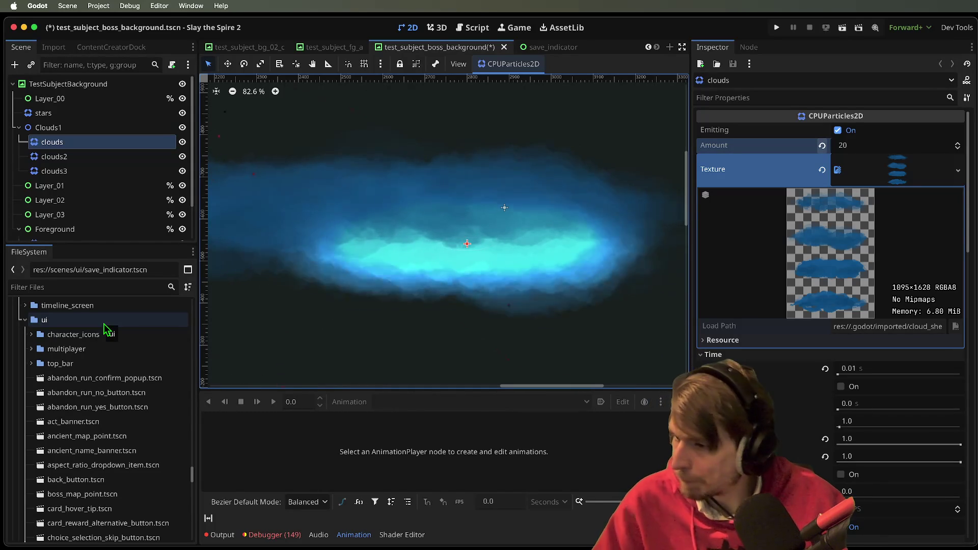
Zoom the 2D viewport out to 68.3% to review the cyan cloud mass
scroll(439, 219, "down", 2)
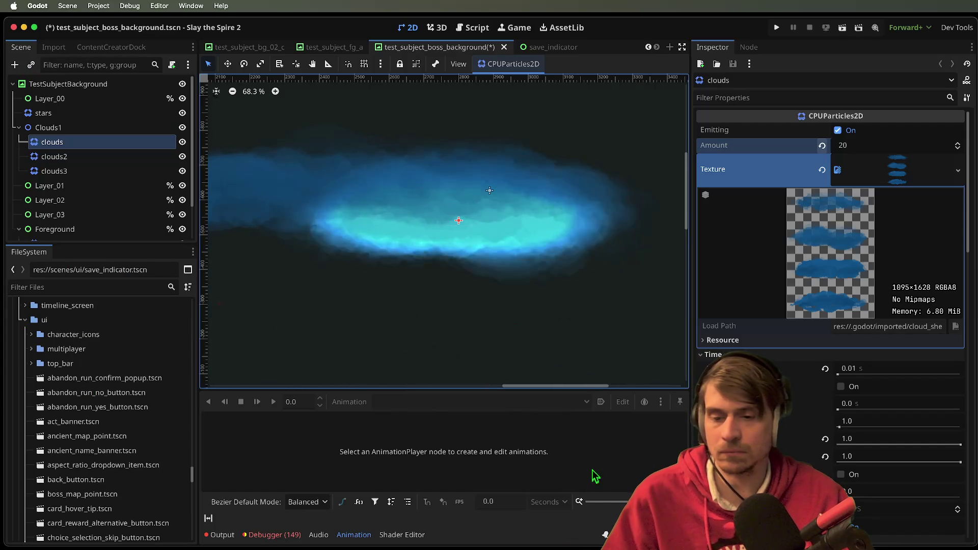
scroll(170, 323, "down", 10)
Dismiss the dropdown_item load error and switch to the test_subject_bg_02_c scene tab
double_click(150, 429)
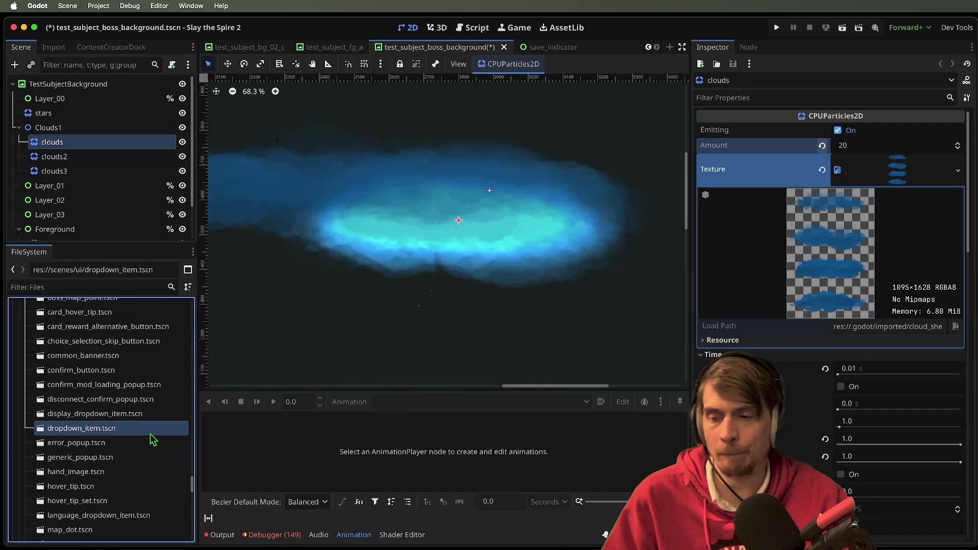
key("Escape")
scroll(158, 398, "up", 15)
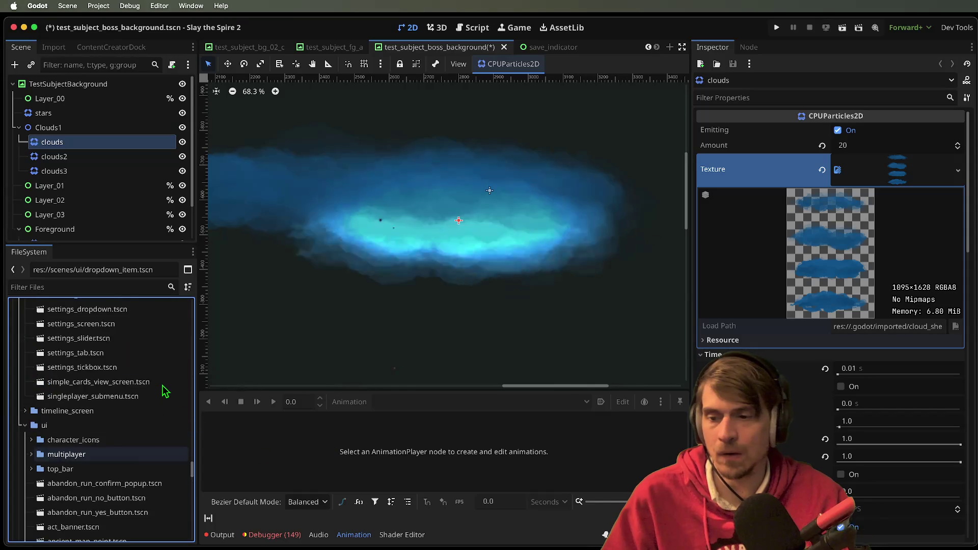
scroll(153, 400, "up", 15)
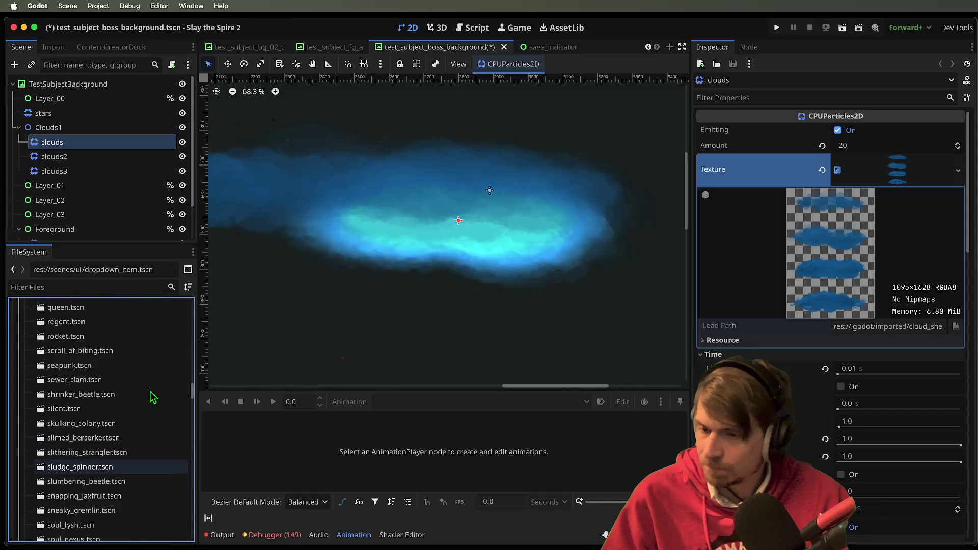
scroll(153, 417, "up", 10)
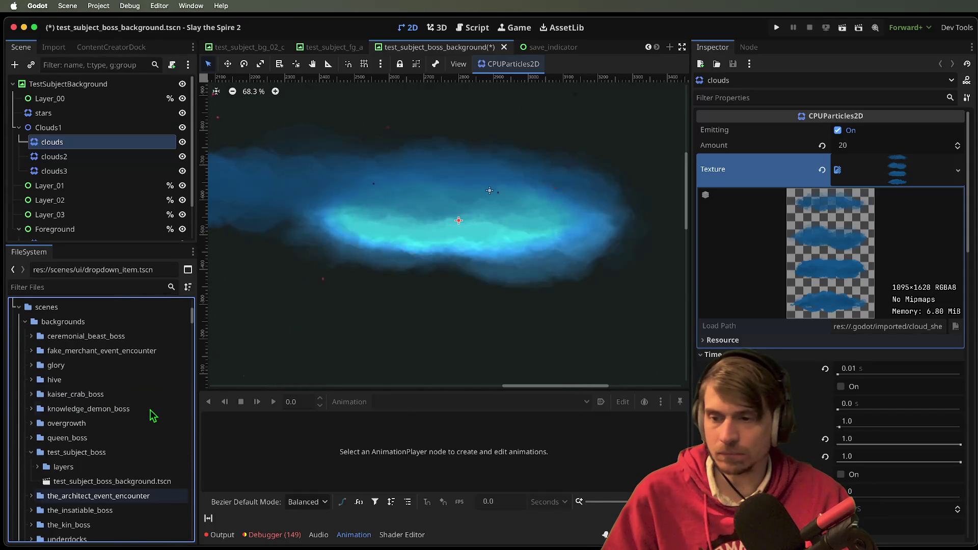
left_click(331, 47)
left_click(247, 47)
Collapse the ui folder, expand screens/potion_lab and open potion_lab.tscn
scroll(62, 471, "down", 10)
scroll(62, 472, "down", 20)
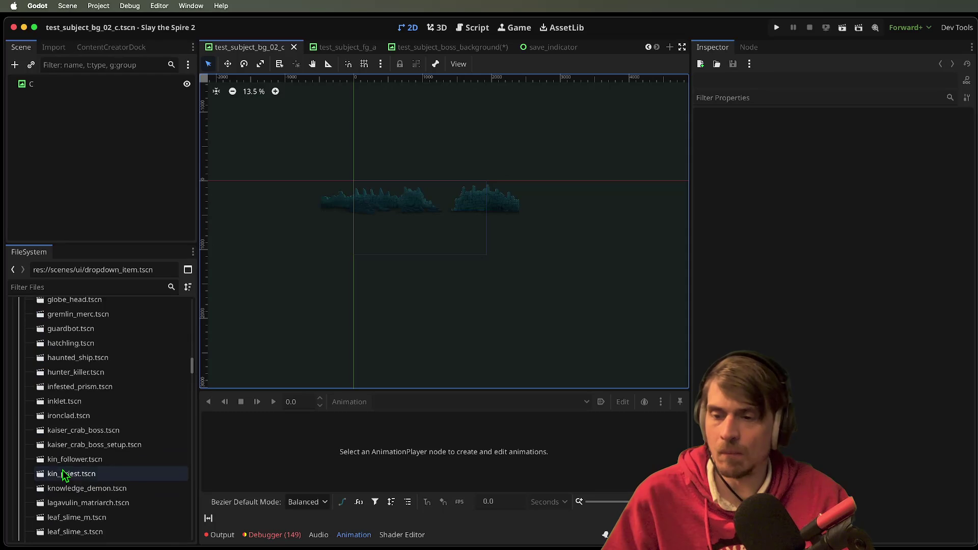
scroll(86, 438, "down", 10)
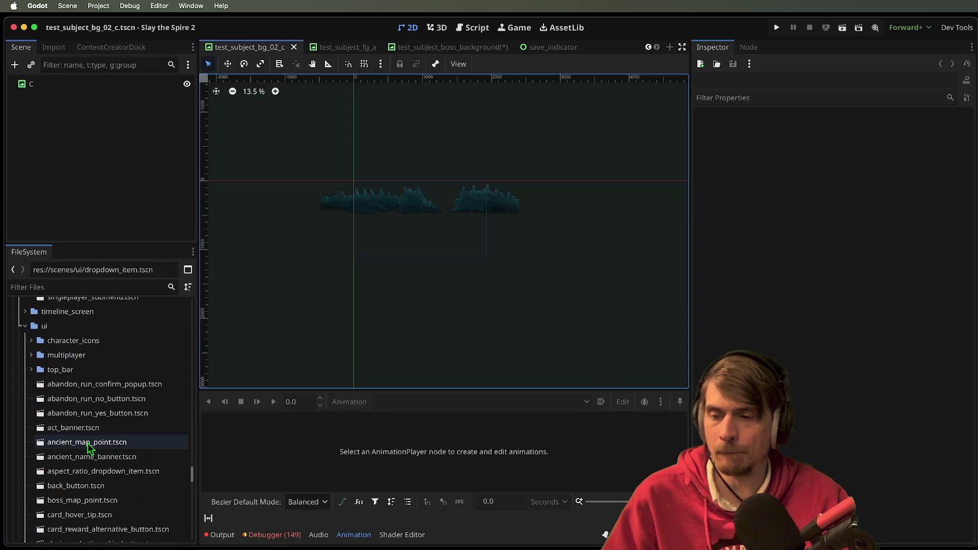
left_click(81, 330)
double_click(82, 331)
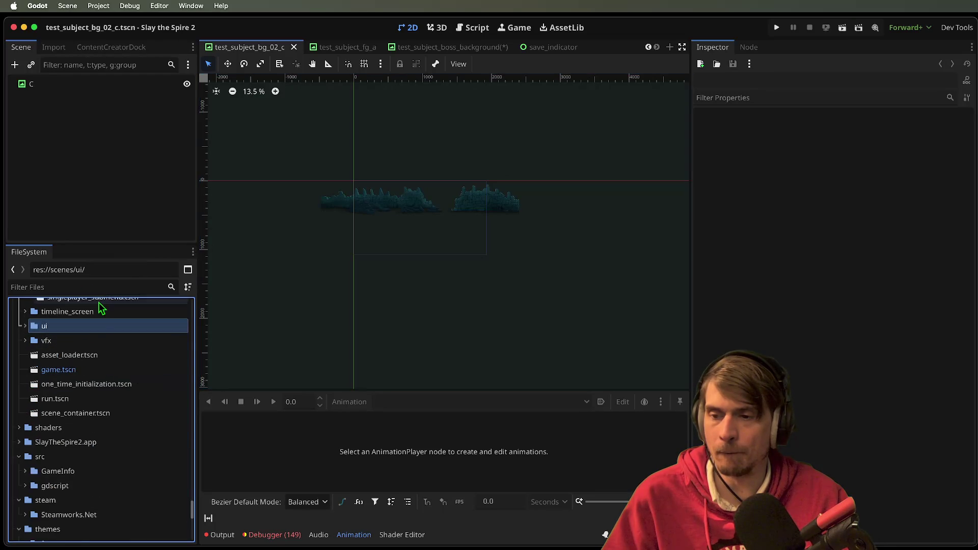
scroll(99, 367, "up", 10)
scroll(92, 413, "up", 5)
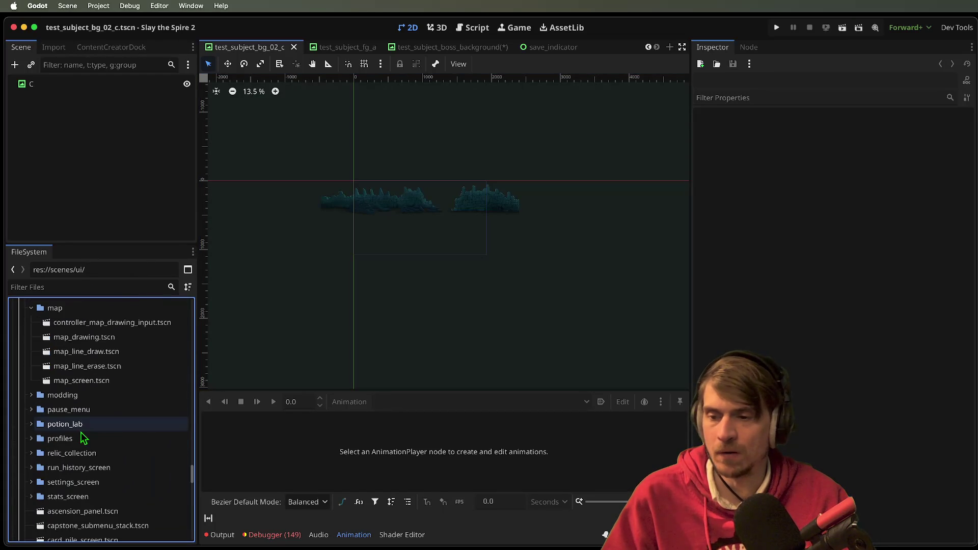
left_click(77, 496)
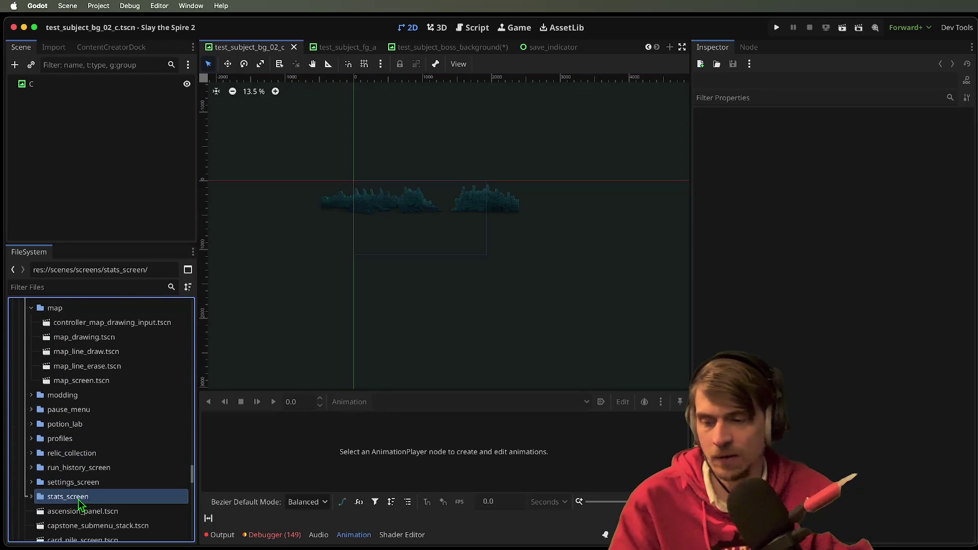
double_click(130, 425)
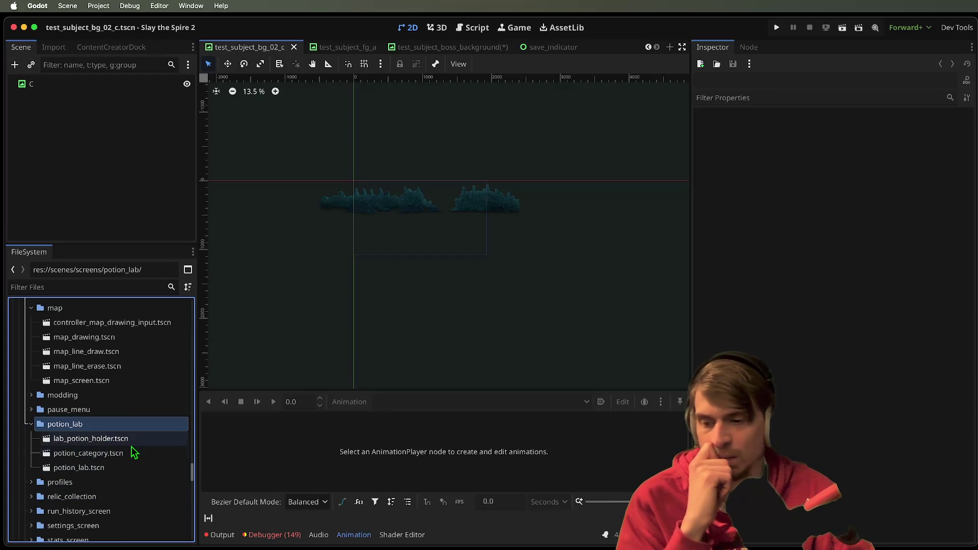
double_click(125, 468)
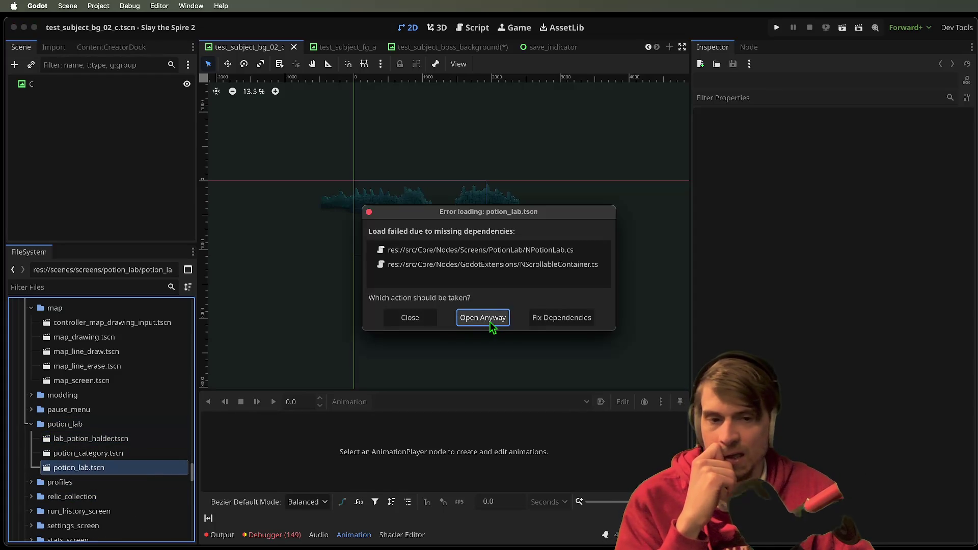
Open potion_lab.tscn despite missing dependencies and dismiss the load errors
left_click(491, 326)
left_click(493, 402)
scroll(474, 326, "up", 4)
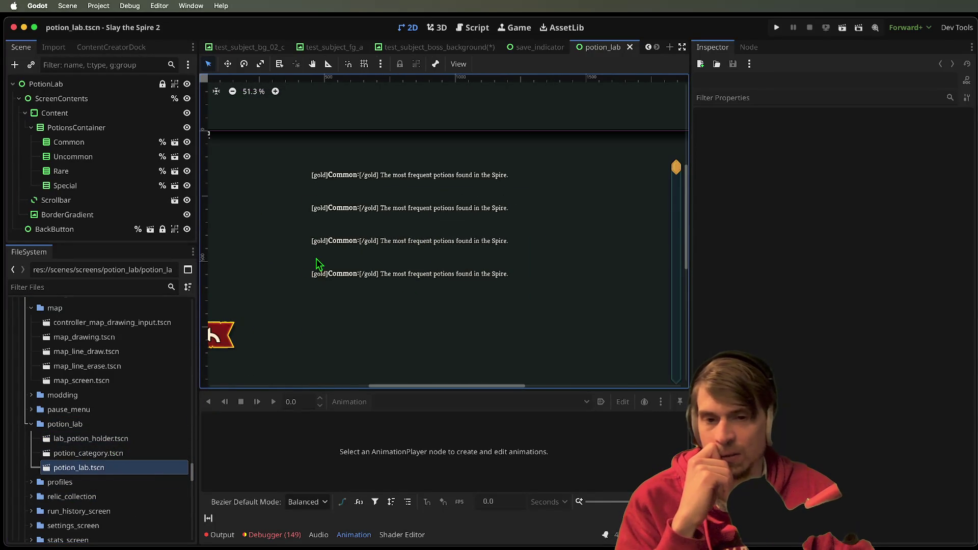
scroll(349, 210, "down", 3)
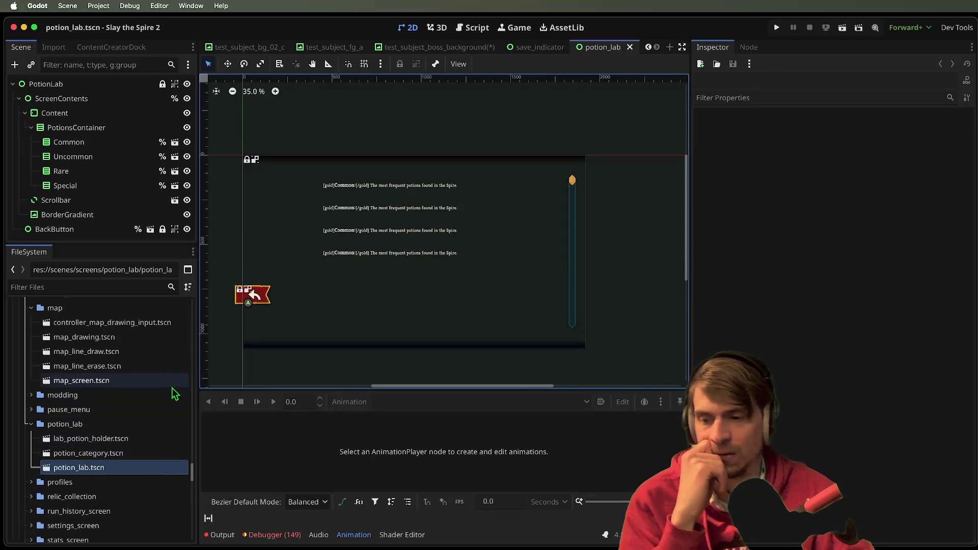
scroll(168, 405, "up", 1)
Expand the modding folder and open modding_screen.tscn anyway
double_click(166, 403)
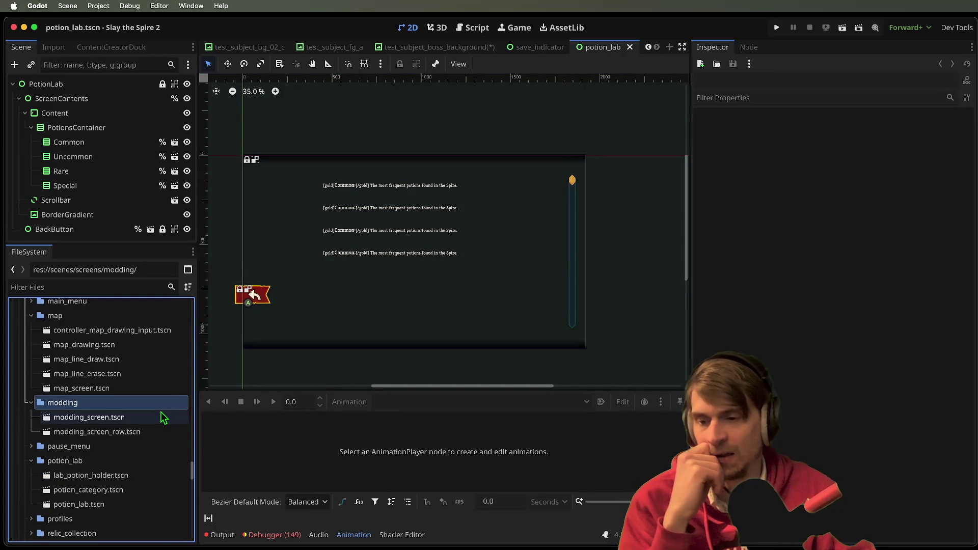
double_click(163, 417)
left_click(460, 327)
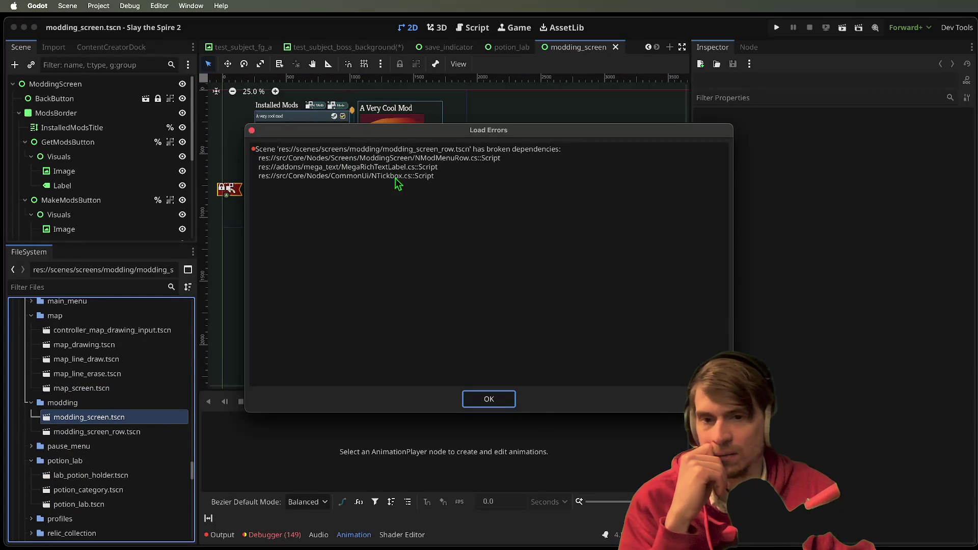
Dismiss the load errors and inspect the modding screen layout's ModdingScreen and ModRow nodes
left_click(488, 400)
scroll(326, 250, "up", 6)
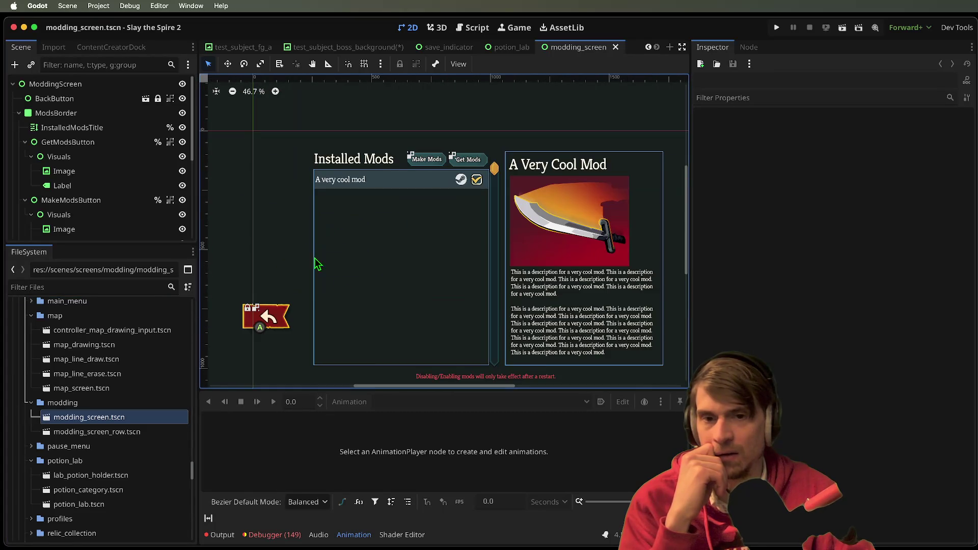
mouse_move(348, 245)
left_mouse_down()
mouse_move(338, 242)
mouse_move(321, 276)
left_mouse_up()
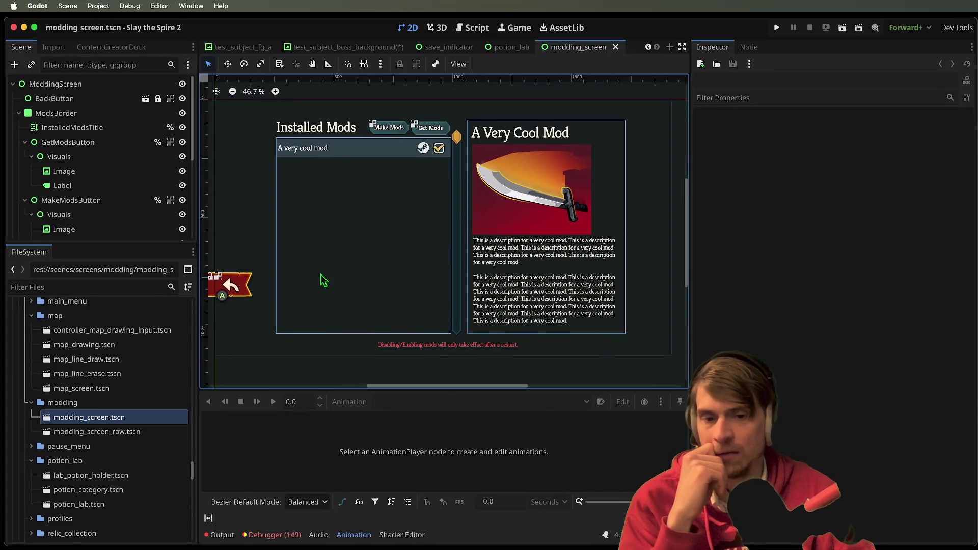
scroll(410, 235, "down", 2)
left_click(545, 357)
scroll(437, 322, "down", 1)
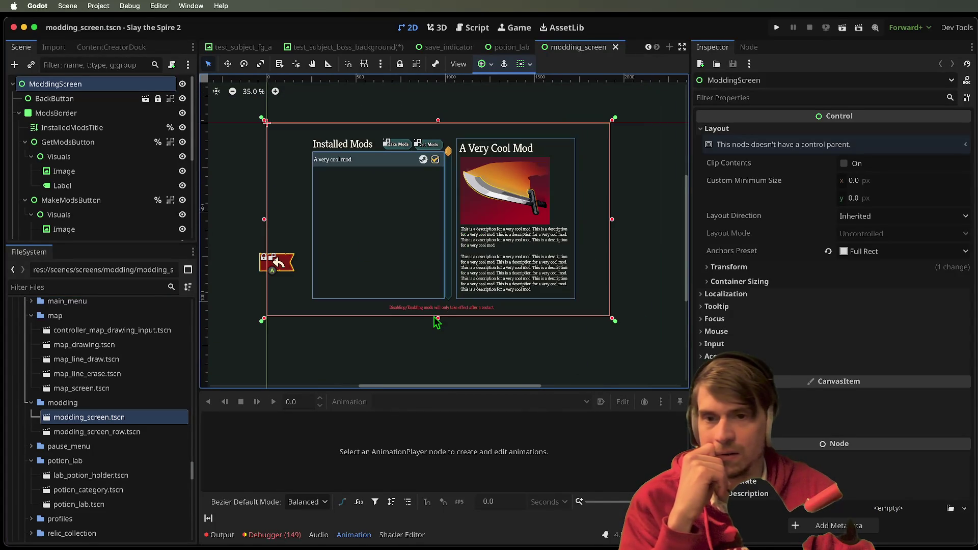
left_click(441, 174)
left_click(419, 370)
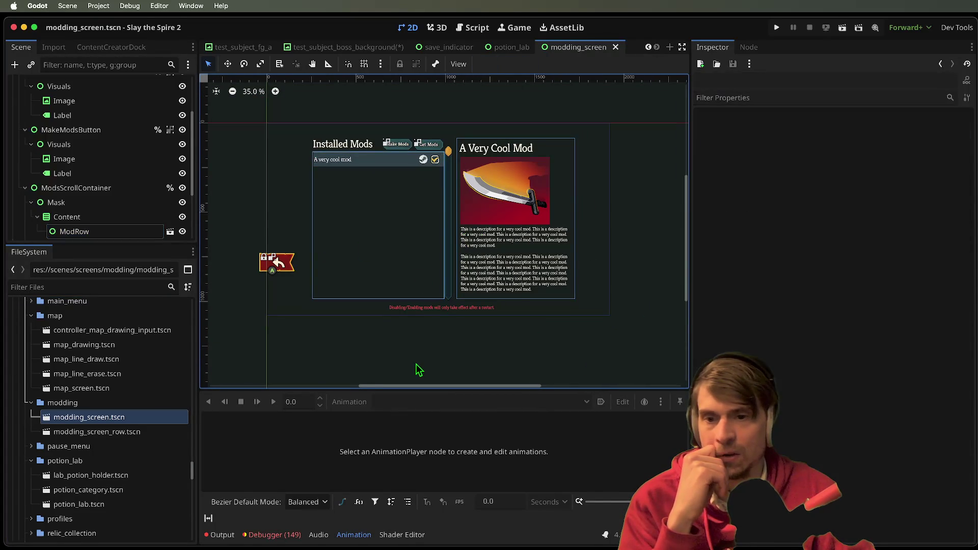
scroll(426, 327, "up", 1)
scroll(438, 286, "up", 1)
left_click_drag(438, 285, 437, 287)
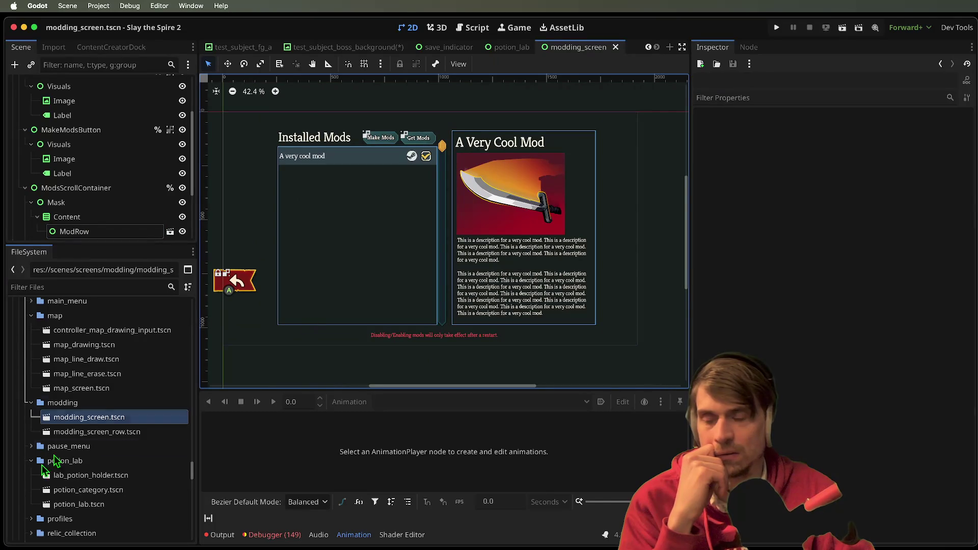
Open modding_screen_row.tscn despite its missing dependencies
double_click(95, 434)
left_click(491, 317)
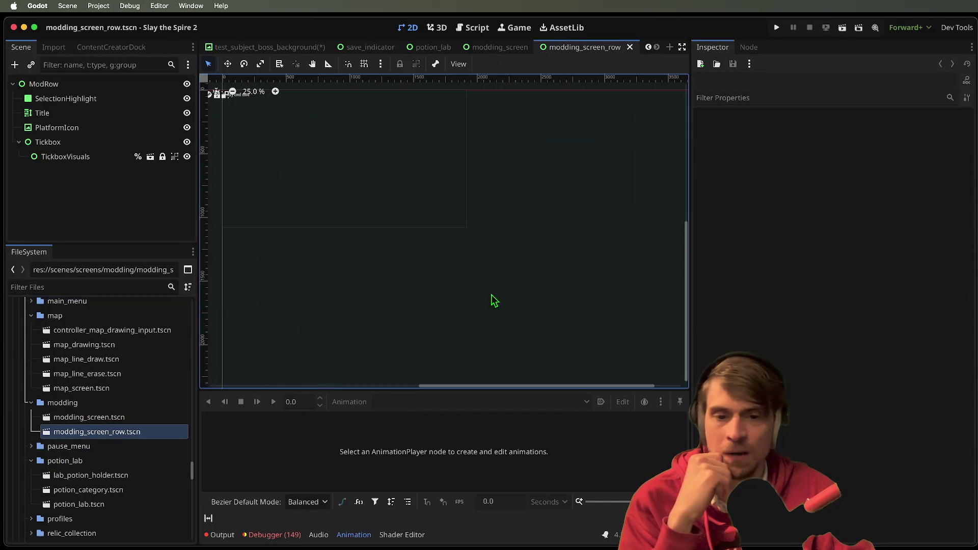
scroll(387, 194, "up", 3)
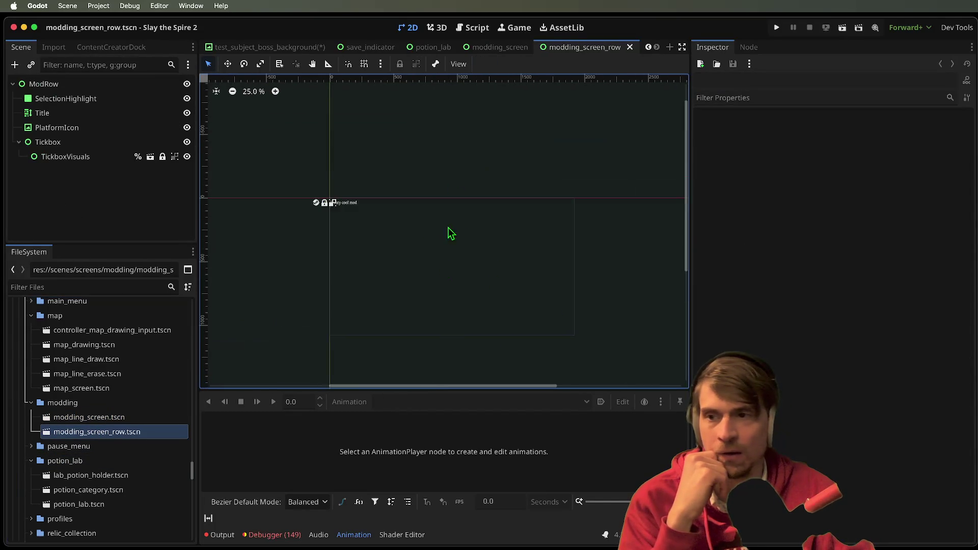
left_click(128, 417)
scroll(136, 365, "up", 3)
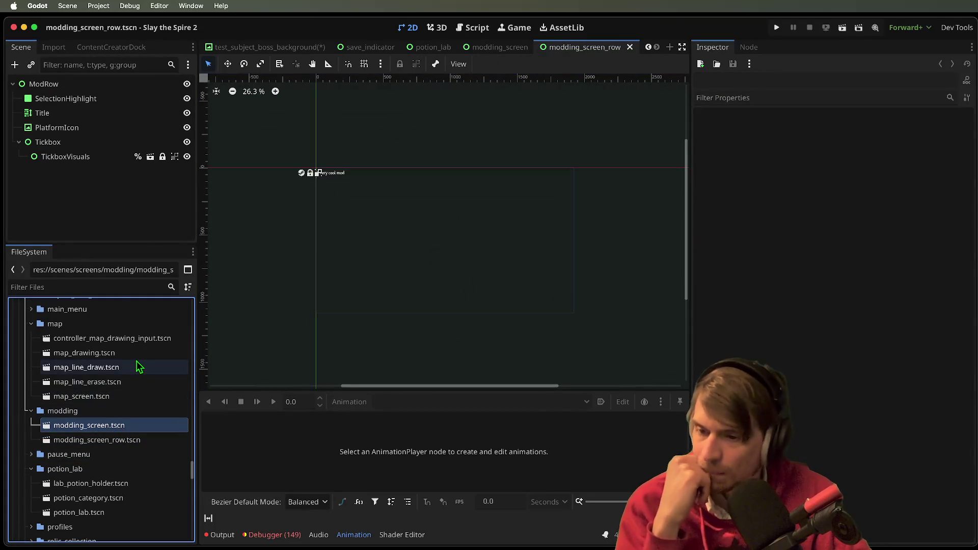
Expand main_menu and open compendium_bottom_button.tscn despite missing dependencies
double_click(137, 359)
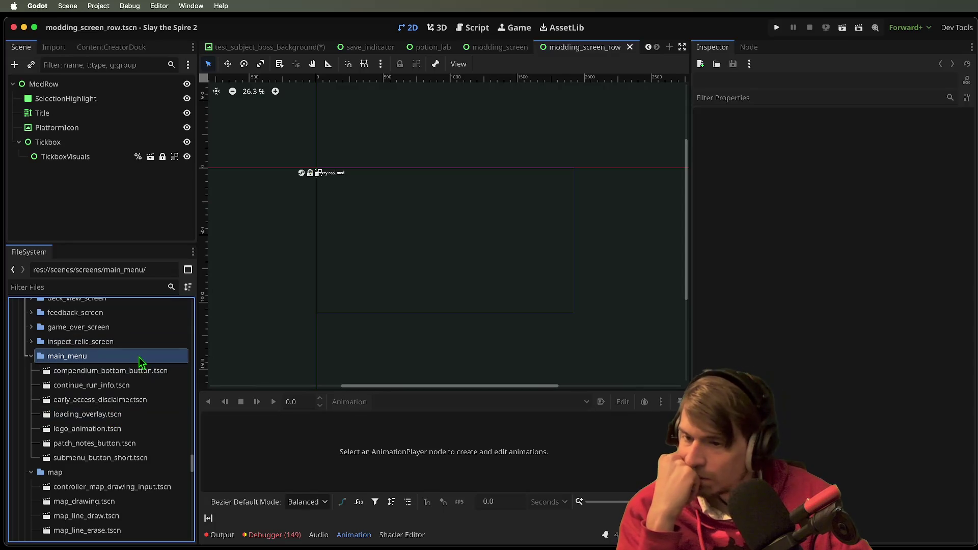
left_click(137, 376)
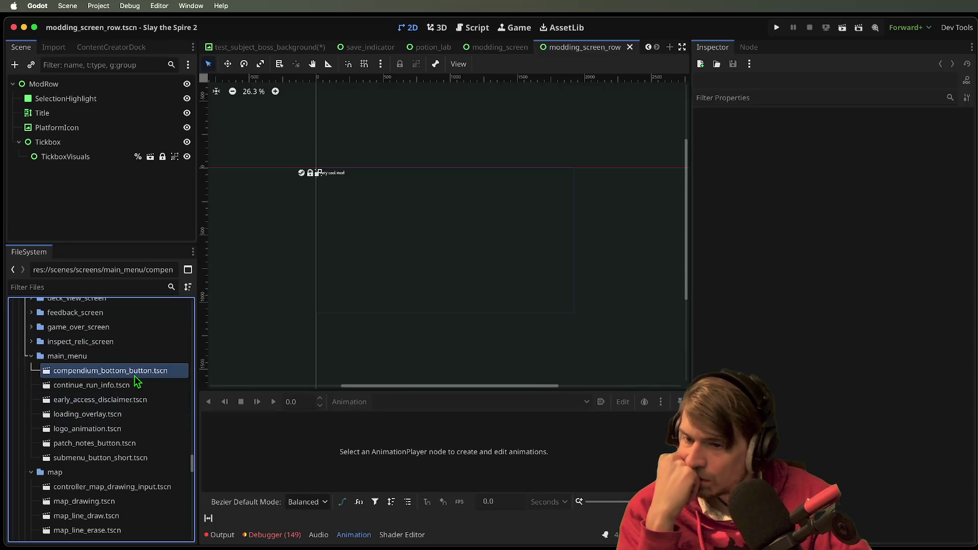
double_click(137, 377)
left_click(507, 320)
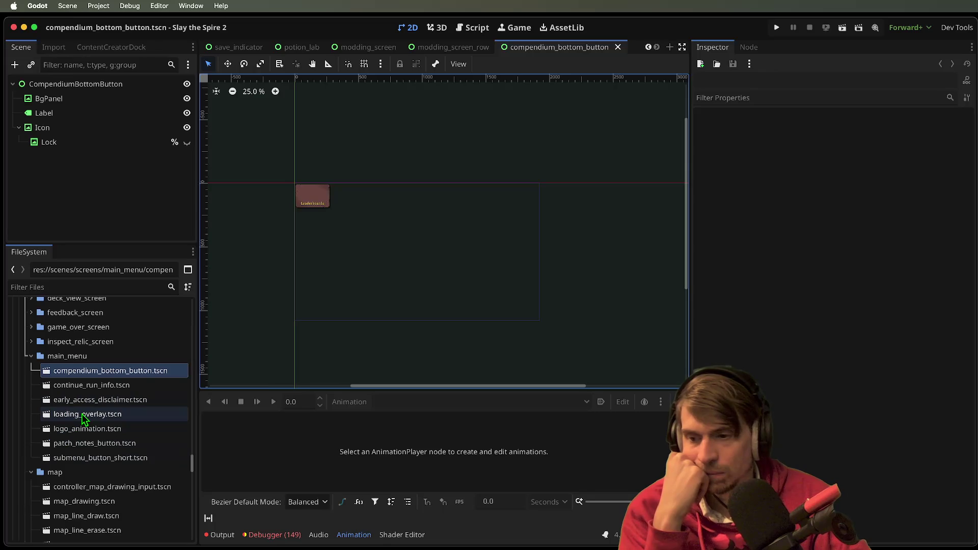
scroll(111, 352, "up", 3)
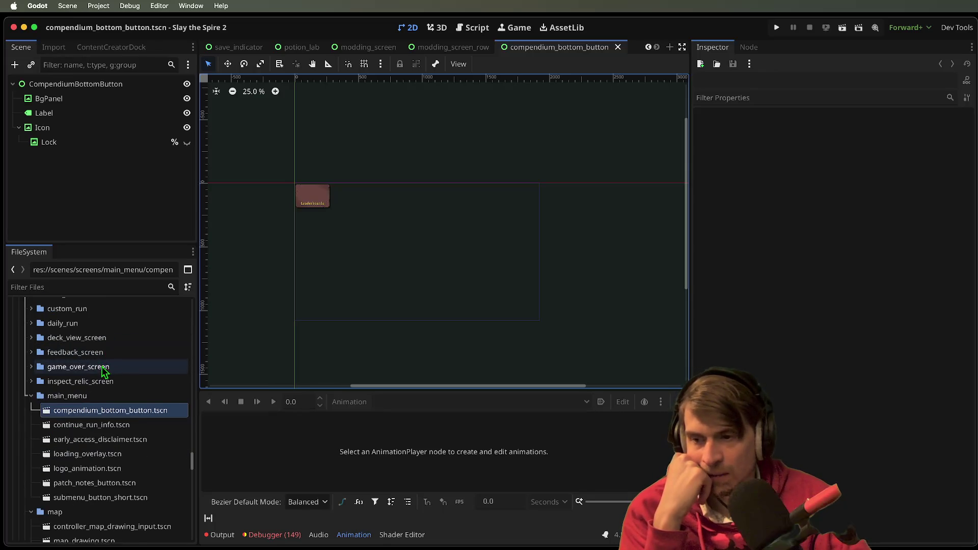
scroll(99, 413, "up", 1)
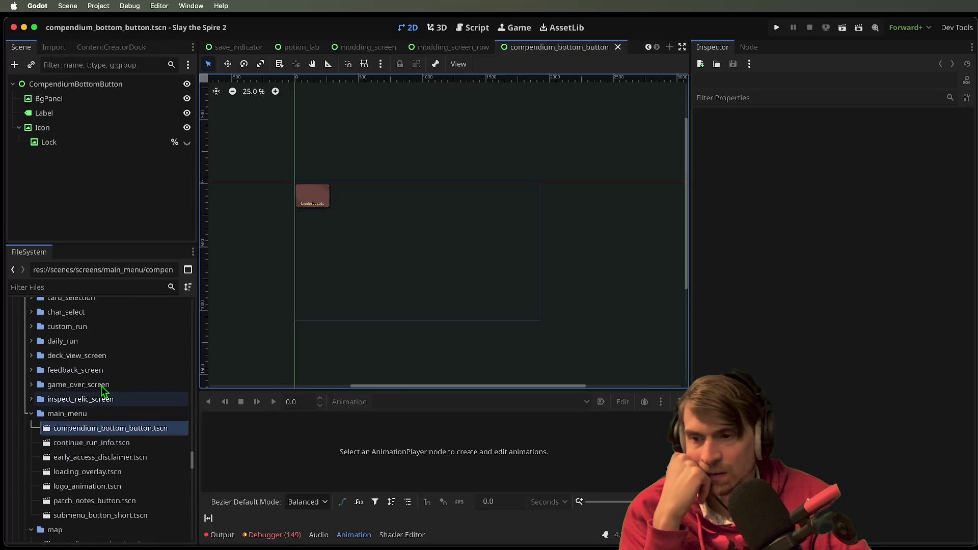